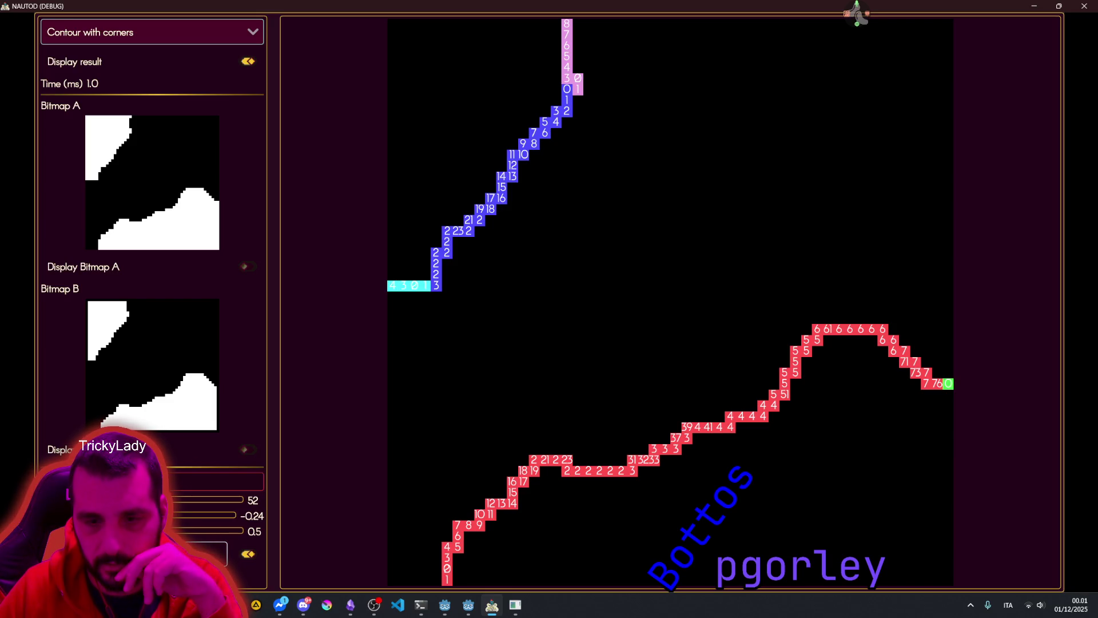
# Step: Toggle Display result off and back on, then bring up Twitcher's radial quick-action menu
pyautogui.click(252, 551)
pyautogui.click(252, 551)
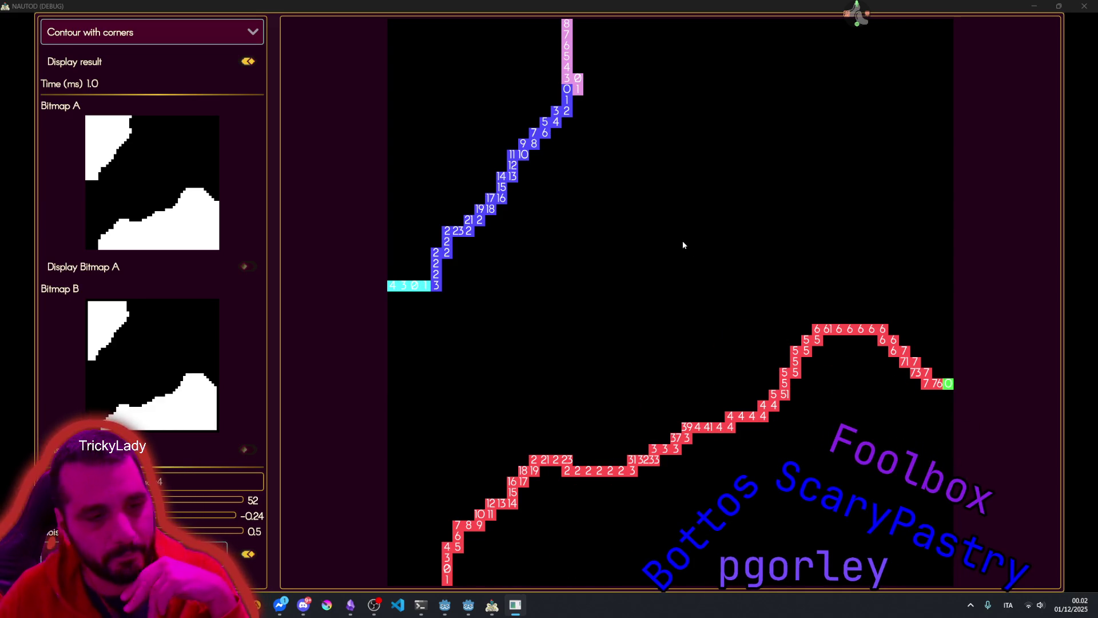
pyautogui.click(856, 12)
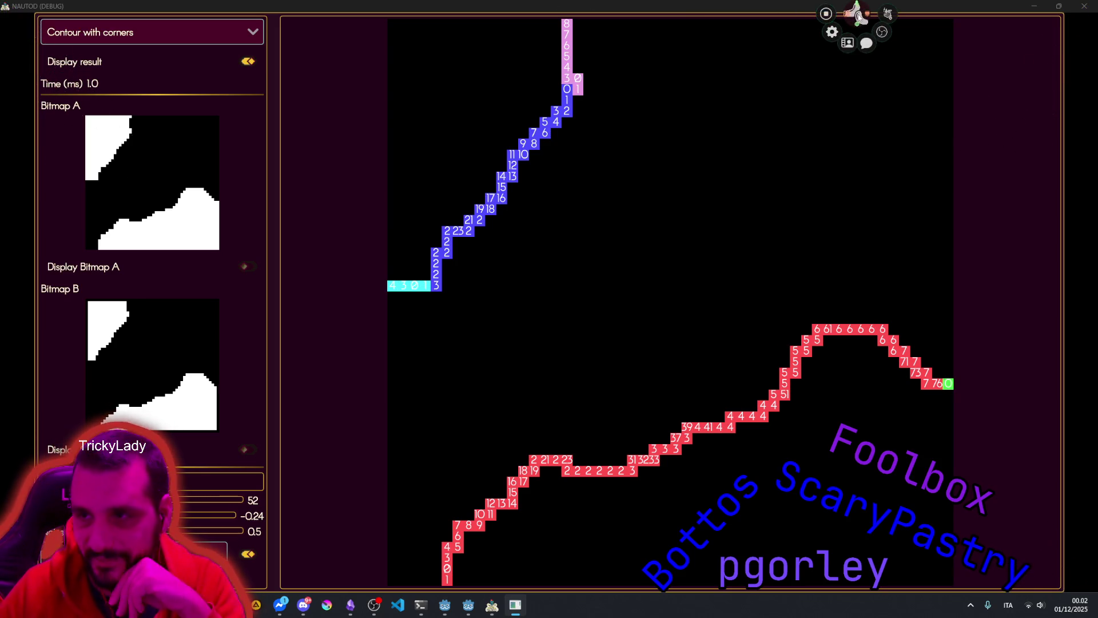
# Step: Filter Twitcher's chat users by a viewer's name, check their profile and stats, then close the manager
pyautogui.click(848, 43)
pyautogui.click(172, 18)
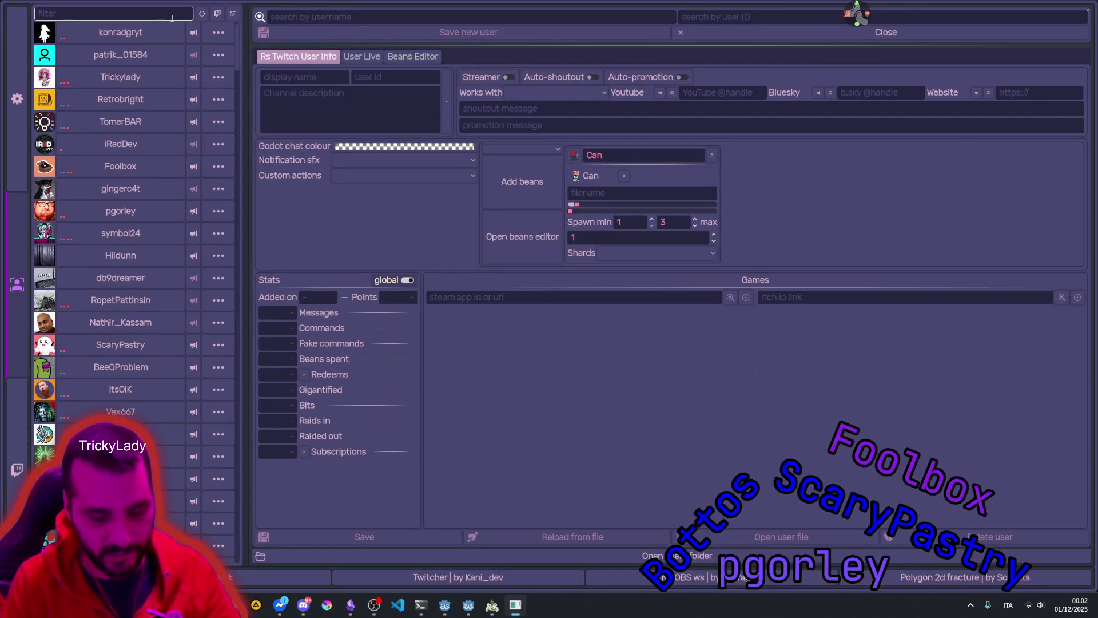
pyautogui.write('pastr')
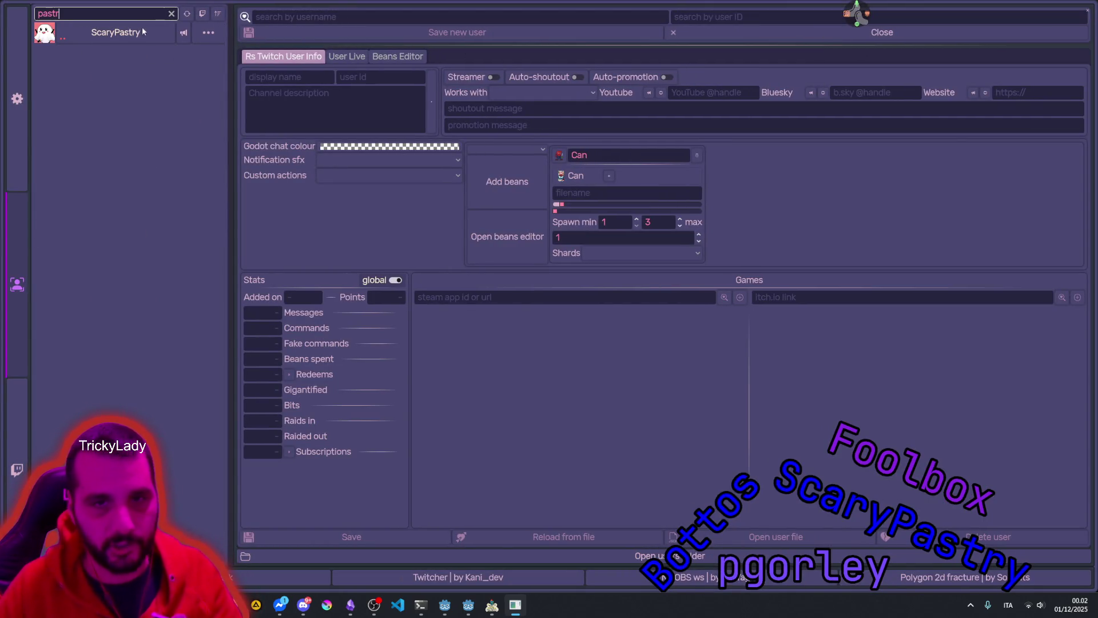
pyautogui.click(177, 29)
pyautogui.click(172, 13)
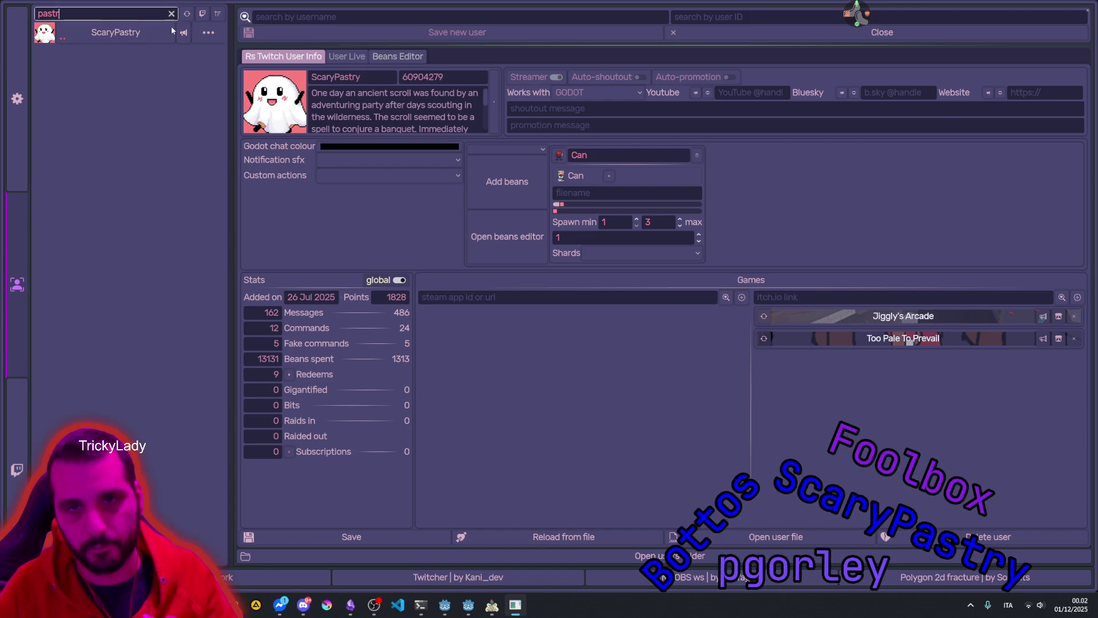
pyautogui.click(1087, 9)
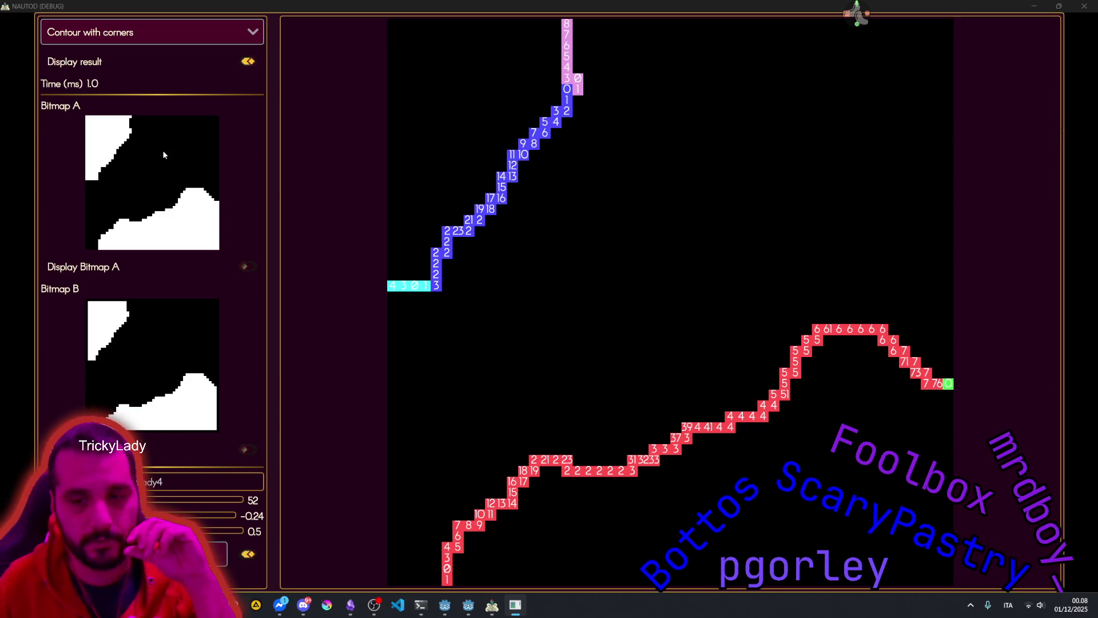
# Step: Bring the Godot editor back in front of the NAUTOD debug view
pyautogui.click(468, 604)
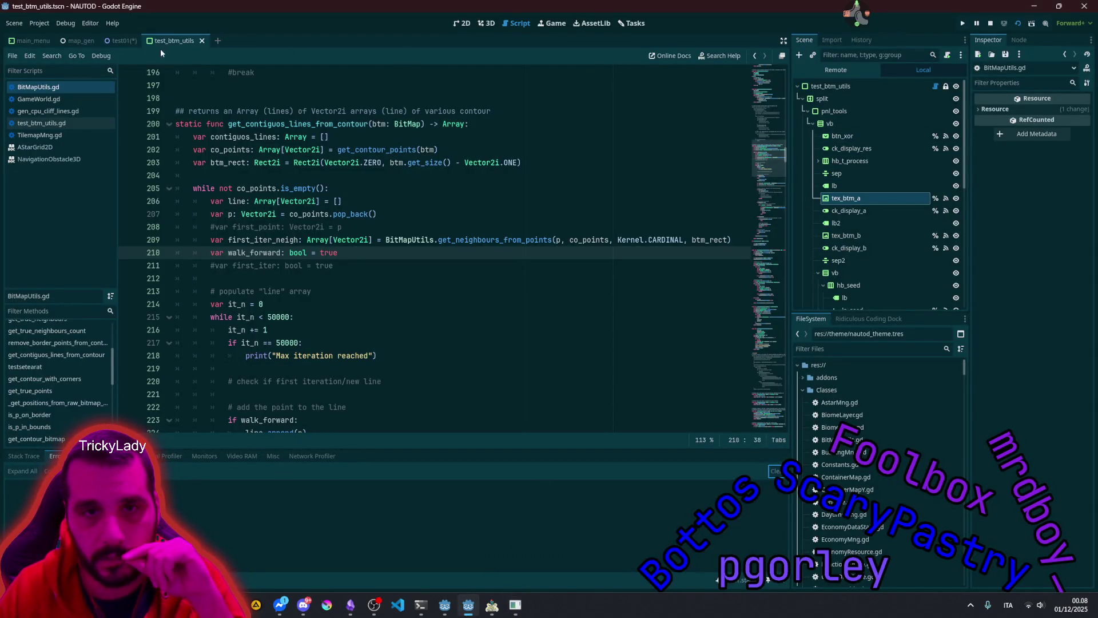
# Step: Switch to the test01 scene, select the world node and widen the scene and inspector docks
pyautogui.click(120, 40)
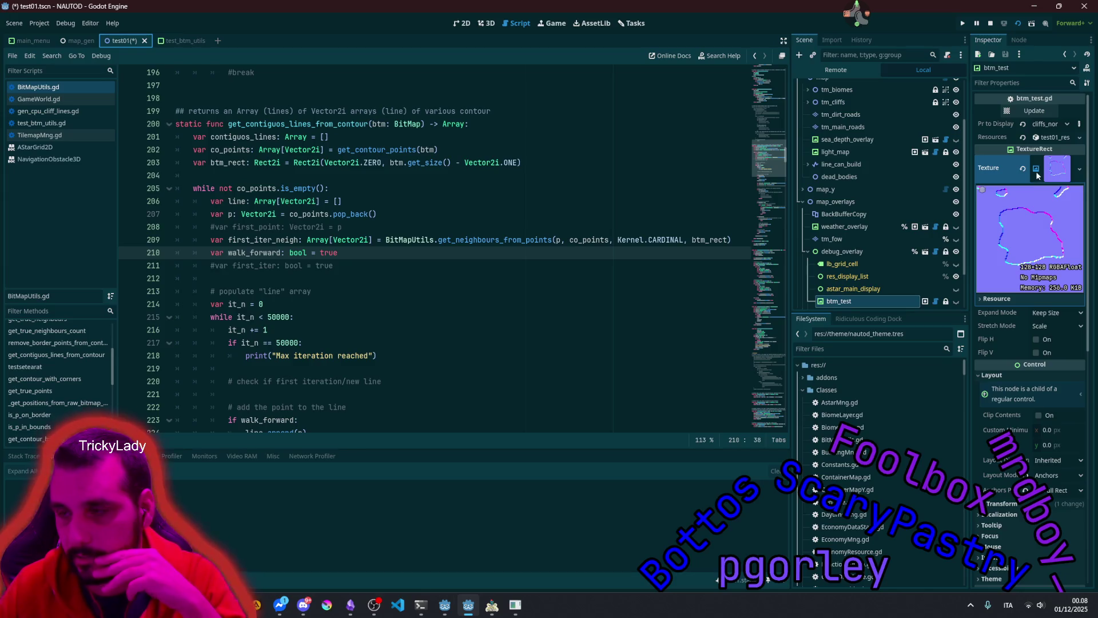
pyautogui.click(1064, 171)
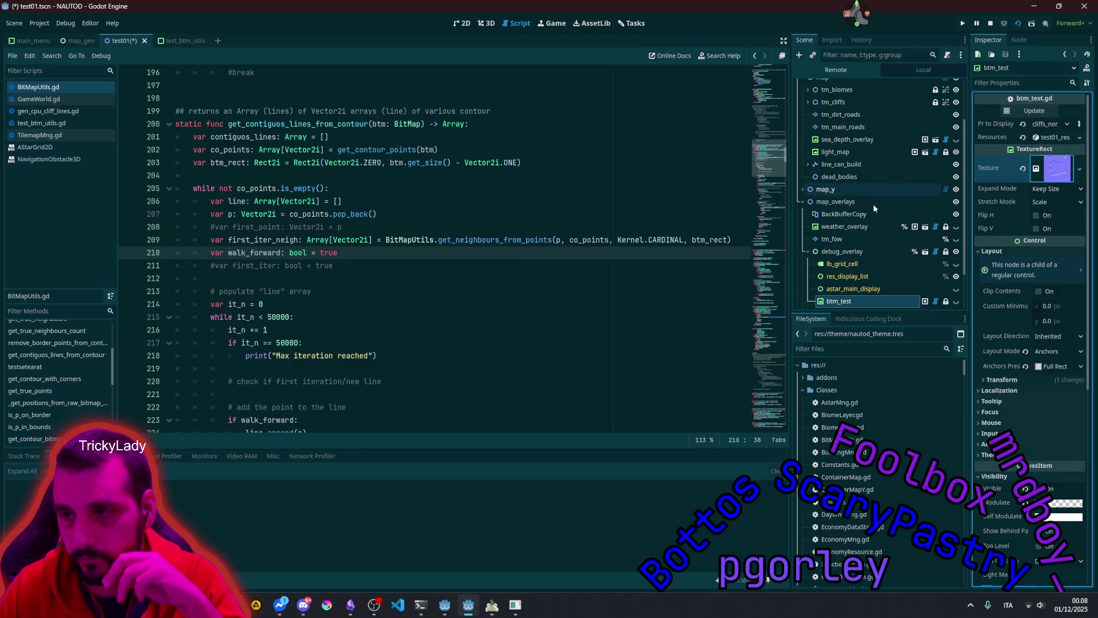
pyautogui.scroll(3, 873, 204)
pyautogui.click(819, 86)
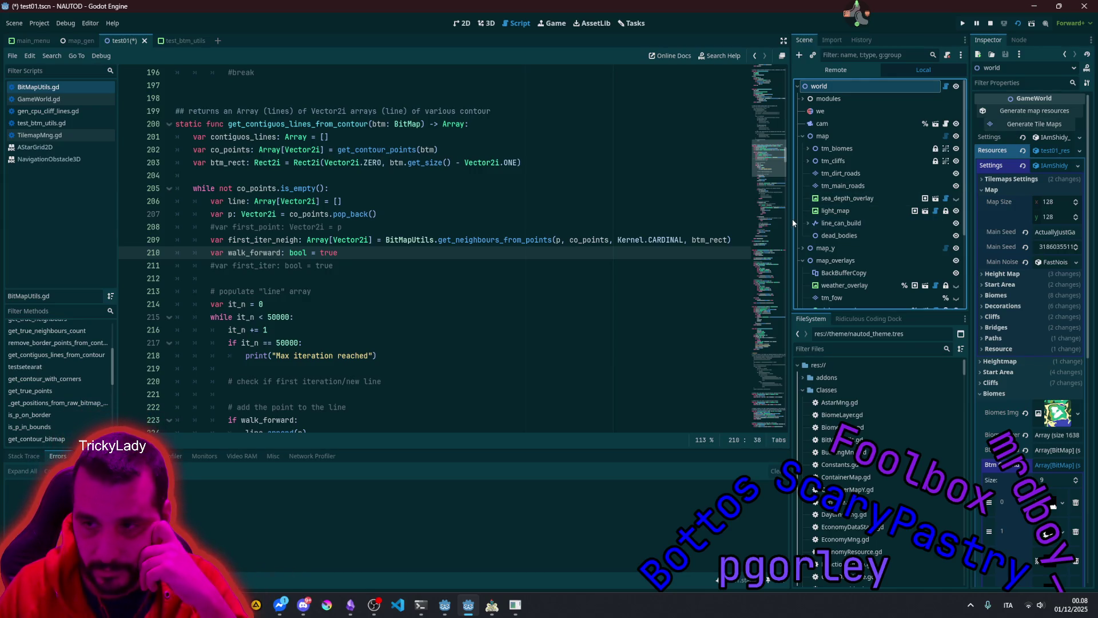
pyautogui.moveTo(790, 219); pyautogui.dragTo(607, 227)
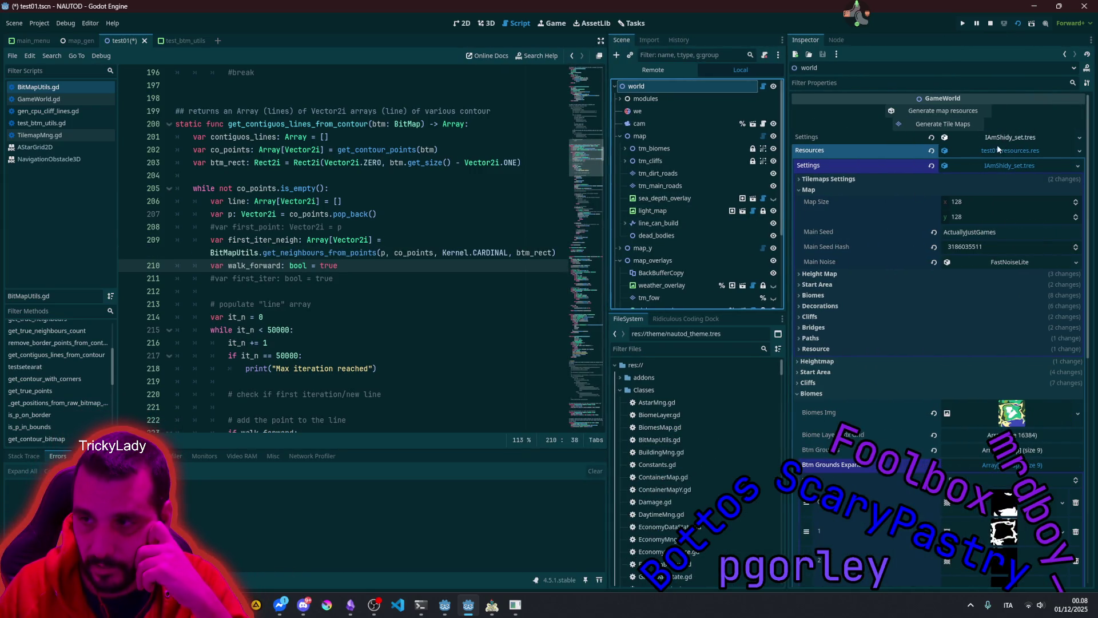
# Step: Expand the world's Resources and Heightmap groups and show Heightmap Img at full size
pyautogui.click(997, 149)
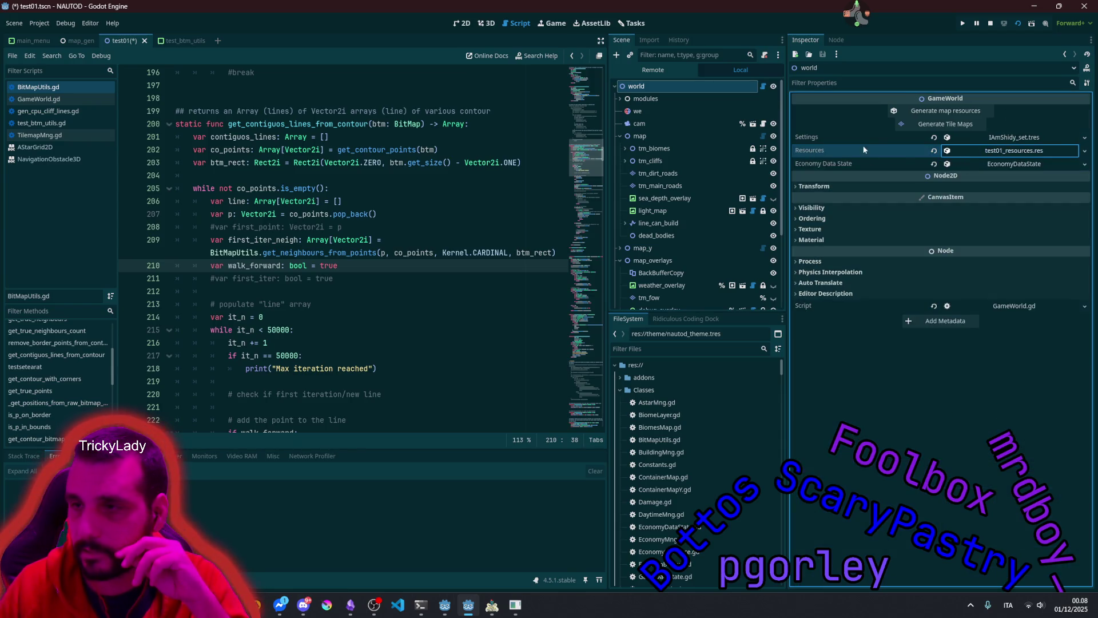
pyautogui.click(972, 149)
pyautogui.click(809, 210)
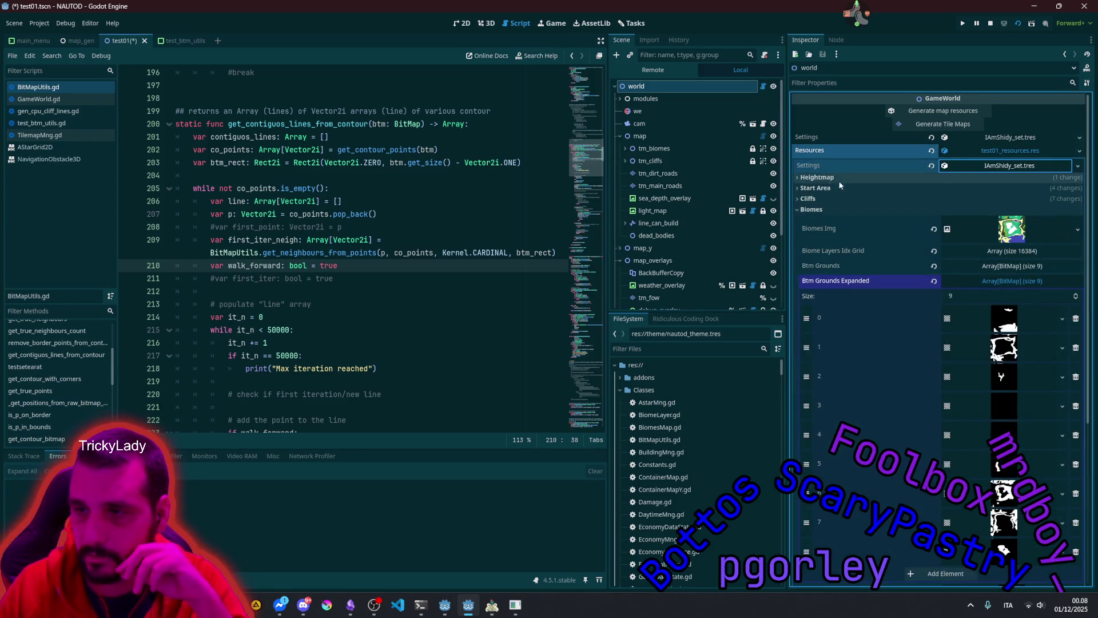
pyautogui.click(809, 209)
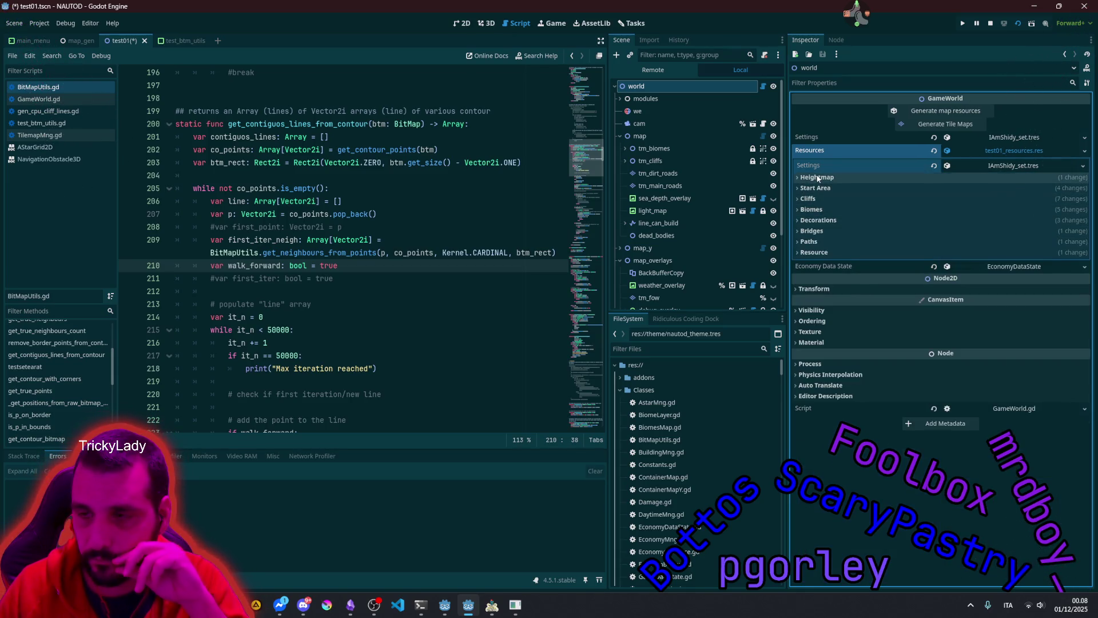
pyautogui.click(816, 178)
pyautogui.click(1018, 201)
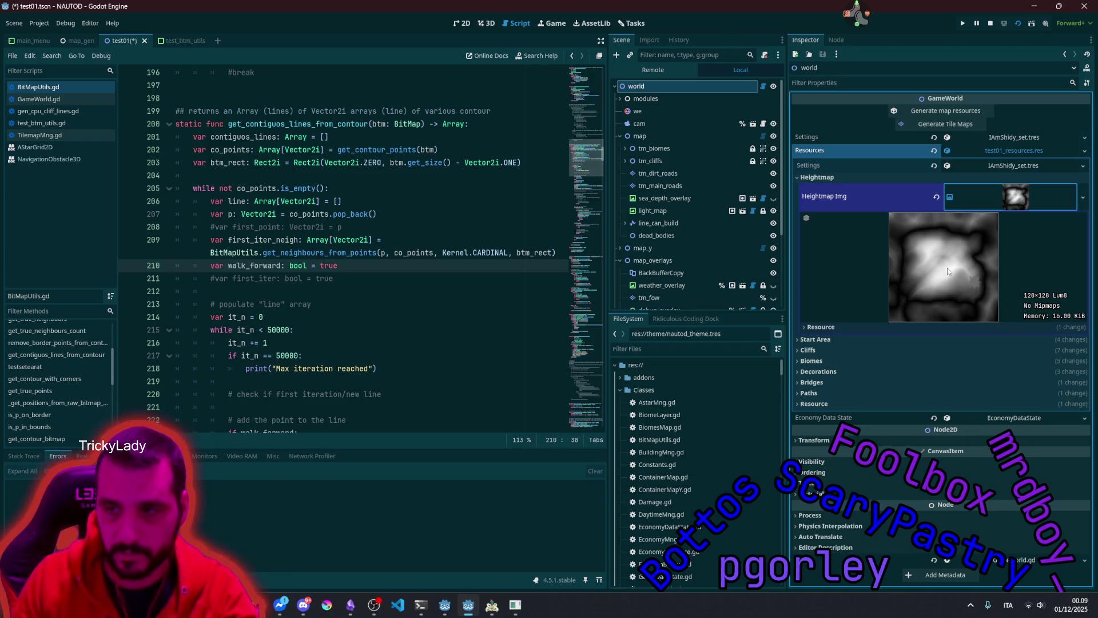
# Step: Hide the heightmap preview, glance at Start Area, and expand the Cliffs group
pyautogui.click(1001, 208)
pyautogui.click(899, 212)
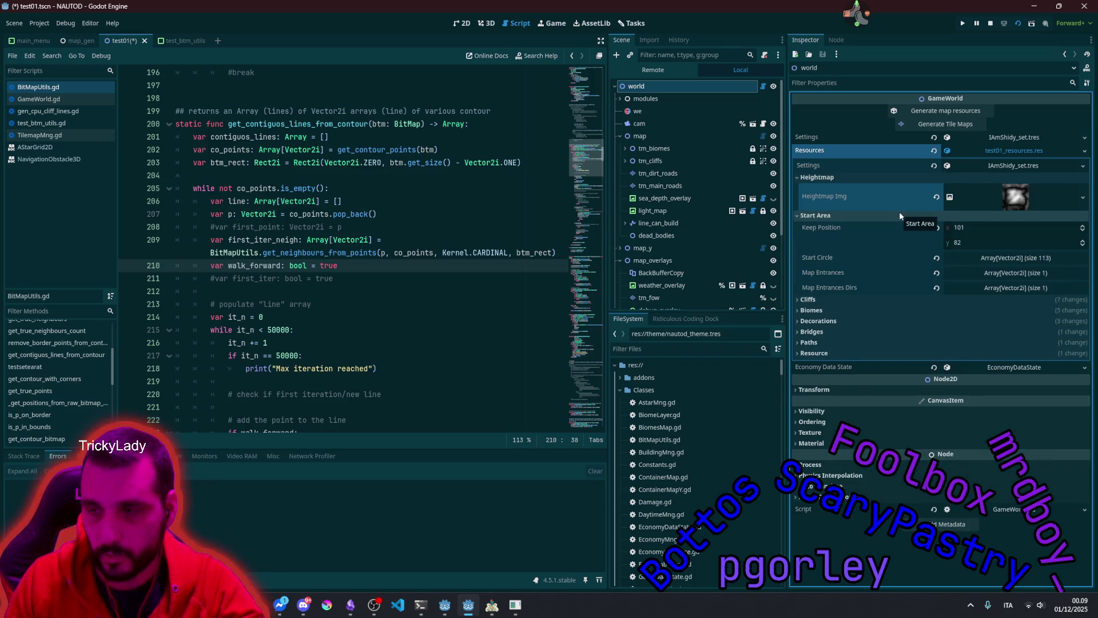
pyautogui.click(899, 212)
pyautogui.click(884, 224)
pyautogui.click(883, 225)
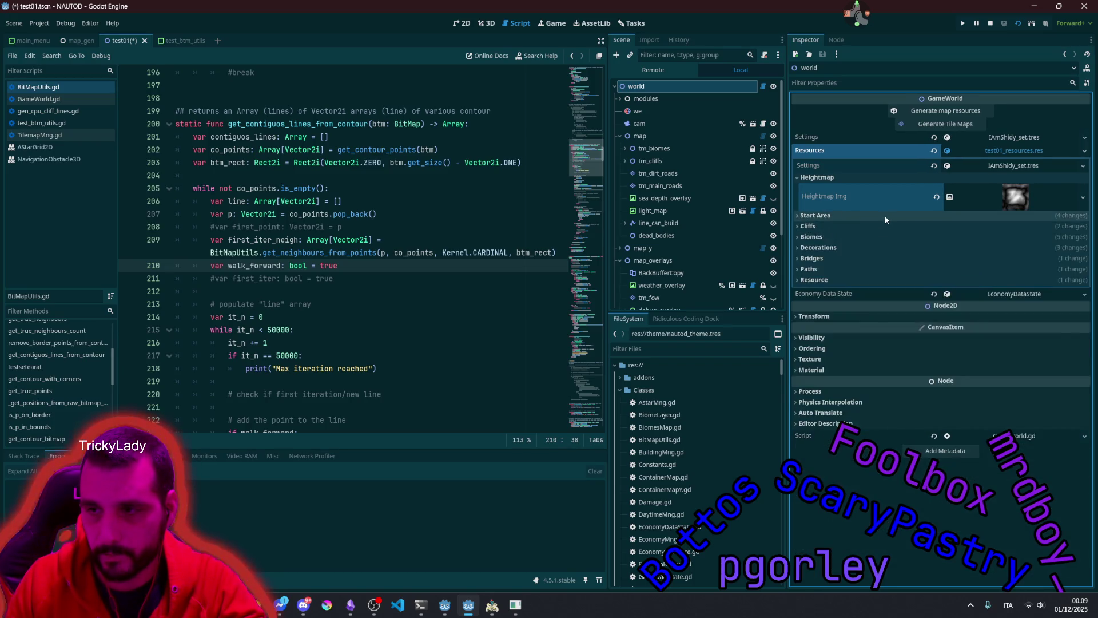
pyautogui.click(885, 215)
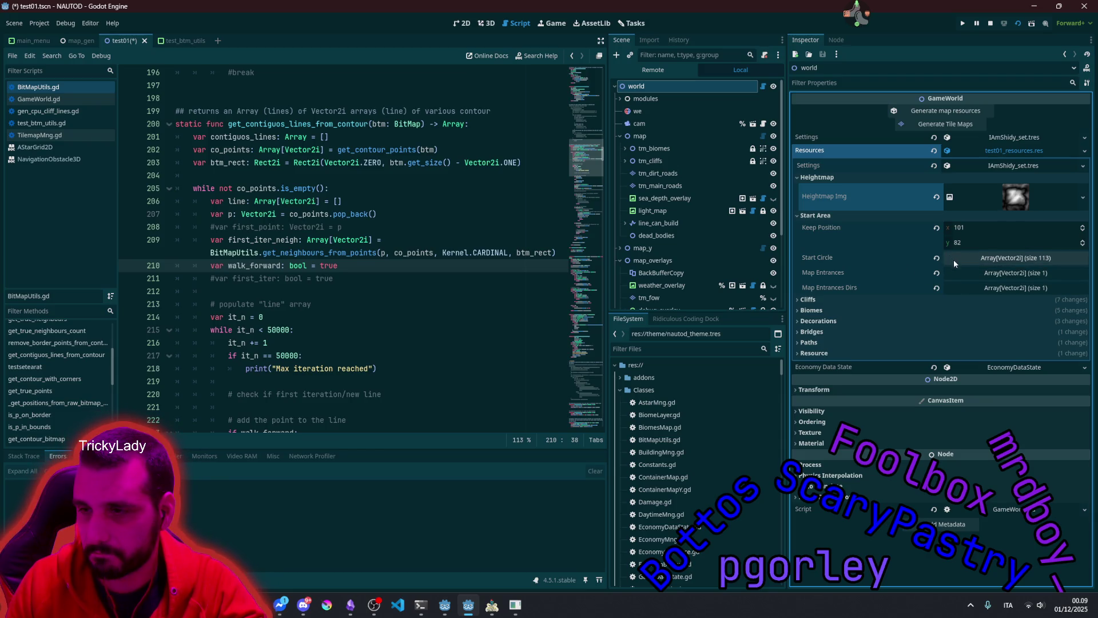
pyautogui.click(844, 216)
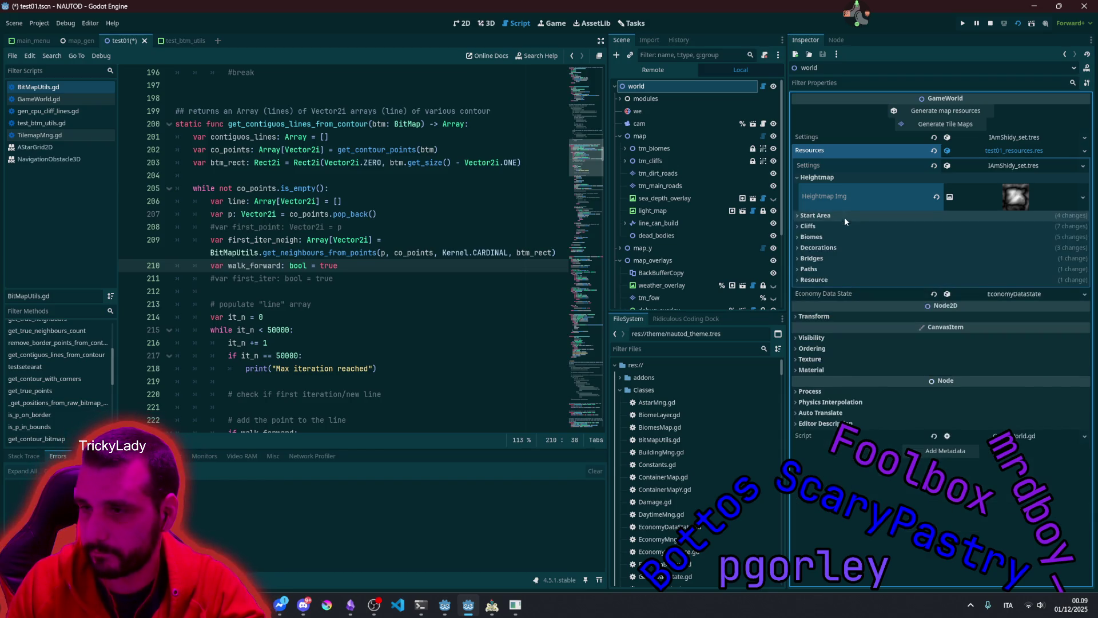
pyautogui.click(849, 227)
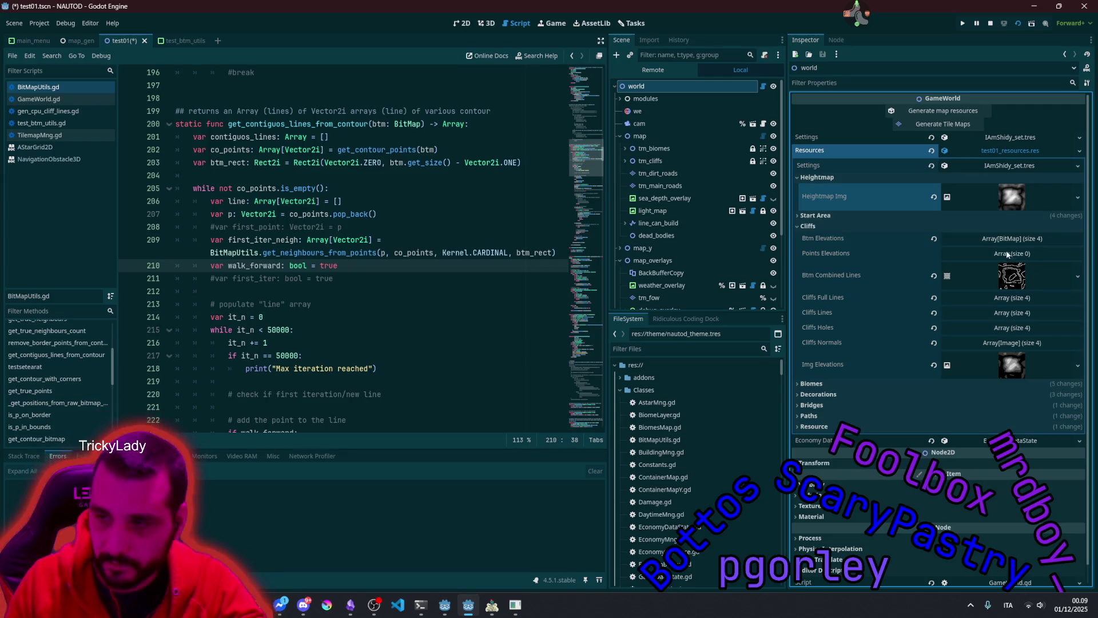
# Step: List the four Btm Elevations bitmaps and compare the first and fourth with the heightmap
pyautogui.click(1000, 239)
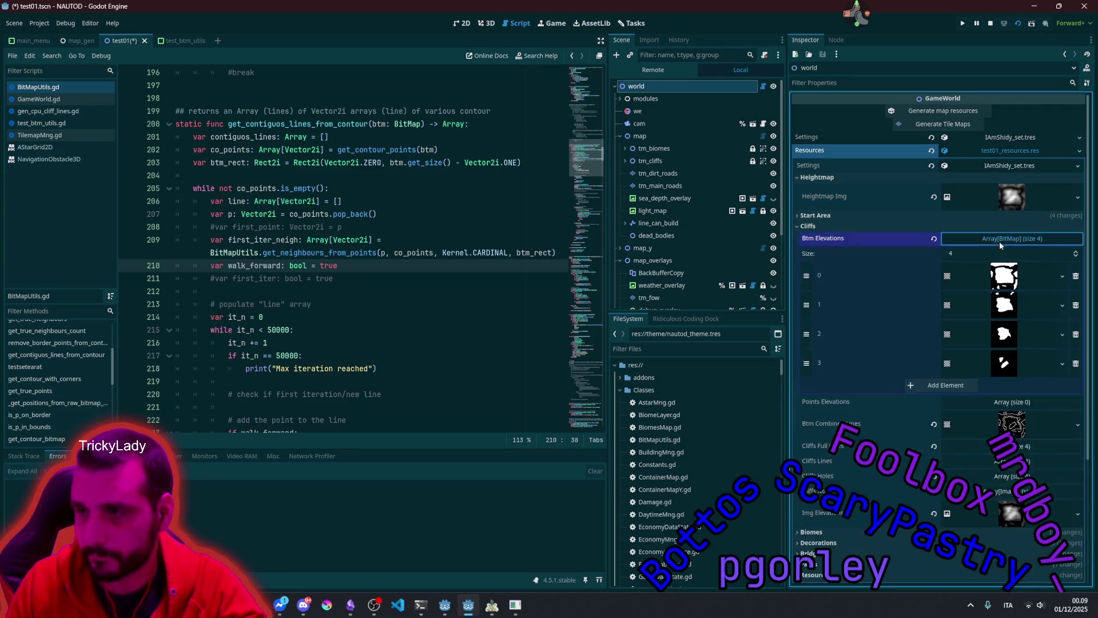
pyautogui.click(1009, 200)
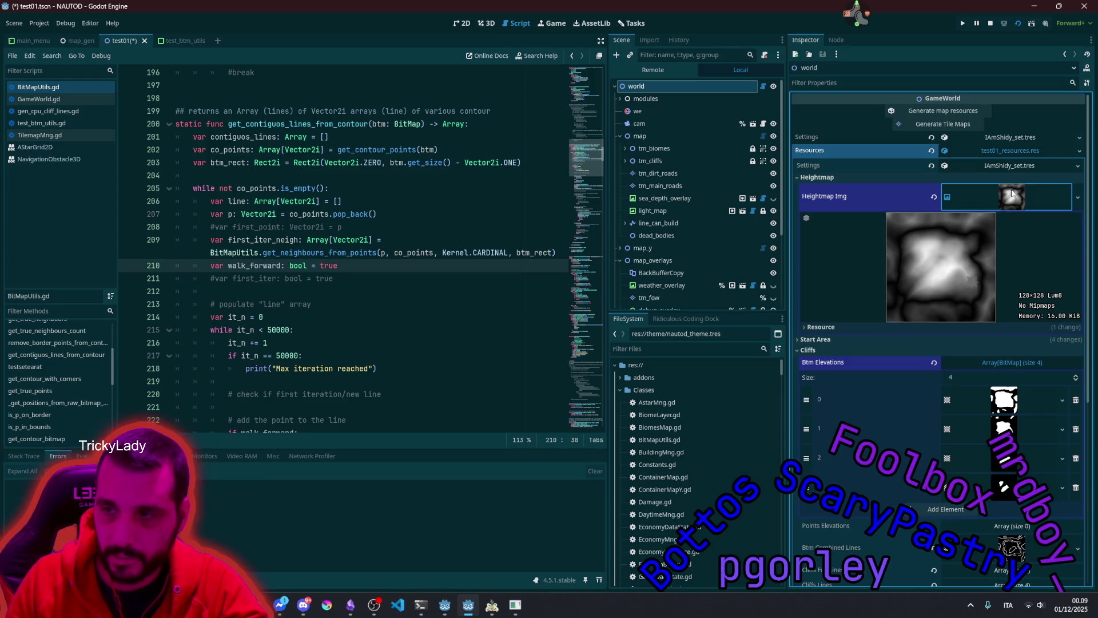
pyautogui.click(1012, 194)
pyautogui.click(1003, 275)
pyautogui.click(977, 282)
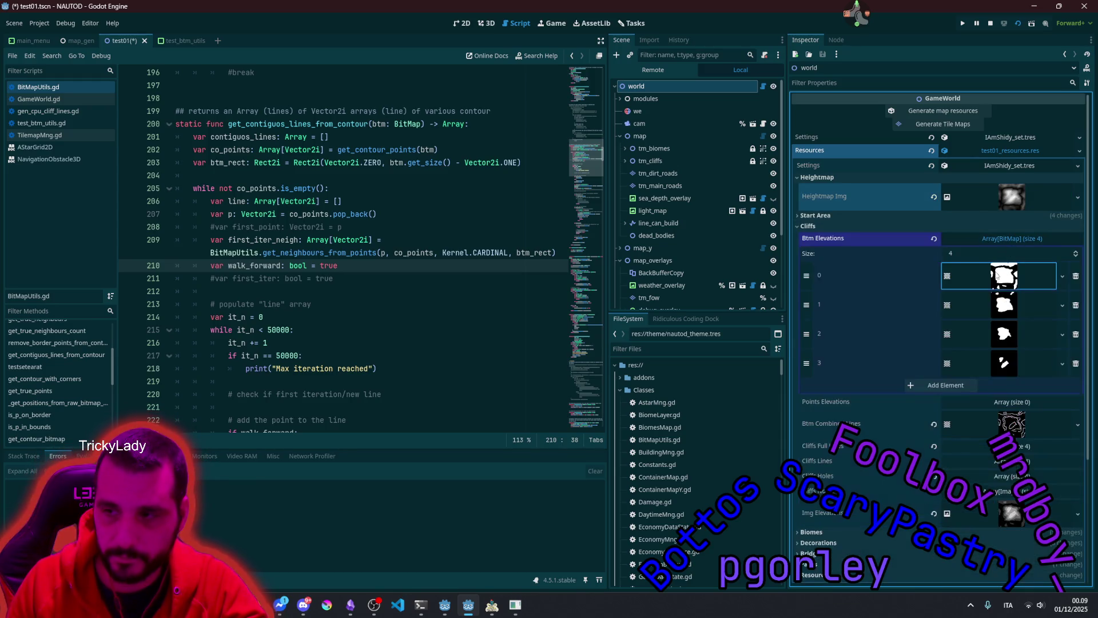
pyautogui.scroll(-3, 1001, 277)
pyautogui.click(1007, 239)
pyautogui.click(1009, 204)
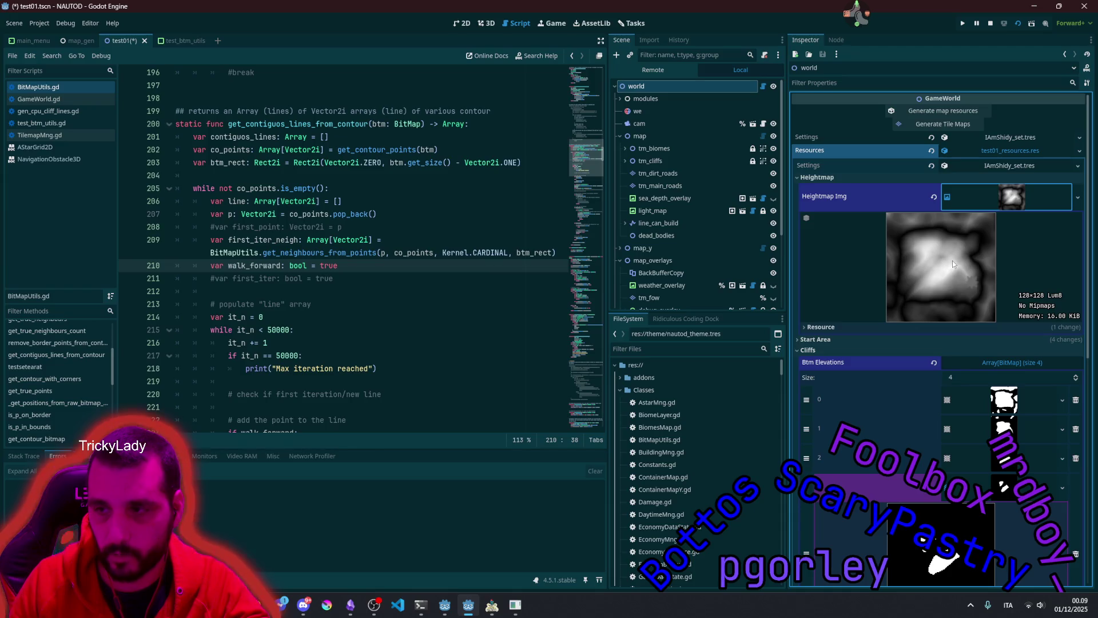
# Step: Collapse element 3, briefly preview element 2, then preview element 0's bitmap
pyautogui.scroll(-4, 1005, 304)
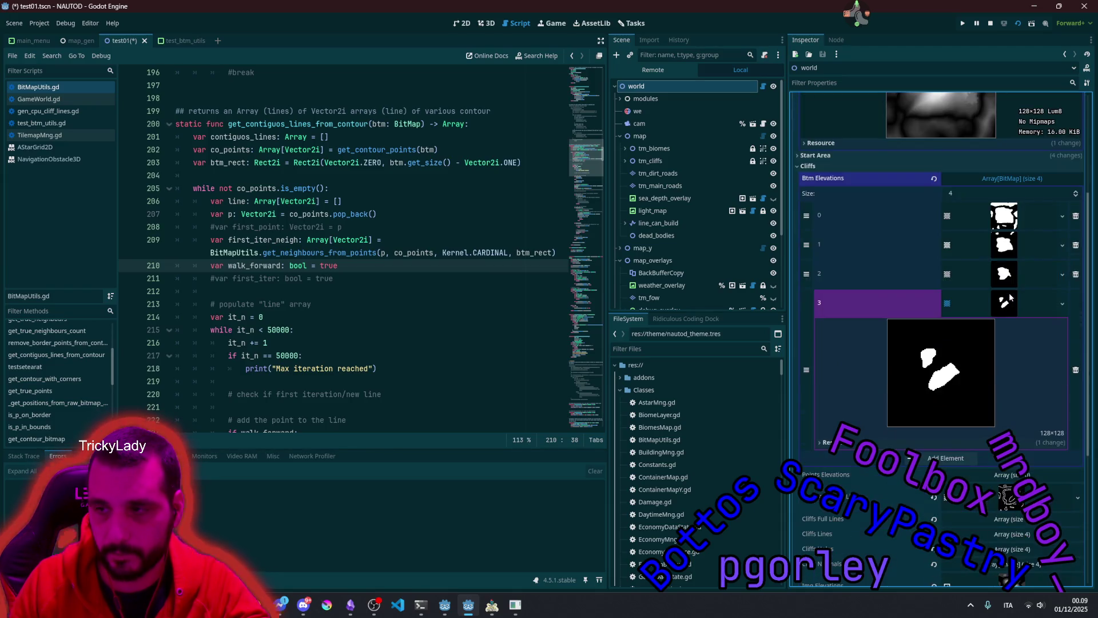
pyautogui.scroll(1, 944, 373)
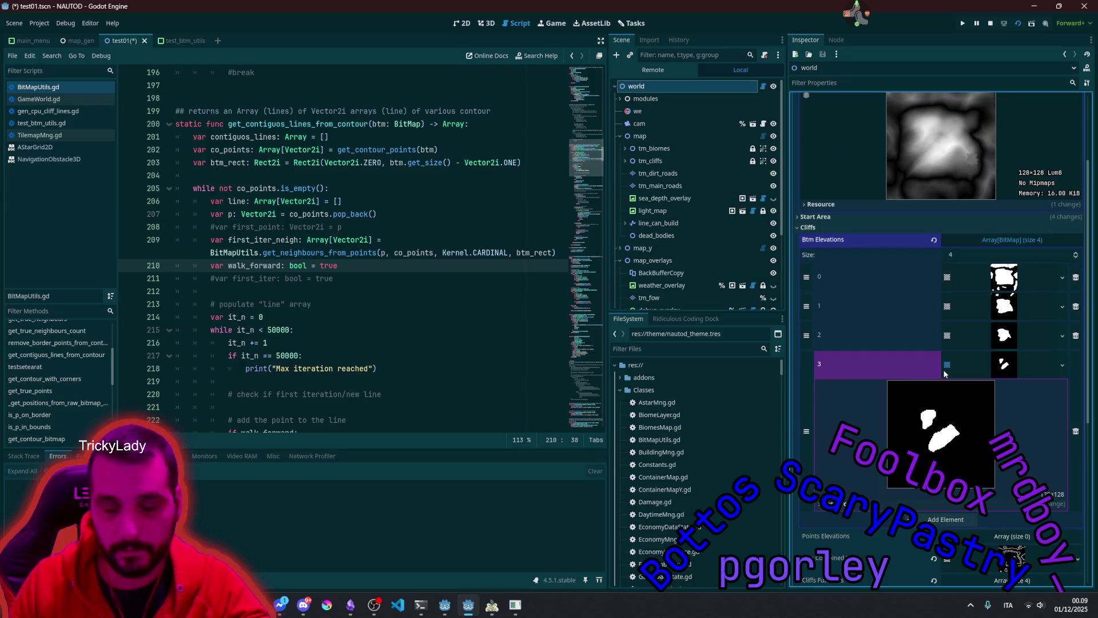
pyautogui.scroll(-2, 955, 367)
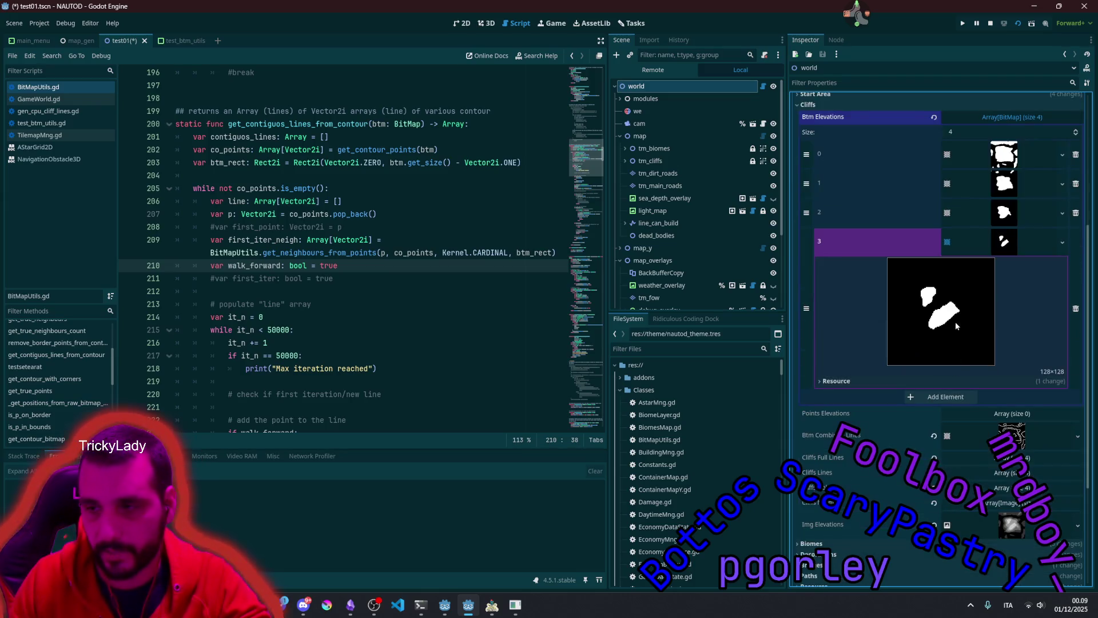
pyautogui.click(978, 246)
pyautogui.click(1002, 212)
pyautogui.click(1005, 209)
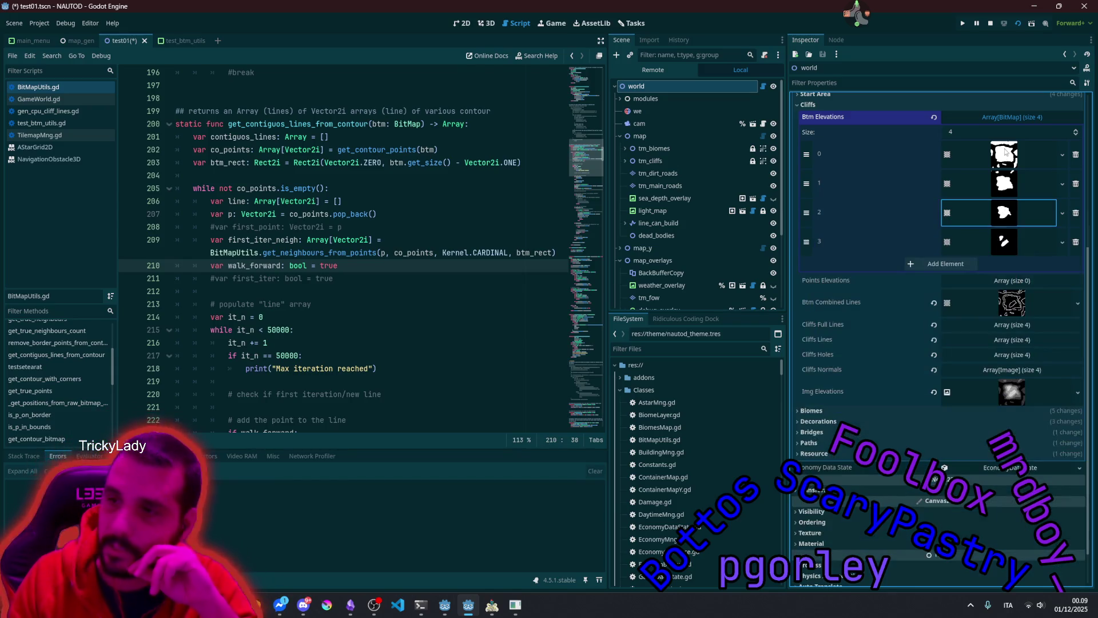
pyautogui.click(1005, 153)
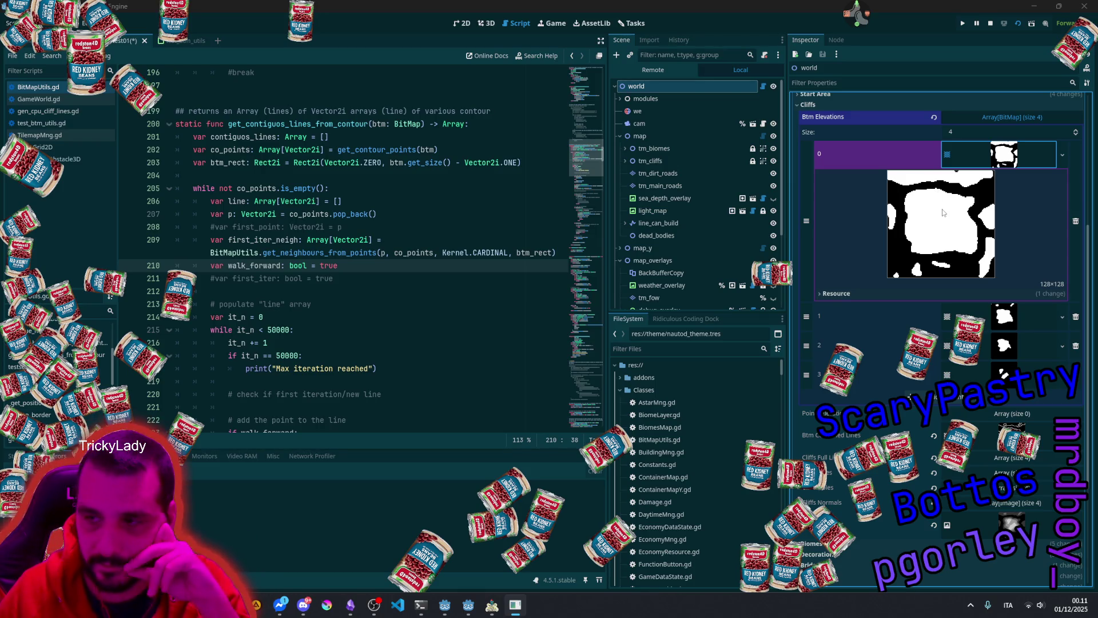
# Step: Collapse element 0's preview and the whole Btm Elevations array
pyautogui.click(993, 162)
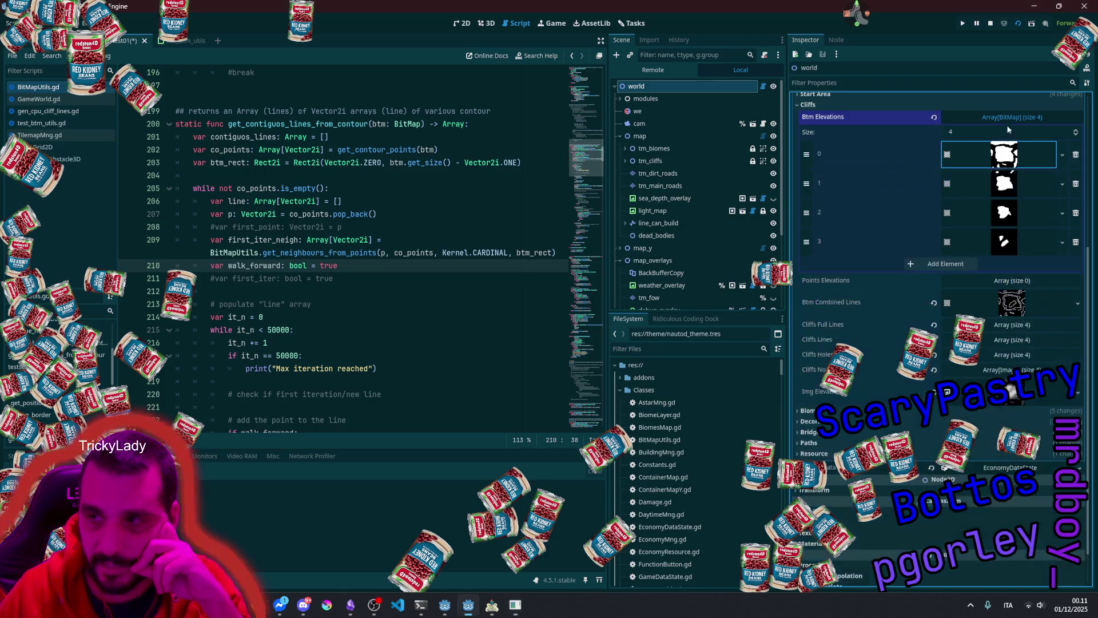
pyautogui.click(1001, 117)
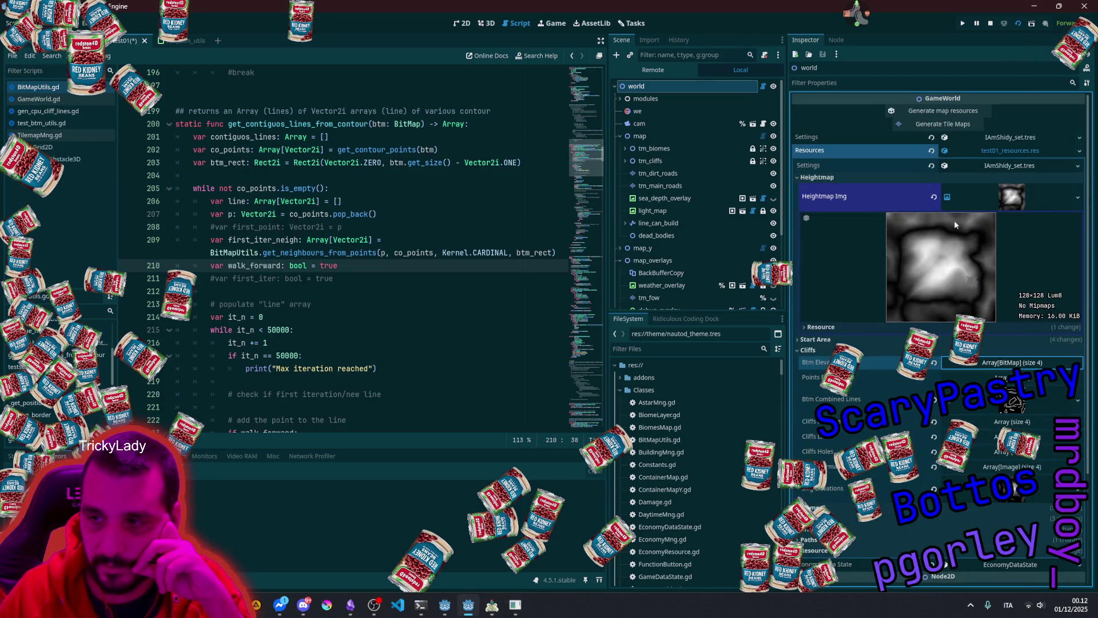
pyautogui.scroll(-1, 963, 258)
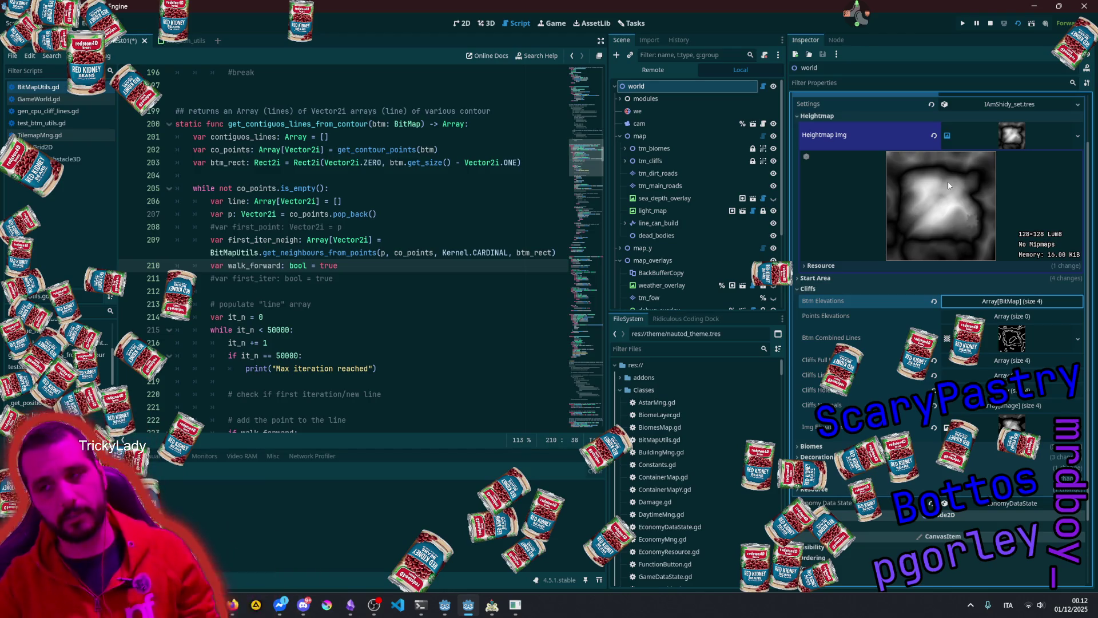
# Step: Compare the Btm Combined Lines and Img Elevations previews, then re-expand Btm Elevations
pyautogui.click(1004, 142)
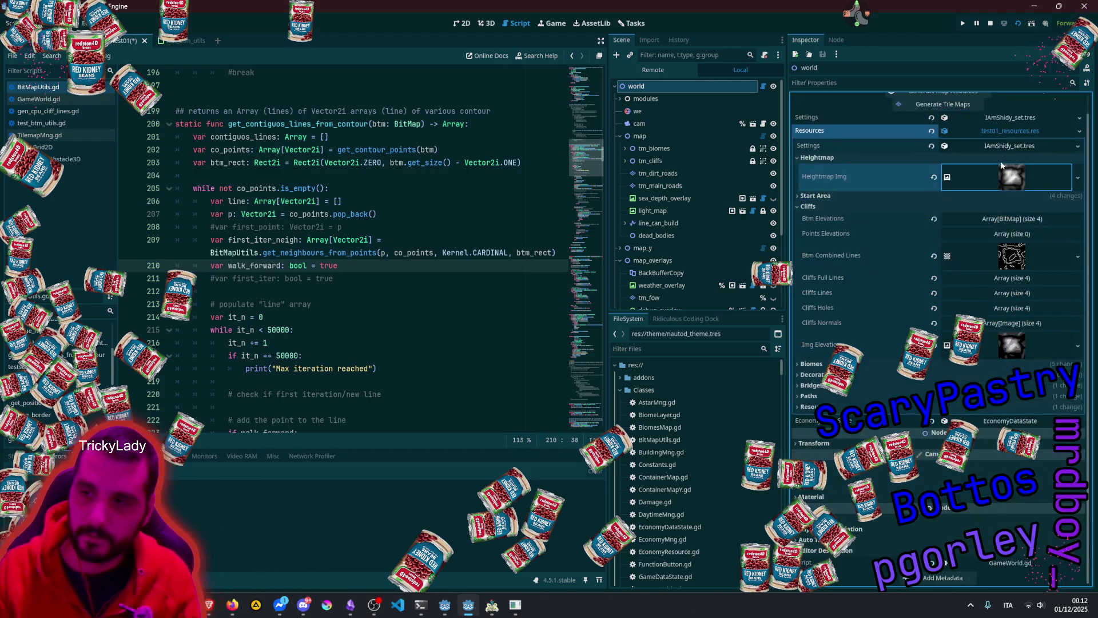
pyautogui.click(1008, 254)
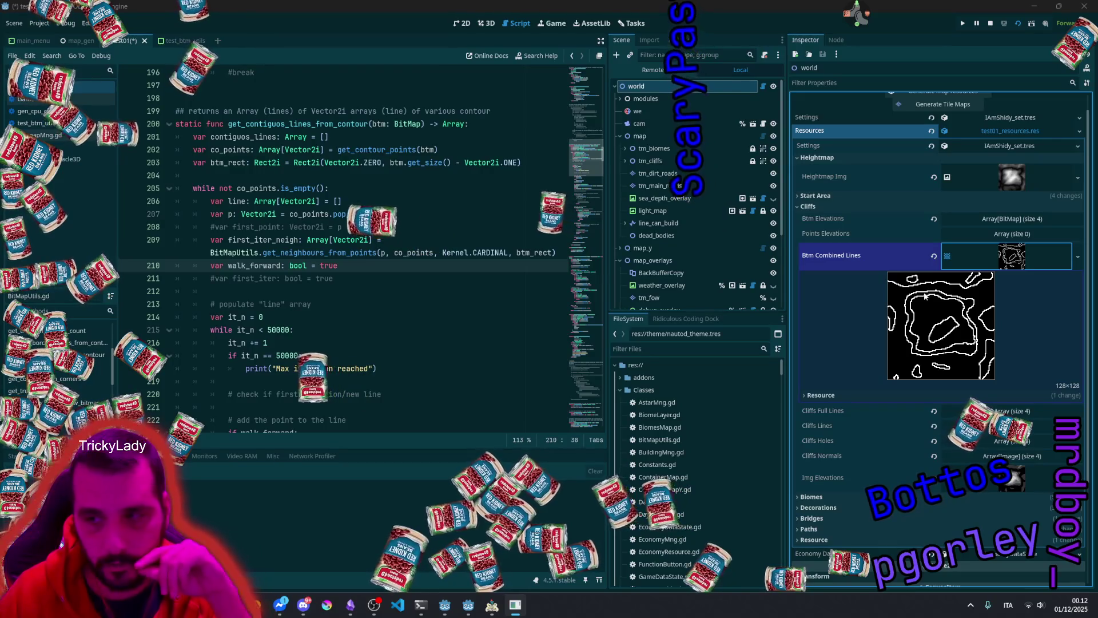
pyautogui.click(1011, 249)
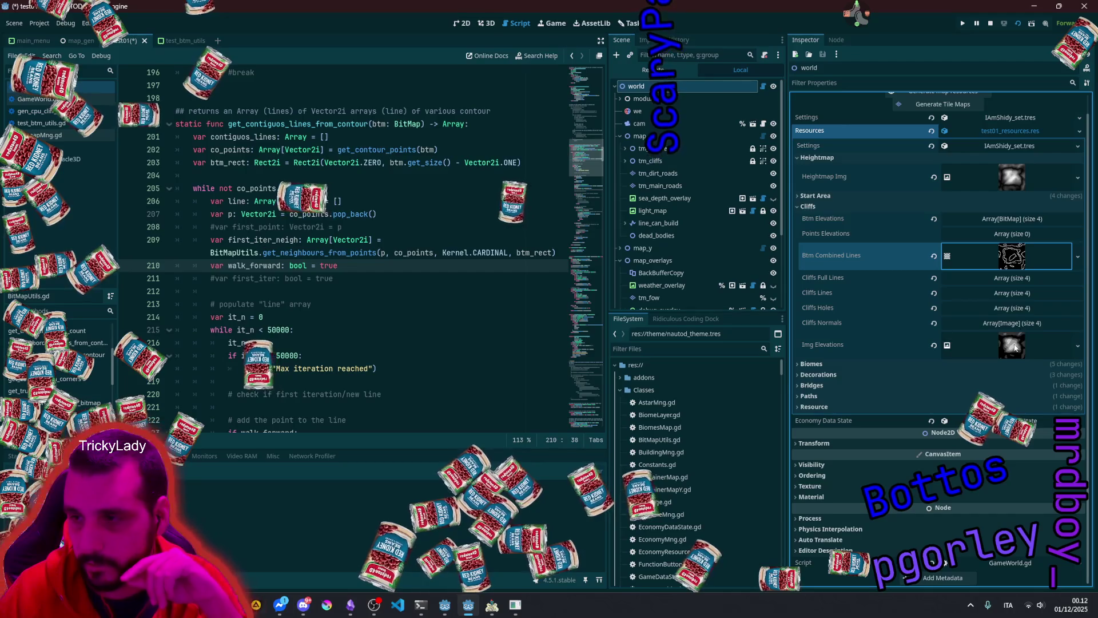
pyautogui.click(1013, 346)
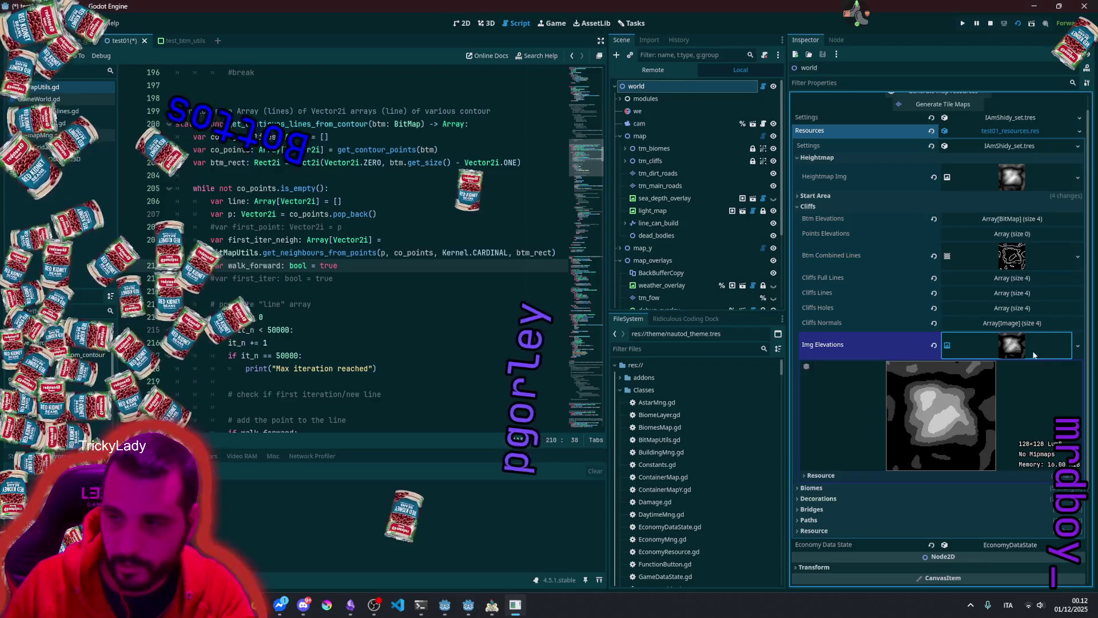
pyautogui.click(1033, 355)
pyautogui.click(983, 218)
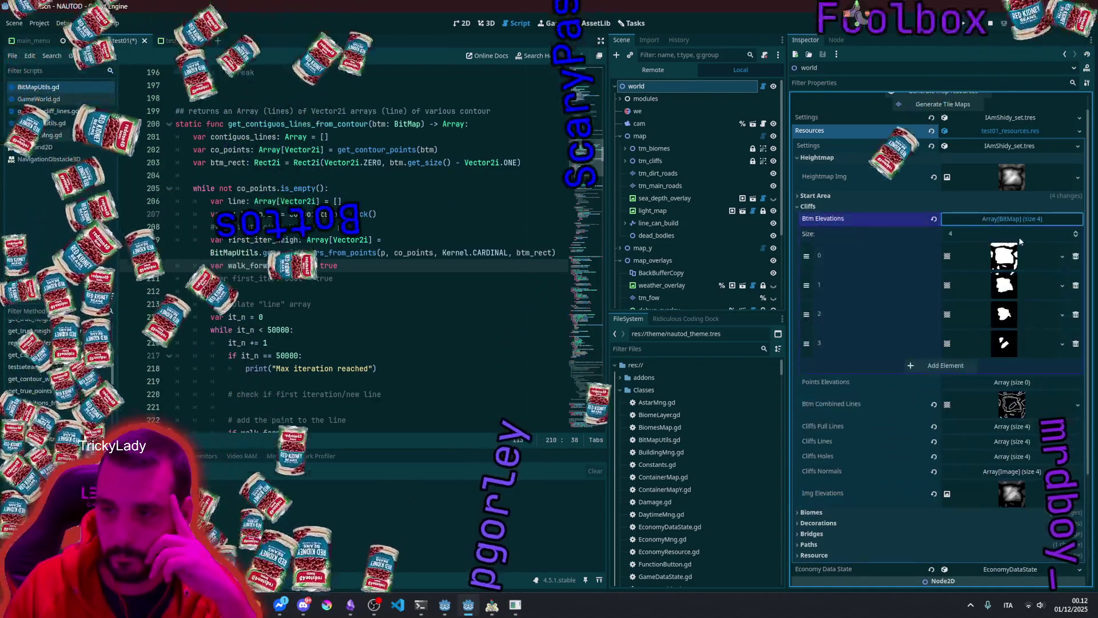
# Step: Expand Btm Elevations element 0's thumbnail into a large BitMap preview
pyautogui.click(1004, 255)
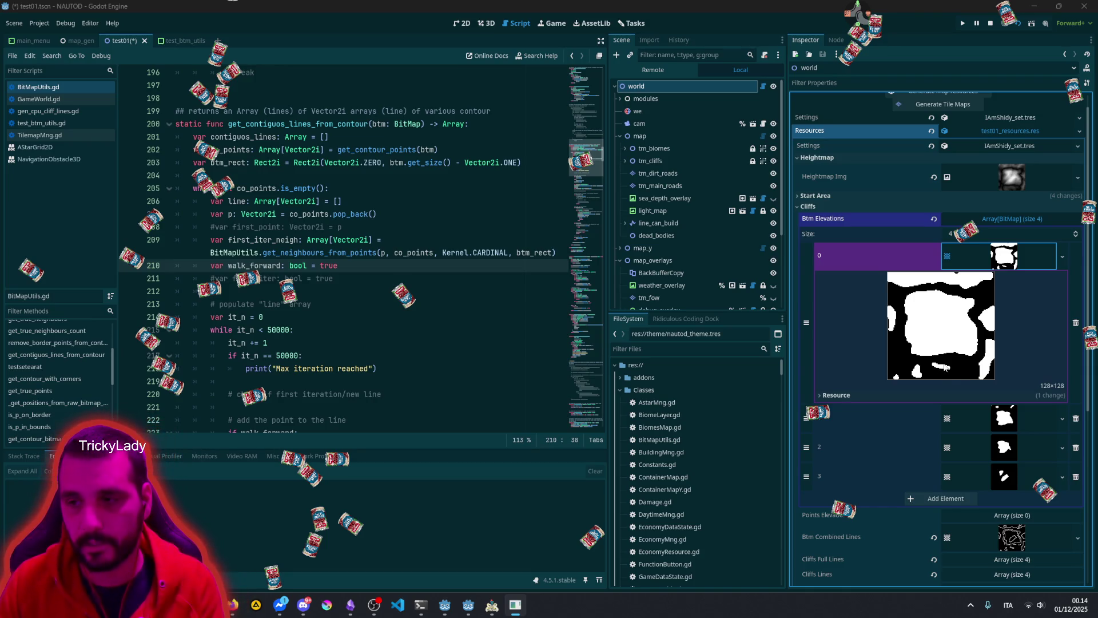
# Step: Switch to Obsidian's TD design sketches canvas and pan over to the terrain map
pyautogui.click(351, 605)
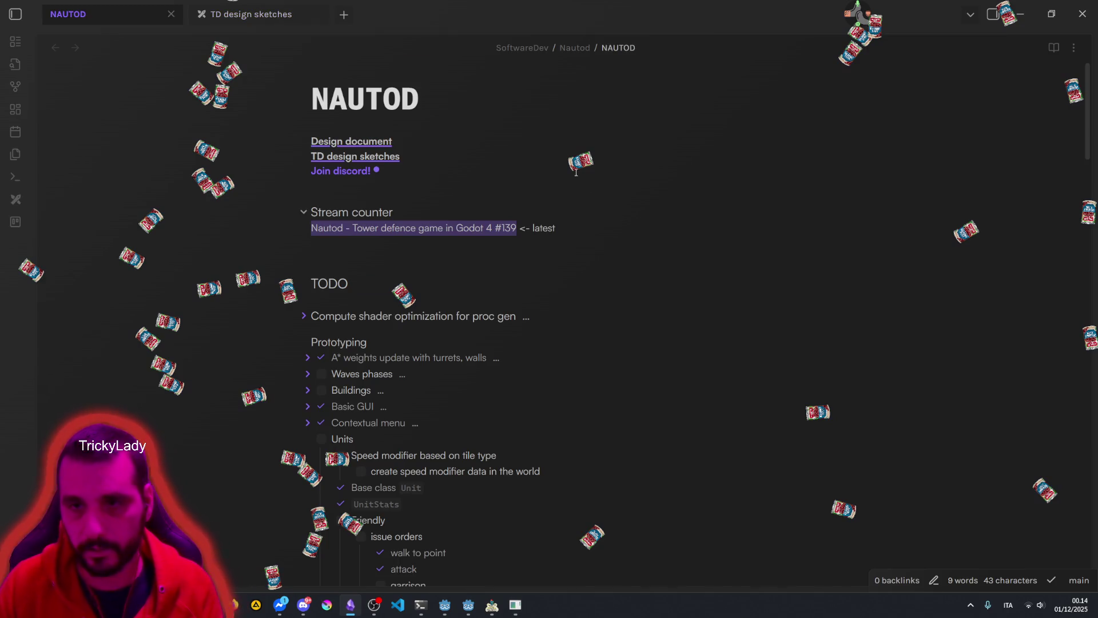
pyautogui.click(220, 27)
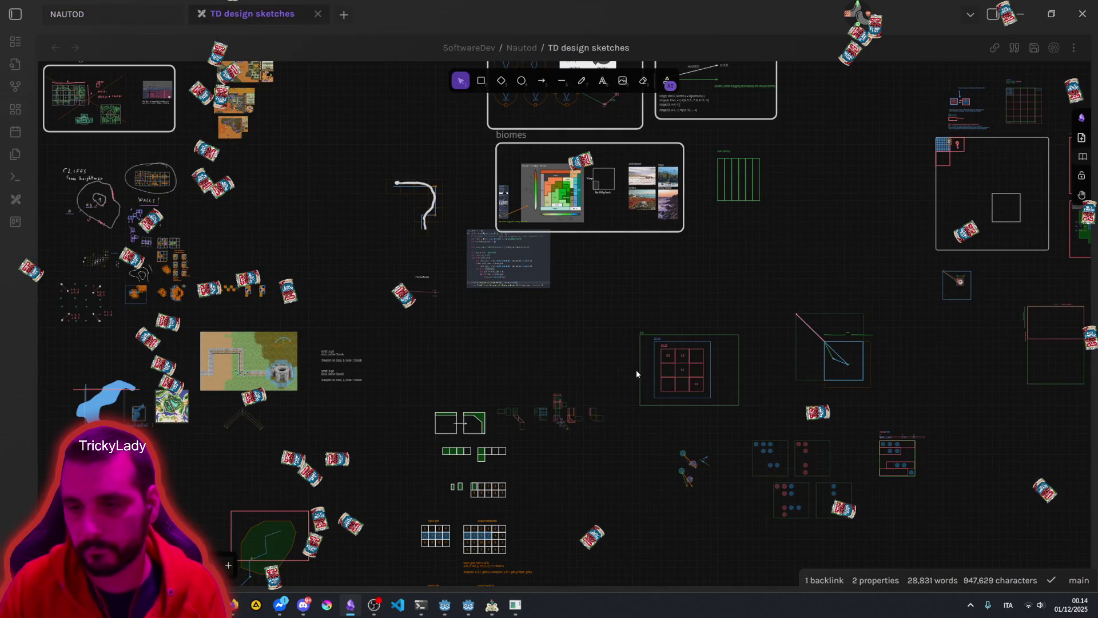
pyautogui.moveTo(626, 366); pyautogui.dragTo(363, 252)
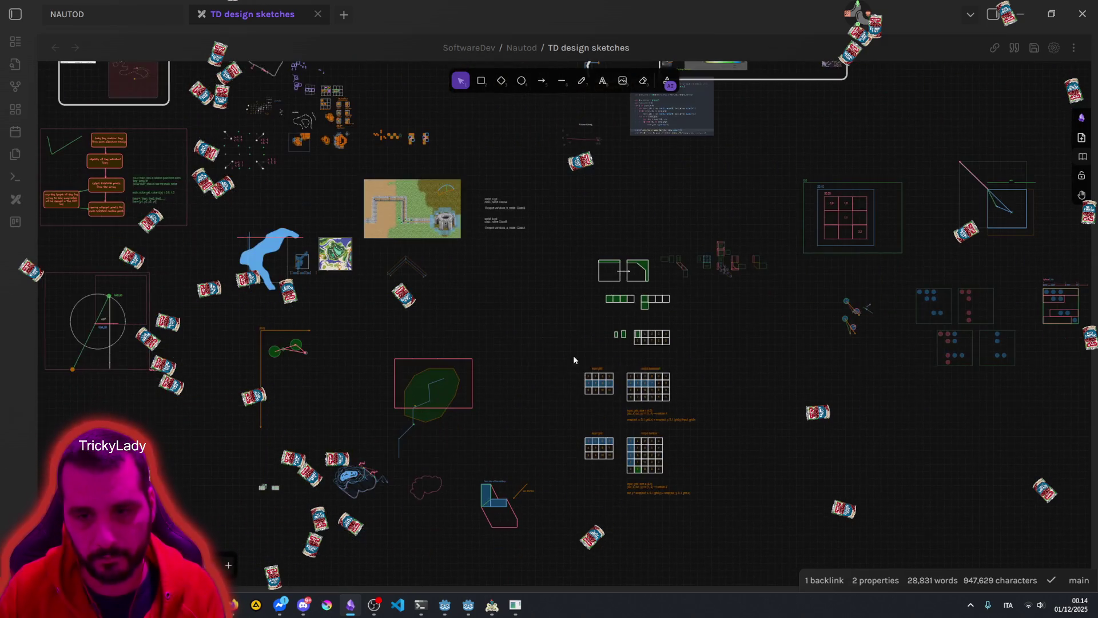
pyautogui.moveTo(426, 413); pyautogui.dragTo(571, 310)
pyautogui.hscroll(-3, 481, 350)
pyautogui.scroll(2, 480, 350)
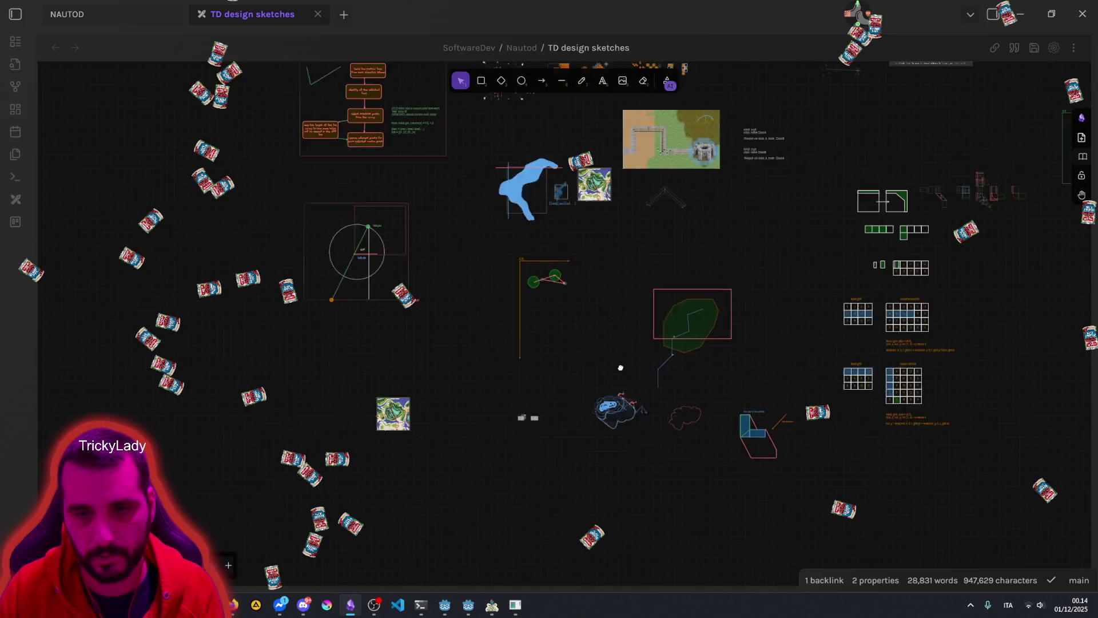
pyautogui.moveTo(512, 306)
pyautogui.mouseDown()
pyautogui.moveTo(549, 417)
pyautogui.moveTo(670, 168)
pyautogui.mouseUp()
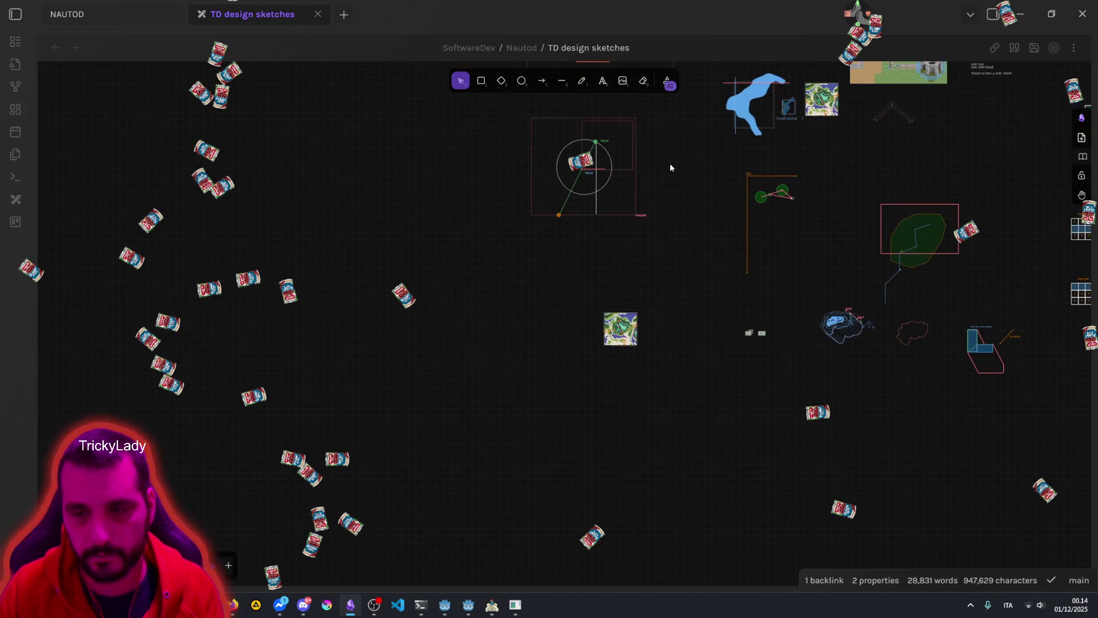
pyautogui.hscroll(-5, 625, 331)
pyautogui.hscroll(5, 625, 331)
pyautogui.scroll(5, 643, 336)
pyautogui.scroll(3, 577, 337)
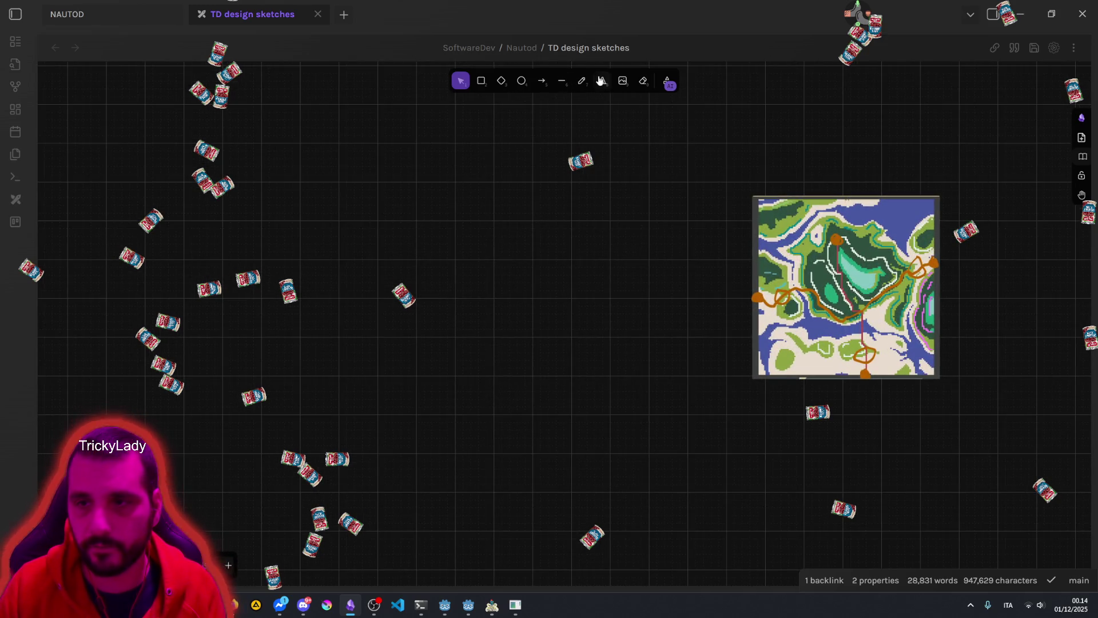
# Step: Draw two blue freehand contour loops with the pencil, one above the other
pyautogui.click(576, 86)
pyautogui.hscroll(-3, 523, 246)
pyautogui.scroll(1, 522, 246)
pyautogui.moveTo(568, 212)
pyautogui.mouseDown()
pyautogui.moveTo(525, 226)
pyautogui.moveTo(546, 337)
pyautogui.moveTo(660, 311)
pyautogui.moveTo(654, 223)
pyautogui.moveTo(569, 212)
pyautogui.mouseUp()
pyautogui.hscroll(-3, 589, 291)
pyautogui.scroll(2, 589, 290)
pyautogui.moveTo(649, 197)
pyautogui.mouseDown()
pyautogui.moveTo(538, 235)
pyautogui.moveTo(620, 229)
pyautogui.moveTo(736, 248)
pyautogui.moveTo(757, 191)
pyautogui.moveTo(624, 196)
pyautogui.mouseUp()
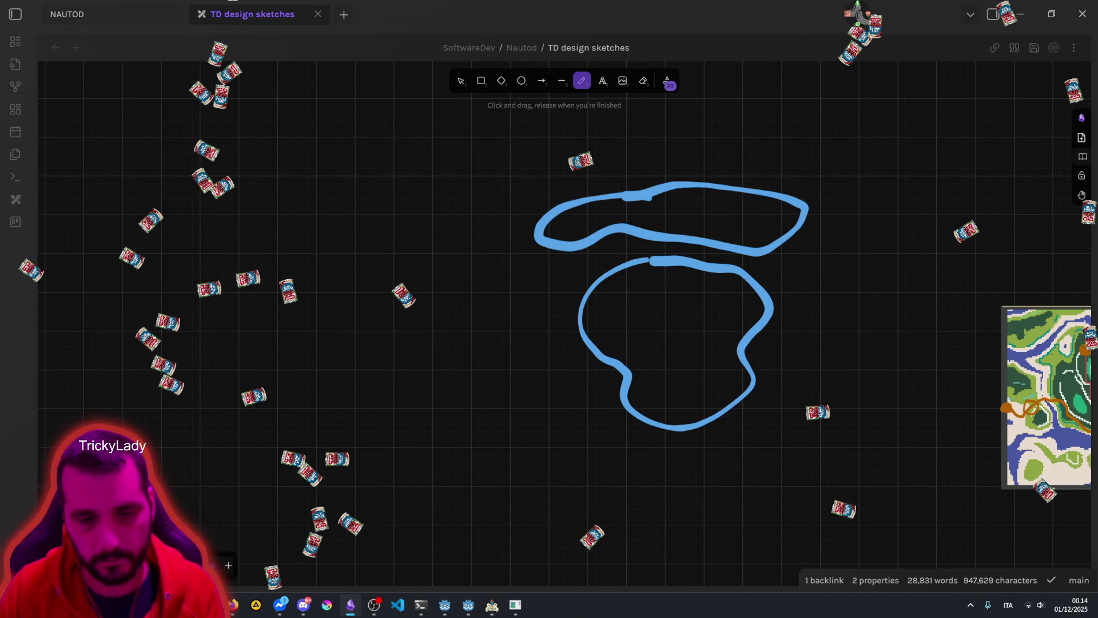
# Step: Draw six green freehand strokes radiating like spokes across the upper blue loop
pyautogui.click(95, 387)
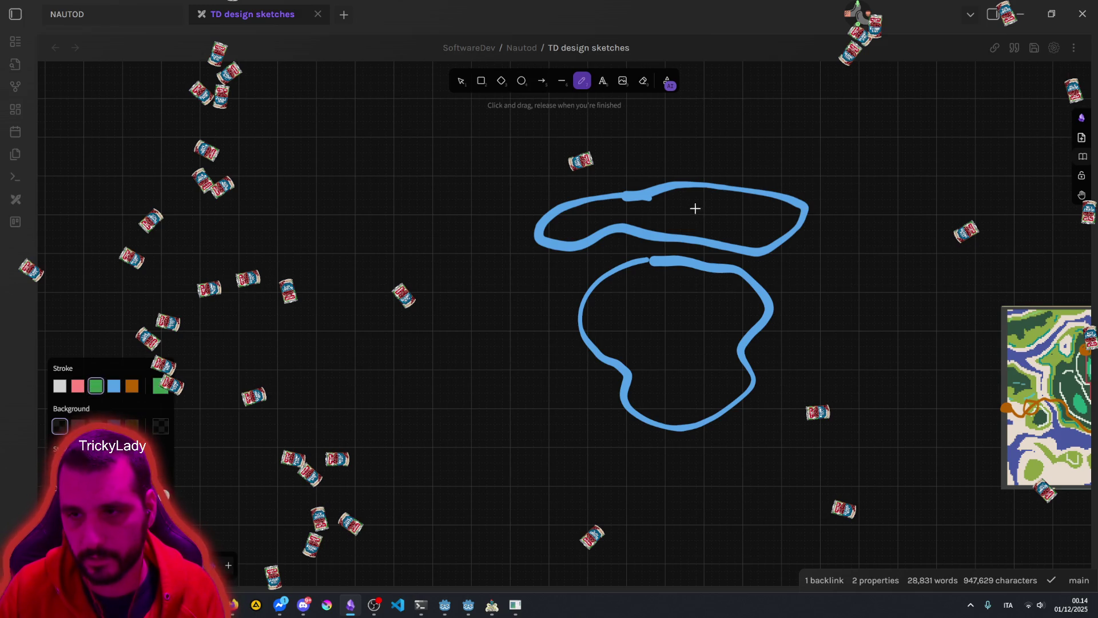
pyautogui.moveTo(675, 211); pyautogui.dragTo(673, 248)
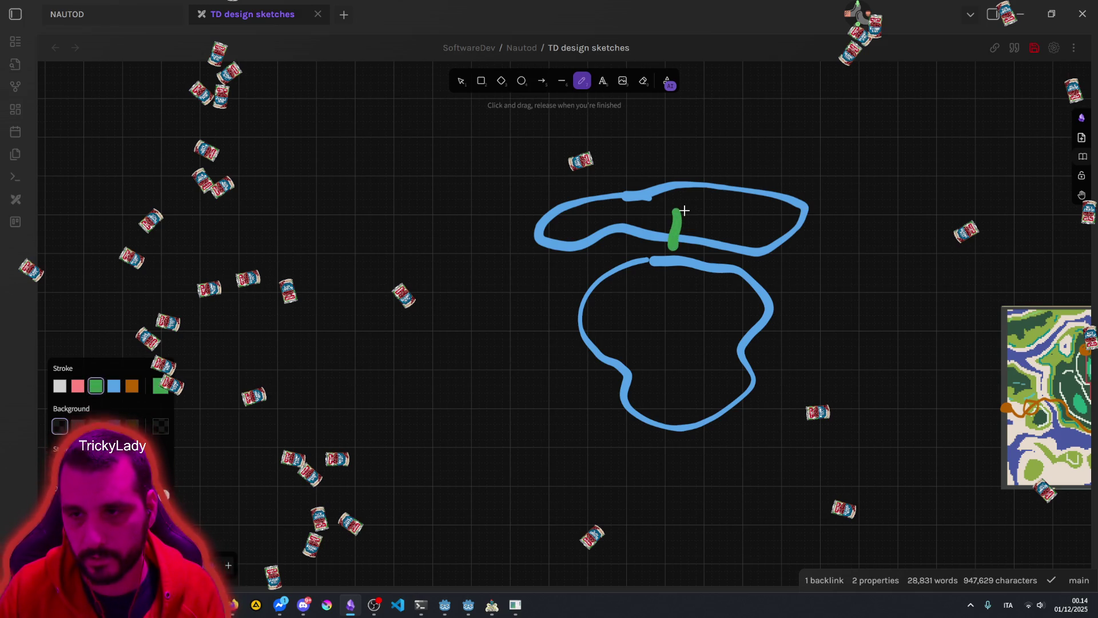
pyautogui.moveTo(677, 211)
pyautogui.mouseDown()
pyautogui.moveTo(701, 247)
pyautogui.moveTo(759, 258)
pyautogui.mouseUp()
pyautogui.moveTo(675, 211); pyautogui.dragTo(815, 221)
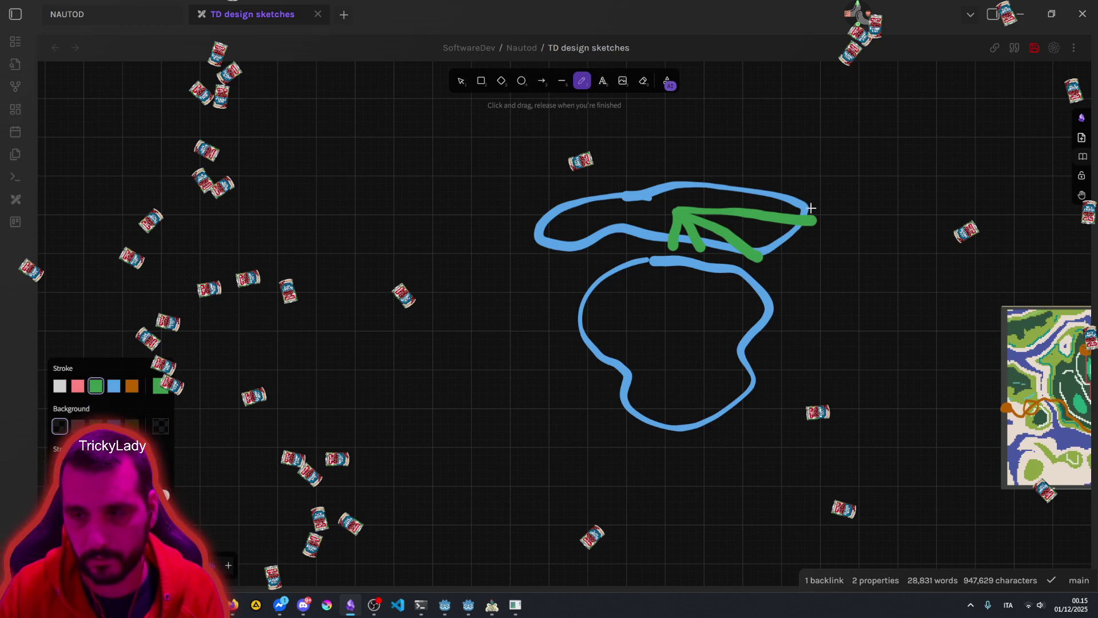
pyautogui.moveTo(681, 210); pyautogui.dragTo(760, 182)
pyautogui.moveTo(678, 207)
pyautogui.mouseDown()
pyautogui.moveTo(696, 183)
pyautogui.moveTo(605, 189)
pyautogui.mouseUp()
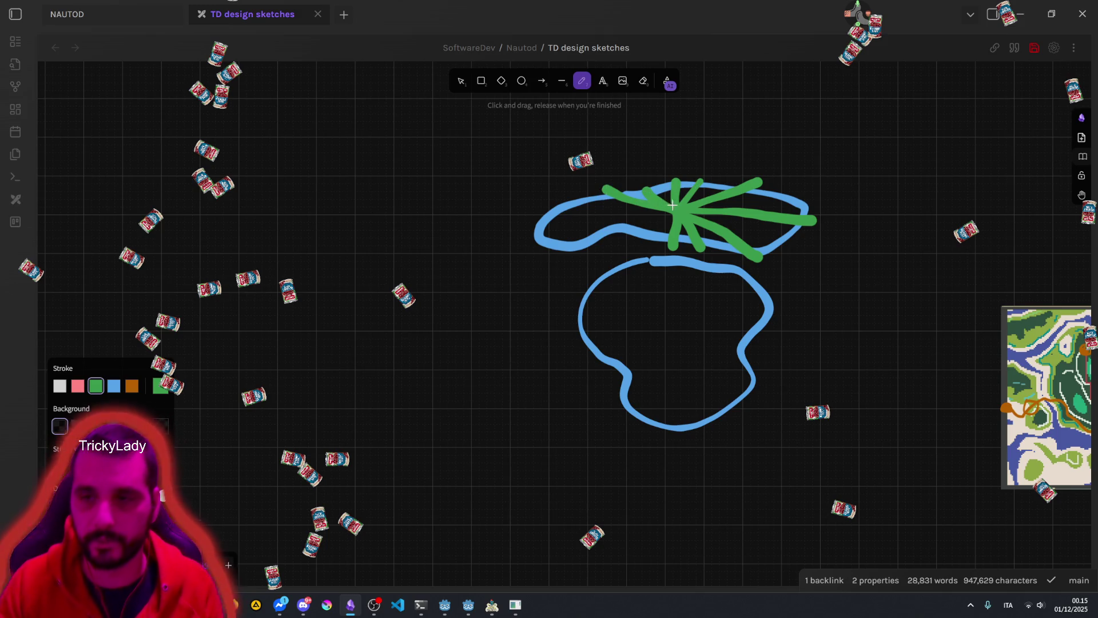
pyautogui.moveTo(673, 210); pyautogui.dragTo(531, 225)
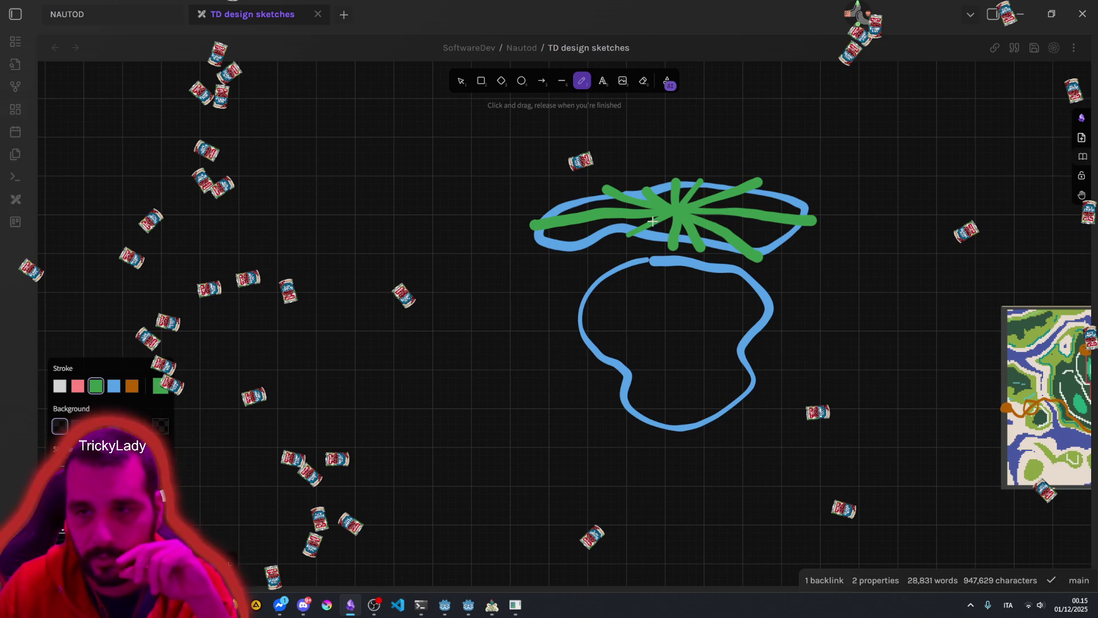
pyautogui.click(481, 81)
pyautogui.hscroll(-5, 691, 319)
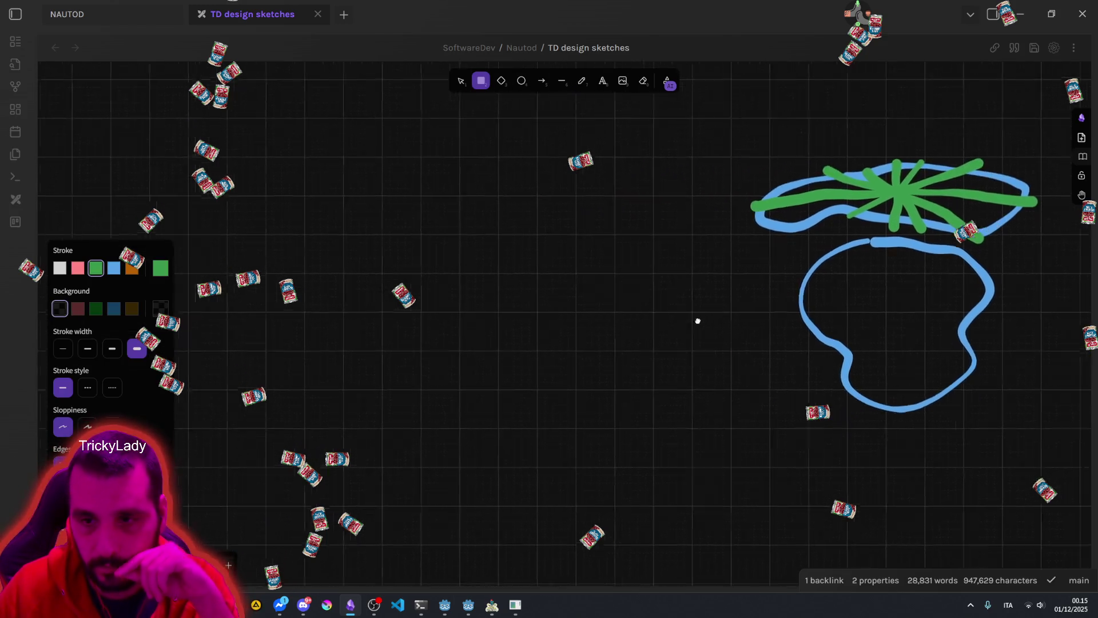
# Step: Add another small green square cell to the stepped column
pyautogui.scroll(3, 488, 276)
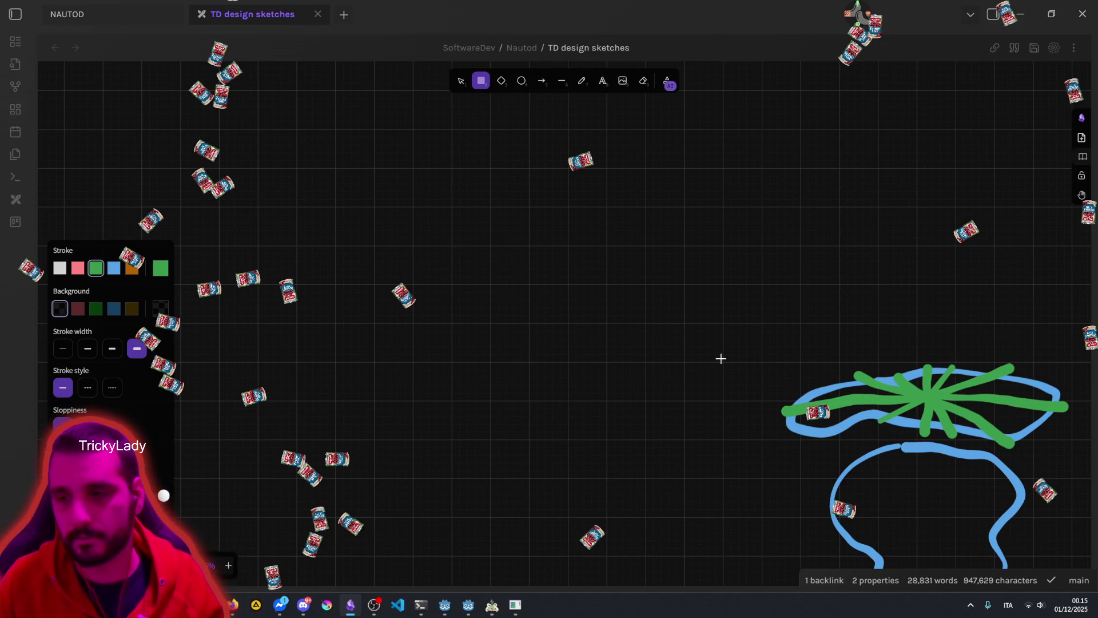
pyautogui.scroll(-4, 704, 357)
pyautogui.hscroll(-5, 576, 329)
pyautogui.scroll(-4, 586, 326)
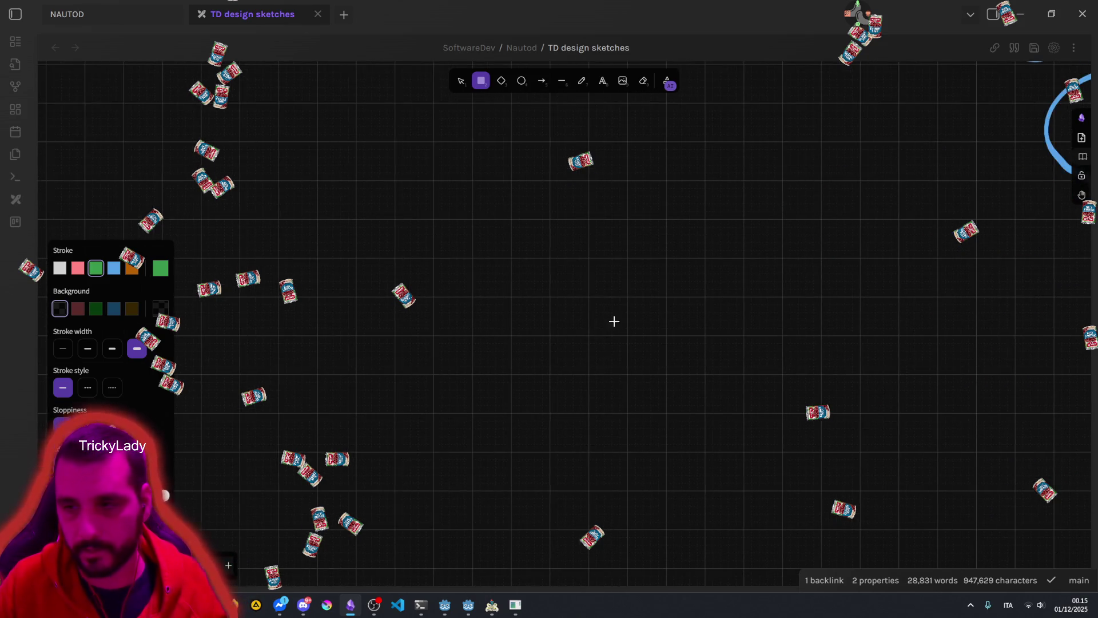
pyautogui.hscroll(6, 688, 326)
pyautogui.scroll(2, 690, 383)
pyautogui.hscroll(-1, 690, 383)
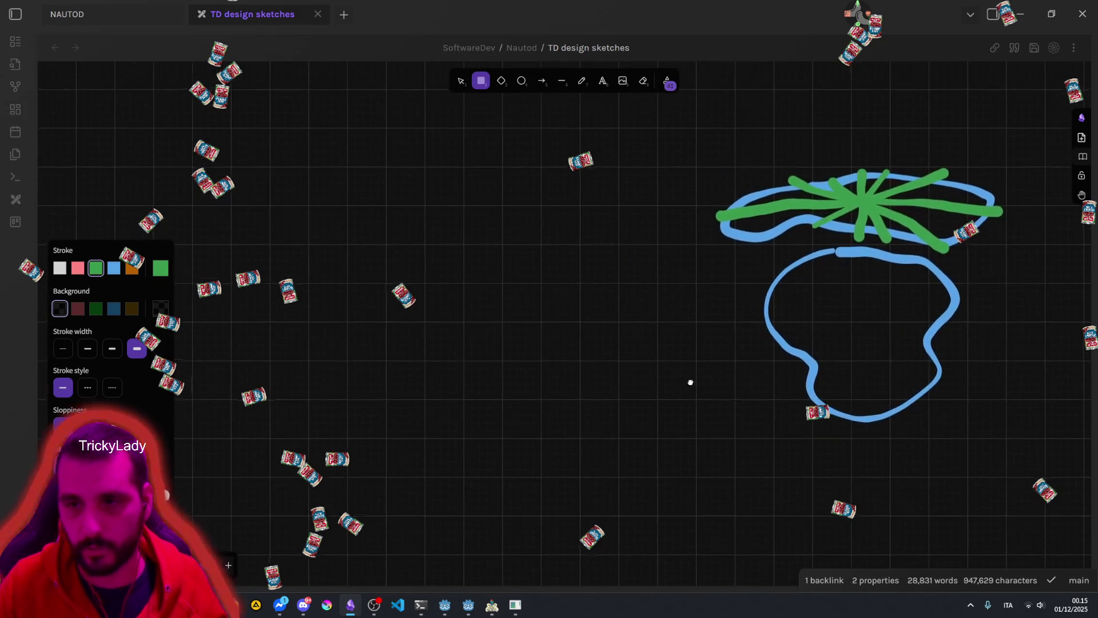
pyautogui.scroll(5, 498, 297)
pyautogui.moveTo(505, 260)
pyautogui.mouseDown()
pyautogui.moveTo(532, 288)
pyautogui.moveTo(518, 301)
pyautogui.mouseUp()
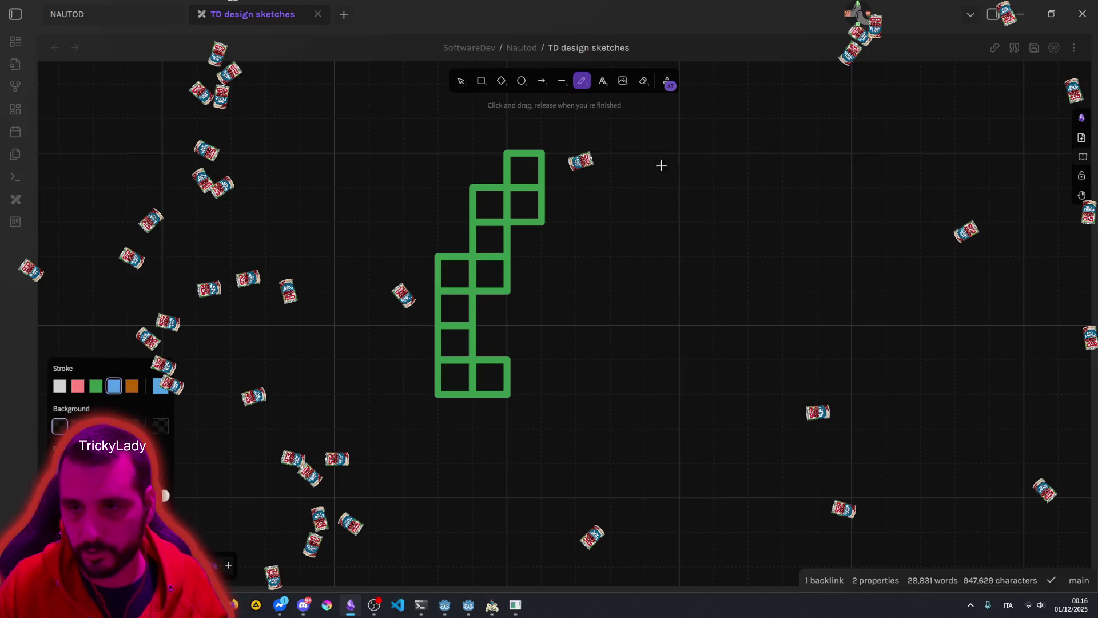
# Step: Sketch a closed blue freehand loop around the squares and return to the selection tool
pyautogui.moveTo(669, 129)
pyautogui.mouseDown()
pyautogui.moveTo(625, 196)
pyautogui.moveTo(568, 240)
pyautogui.moveTo(490, 264)
pyautogui.moveTo(448, 321)
pyautogui.moveTo(506, 375)
pyautogui.moveTo(668, 351)
pyautogui.moveTo(757, 238)
pyautogui.moveTo(720, 167)
pyautogui.moveTo(670, 134)
pyautogui.mouseUp()
pyautogui.hscroll(-3, 610, 255)
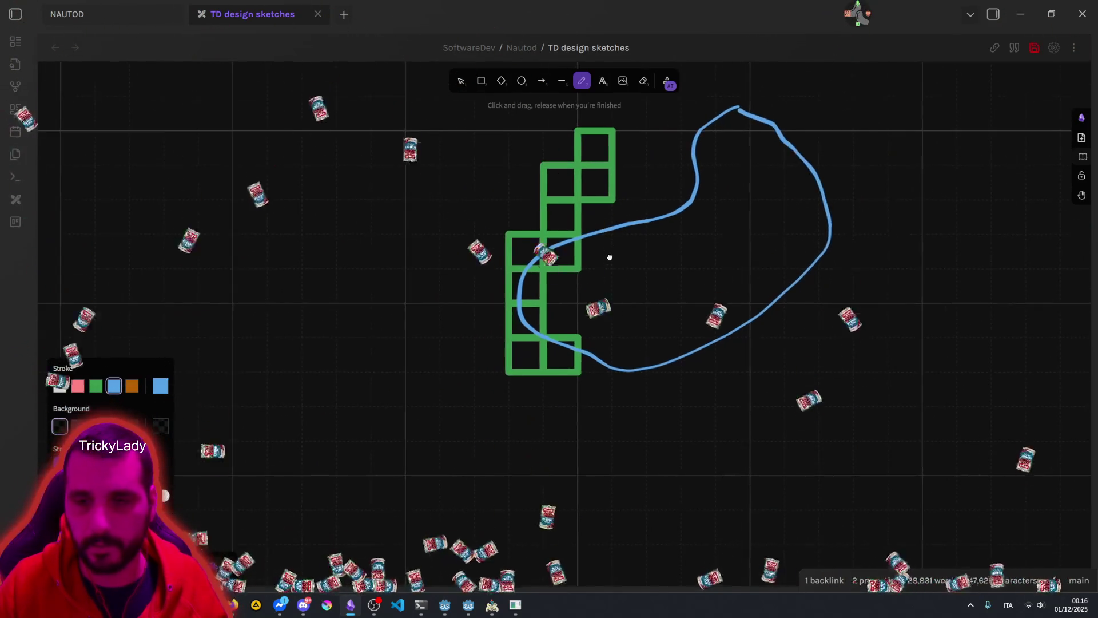
pyautogui.press('1')
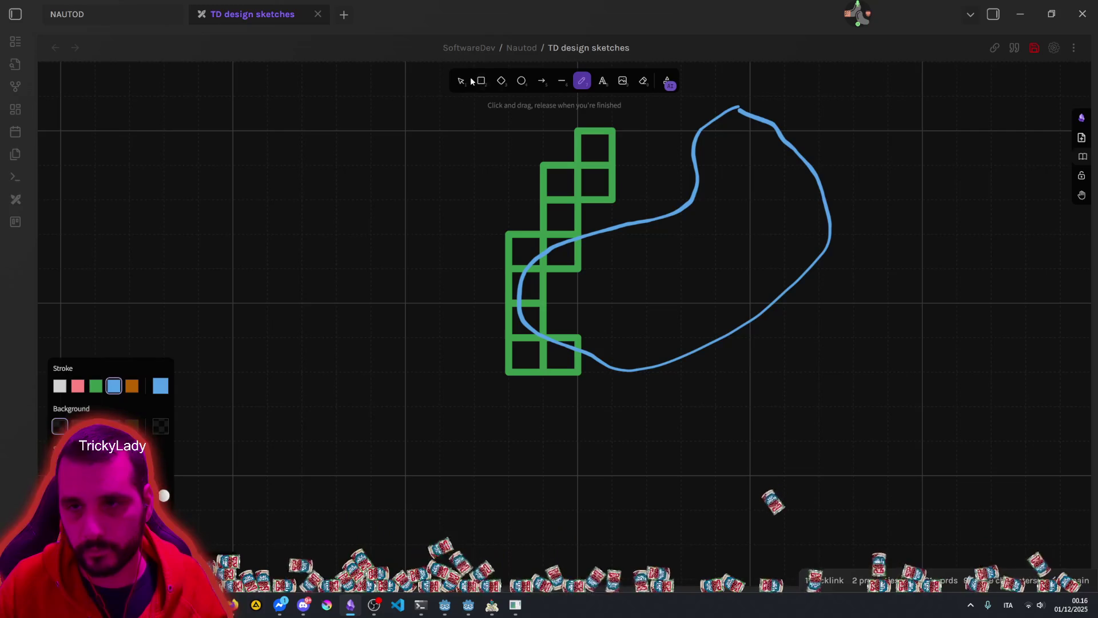
# Step: Select the column squares traced by the blue loop and give them a pink outline
pyautogui.click(574, 268)
pyautogui.keyDown('shift'); pyautogui.click(516, 231); pyautogui.keyUp('shift')
pyautogui.keyDown('shift'); pyautogui.click(508, 286); pyautogui.keyUp('shift')
pyautogui.keyDown('shift'); pyautogui.click(507, 326); pyautogui.keyUp('shift')
pyautogui.keyDown('shift'); pyautogui.click(565, 369); pyautogui.keyUp('shift')
pyautogui.keyDown('shift'); pyautogui.click(516, 373); pyautogui.keyUp('shift')
pyautogui.keyDown('shift'); pyautogui.click(572, 372); pyautogui.keyUp('shift')
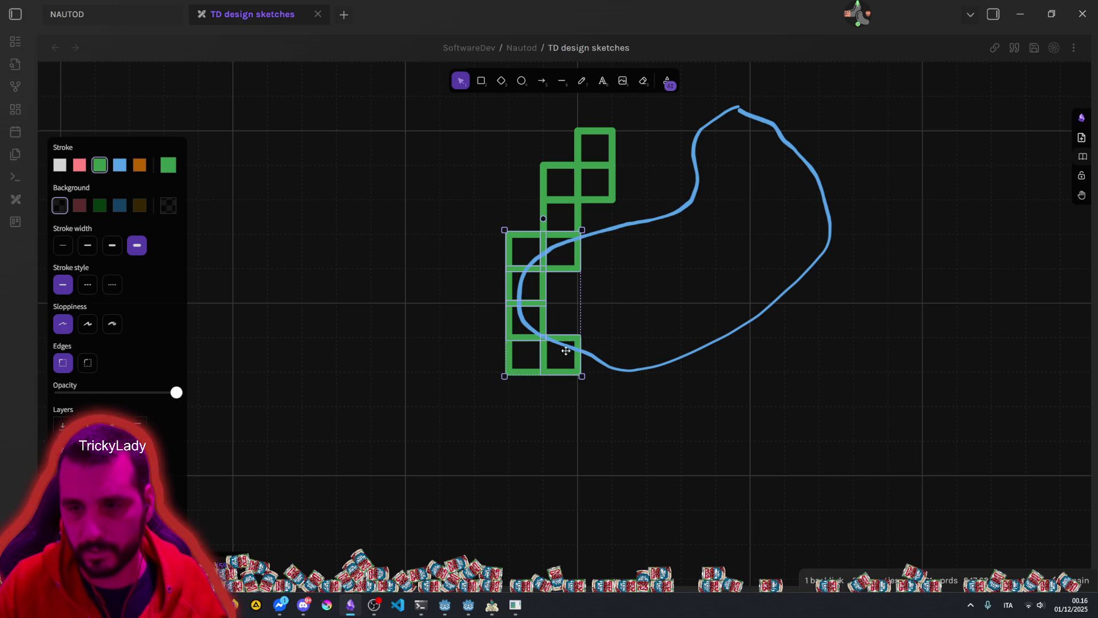
pyautogui.click(79, 165)
pyautogui.click(414, 172)
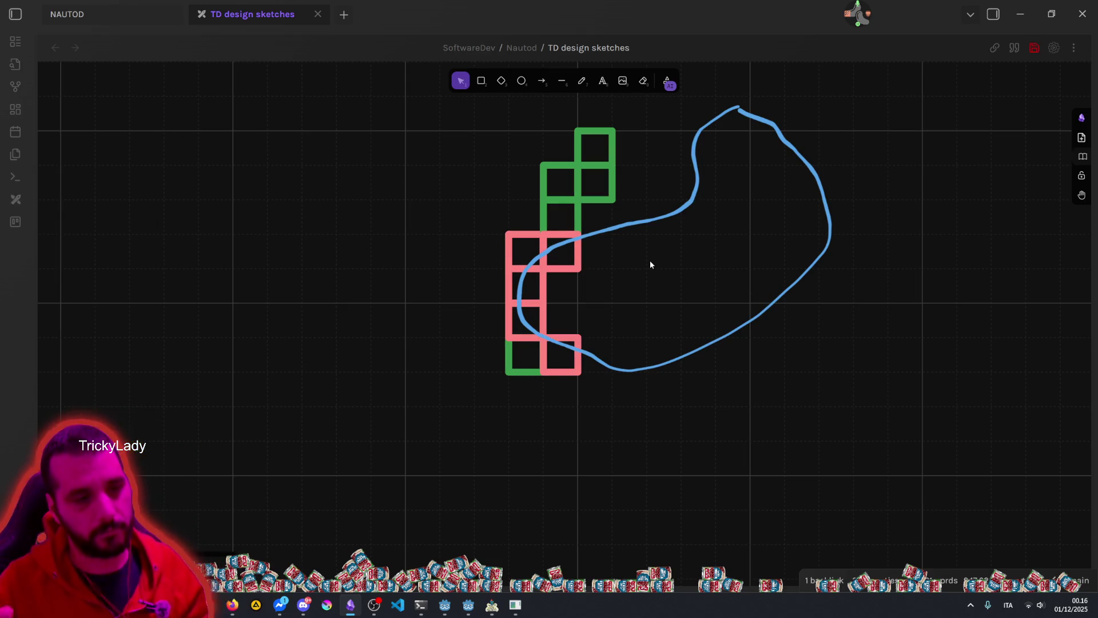
# Step: Duplicate the green bottom-left square to add one below the bottom row, then switch to NAUTOD (DEBUG)
pyautogui.click(510, 368)
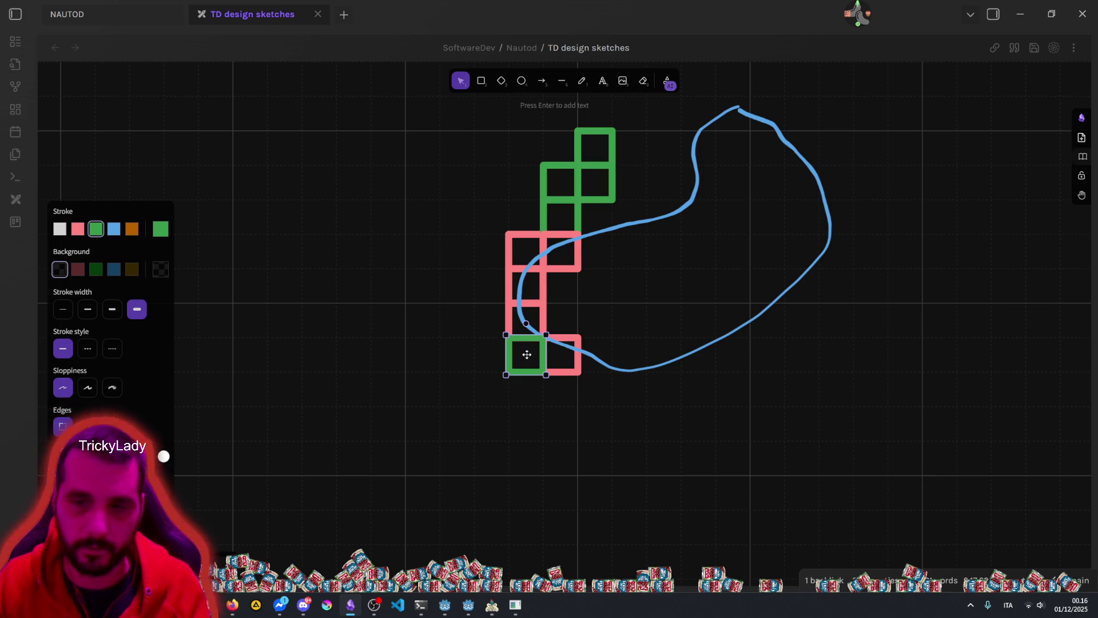
pyautogui.click(486, 345)
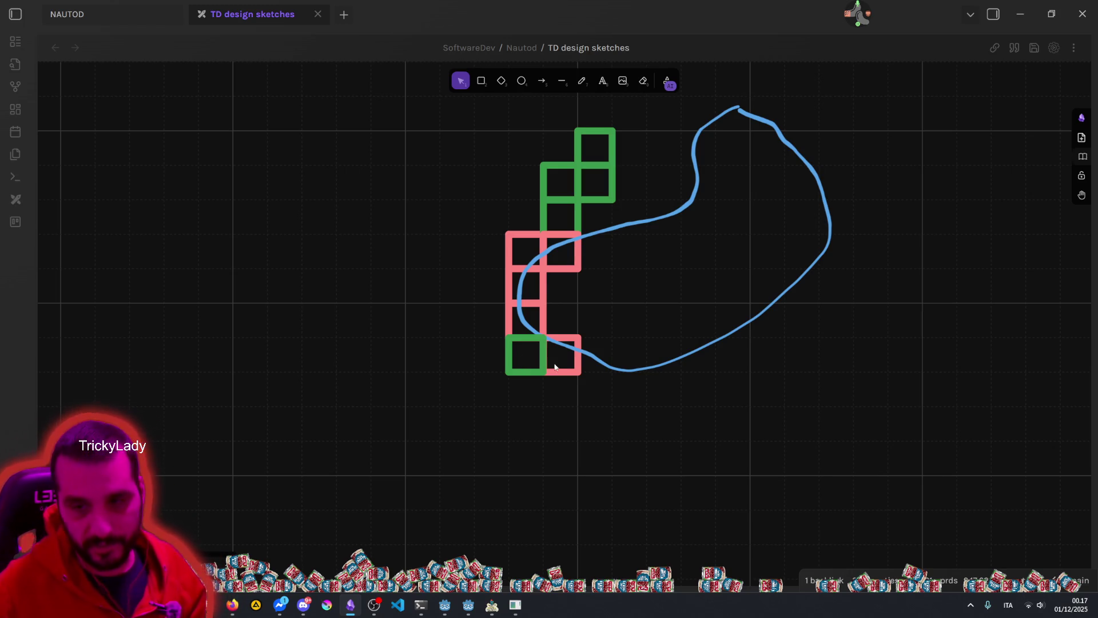
pyautogui.click(522, 368)
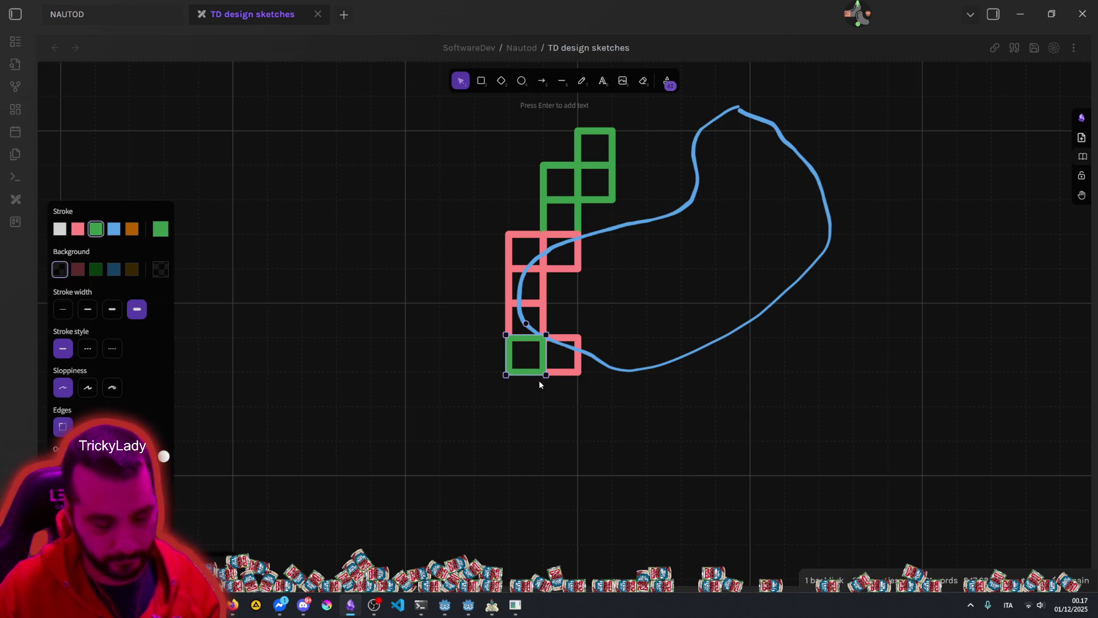
pyautogui.hotkey('ctrl', 'd')
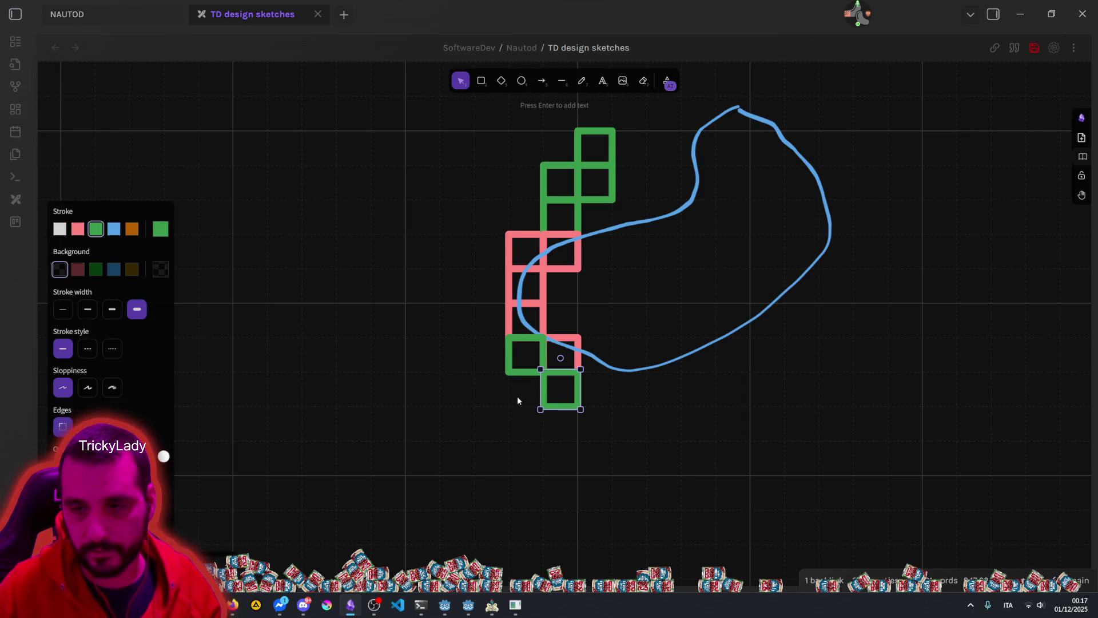
pyautogui.click(533, 350)
pyautogui.click(540, 352)
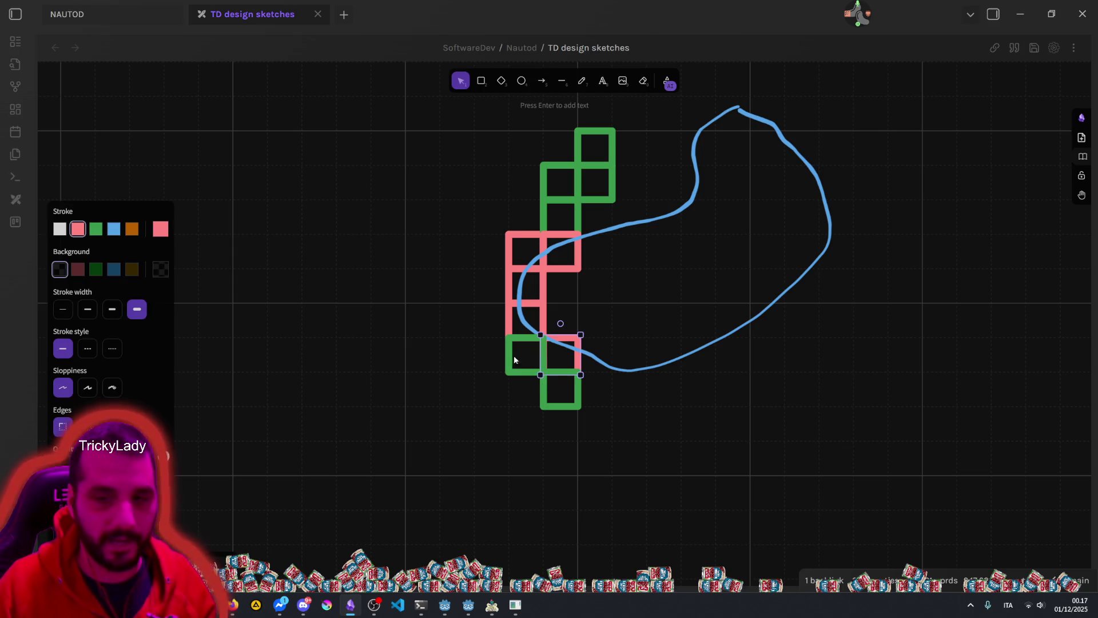
pyautogui.click(448, 377)
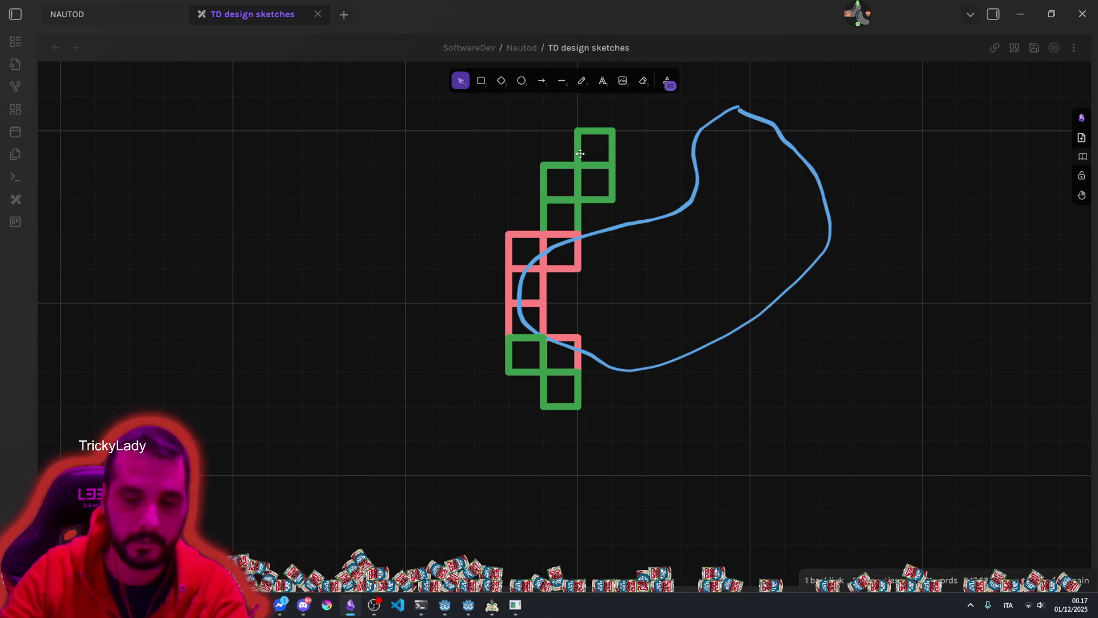
pyautogui.click(493, 606)
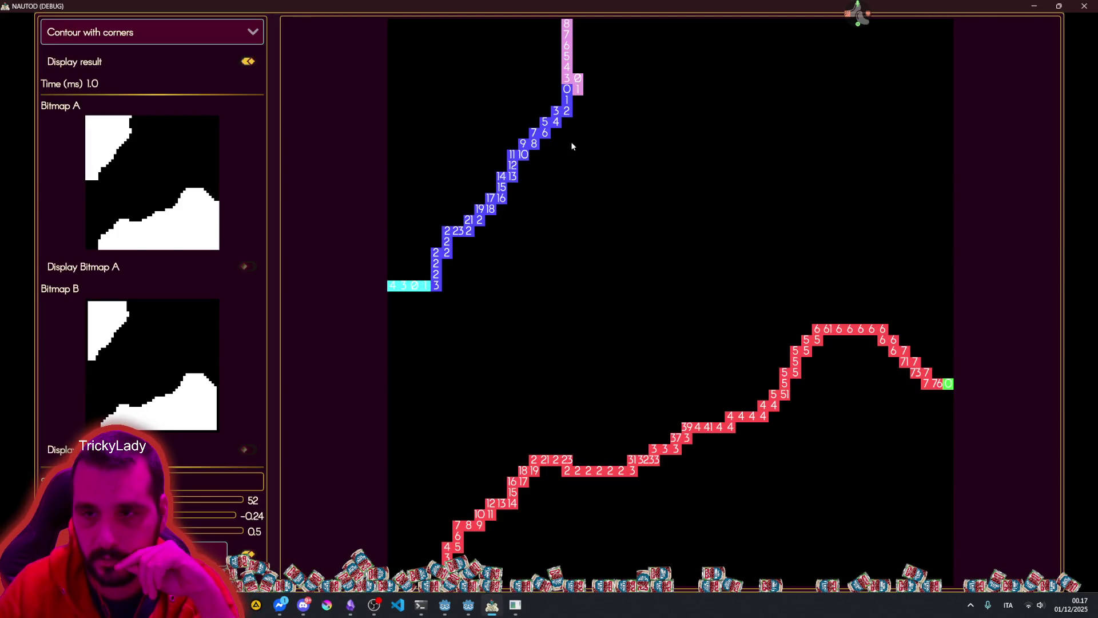
# Step: Turn off the numbered contour labels in NAUTOD (DEBUG), then return to the TD design sketches drawing
pyautogui.click(247, 552)
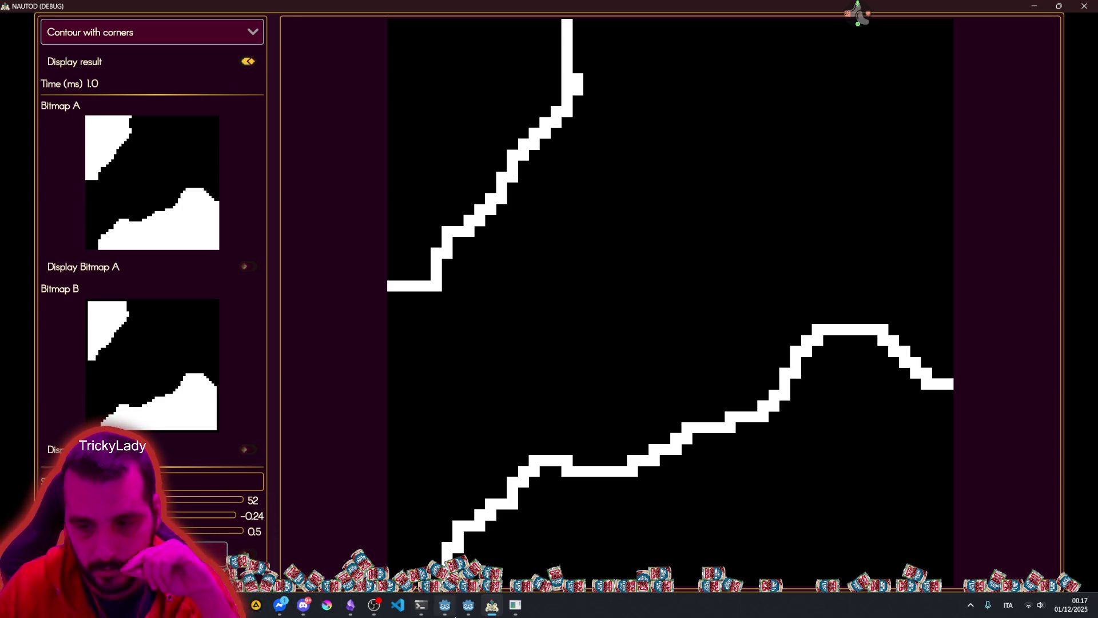
pyautogui.moveTo(520, 603)
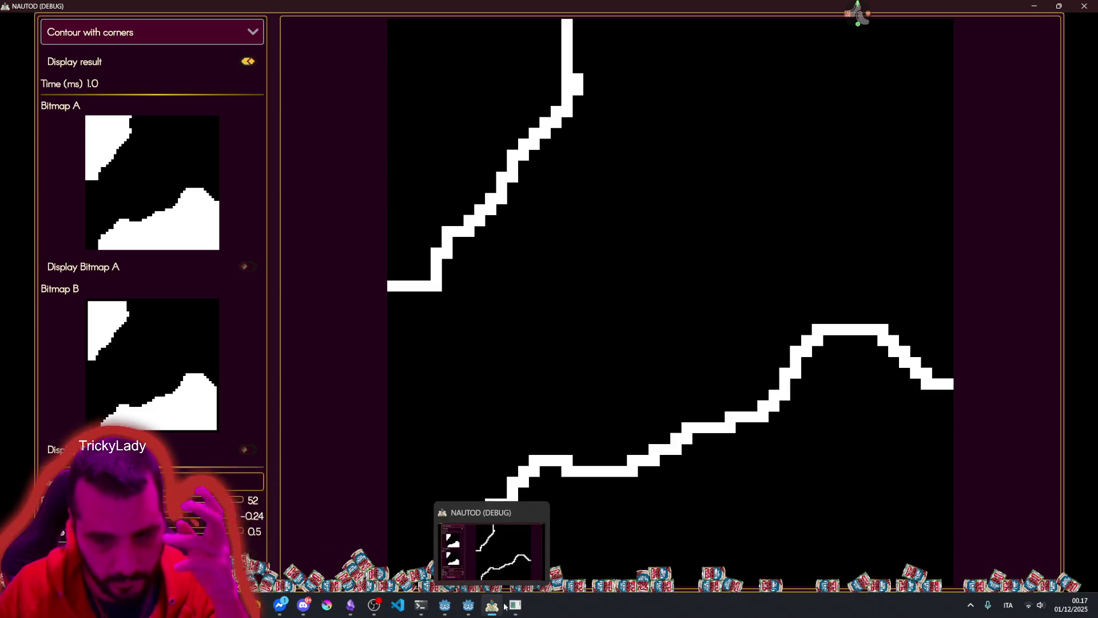
pyautogui.click(351, 605)
pyautogui.scroll(5, 576, 332)
pyautogui.hscroll(3, 576, 332)
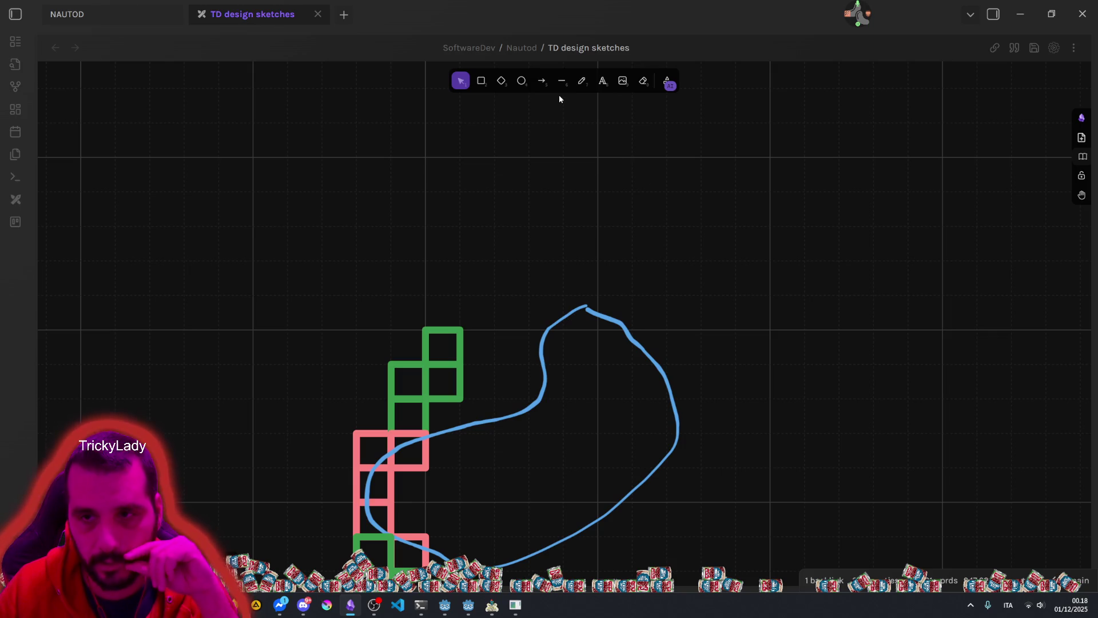
# Step: Paste green squares above the sketch, stepping down into a lower row of three
pyautogui.click(481, 81)
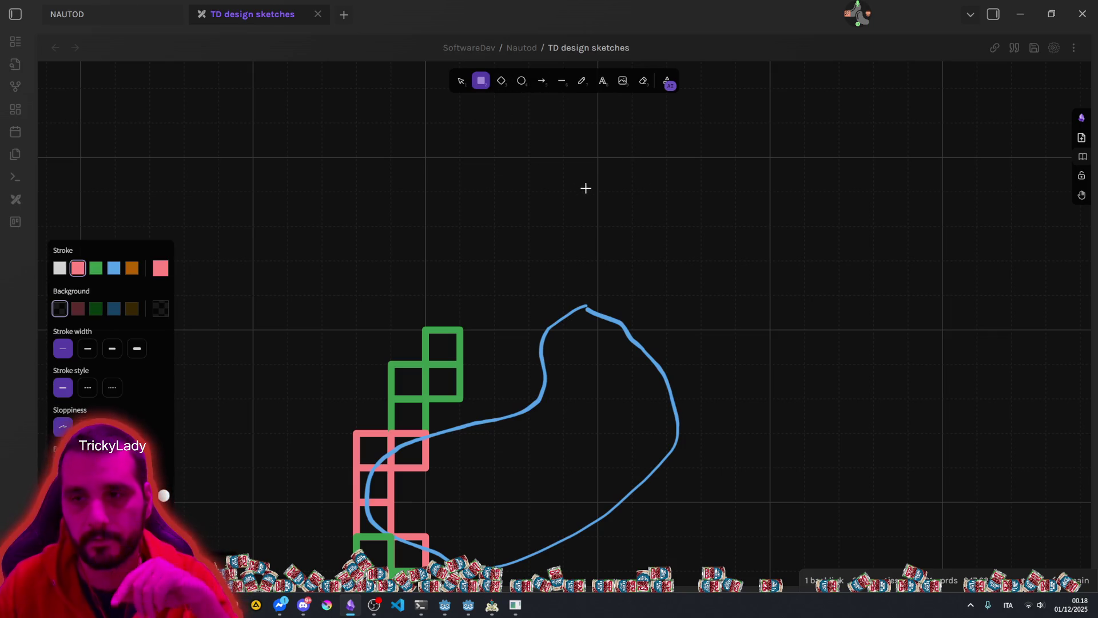
pyautogui.hotkey('ctrl', 'v')
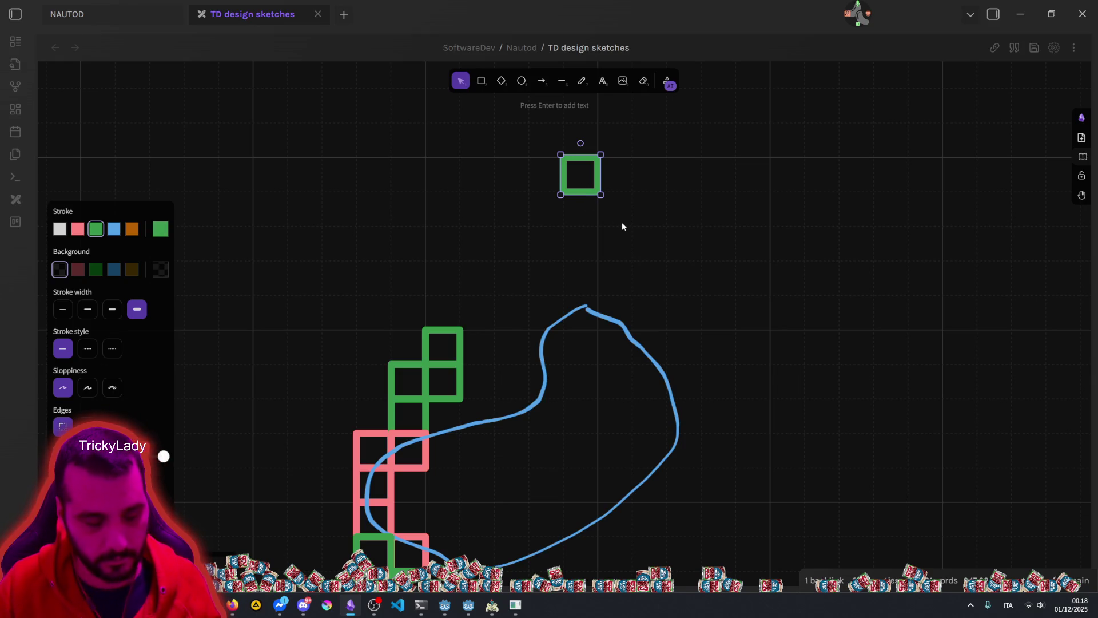
pyautogui.hotkey('ctrl', 'v')
pyautogui.hotkey('ctrl', 'v')
pyautogui.hotkey('ctrl', 'v')
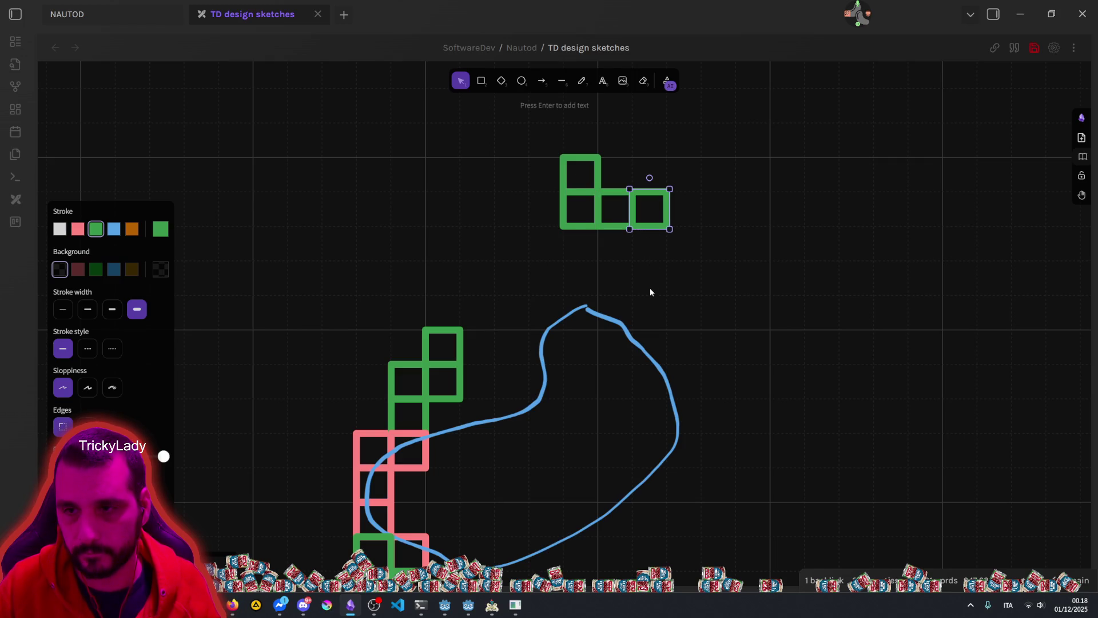
pyautogui.hotkey('ctrl', 'v')
pyautogui.hotkey('ctrl', 'v')
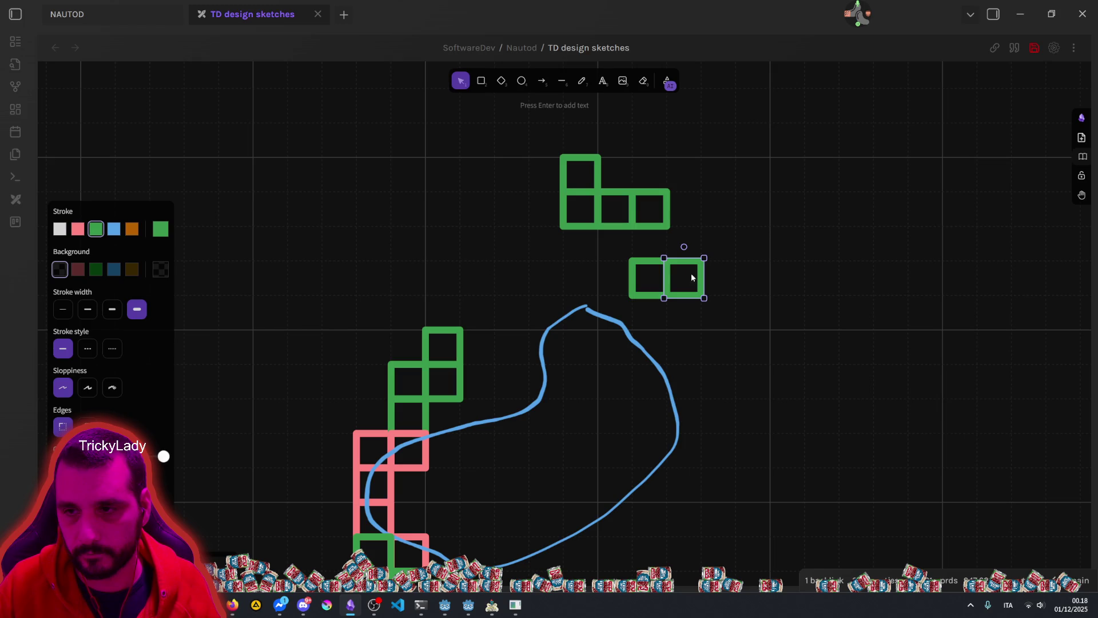
pyautogui.hotkey('ctrl', 'v')
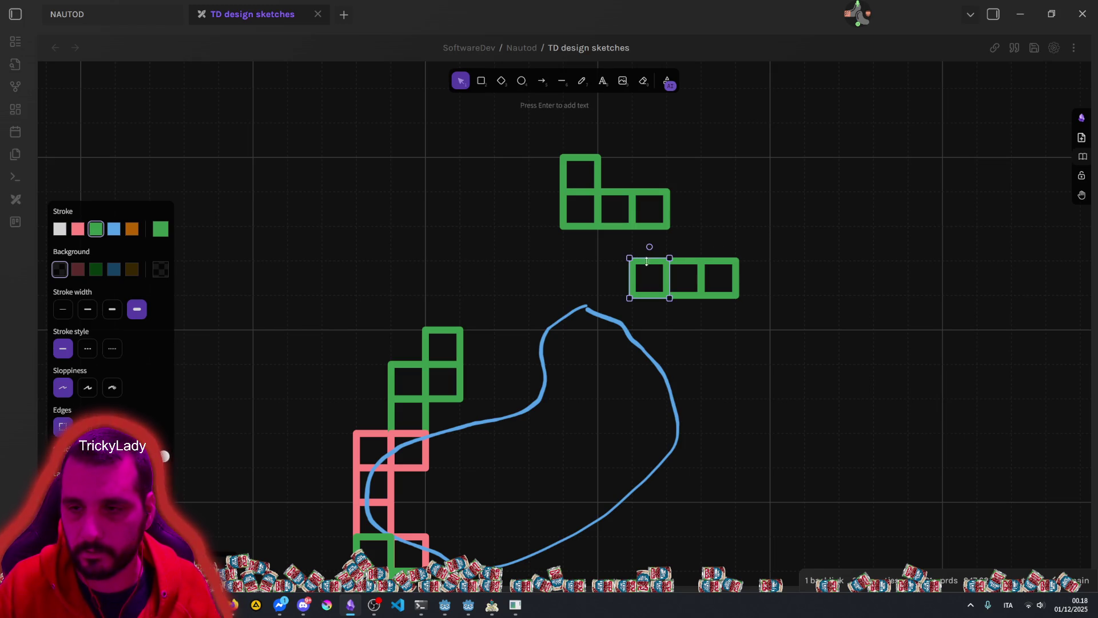
pyautogui.hotkey('ctrl', 'v')
pyautogui.click(765, 226)
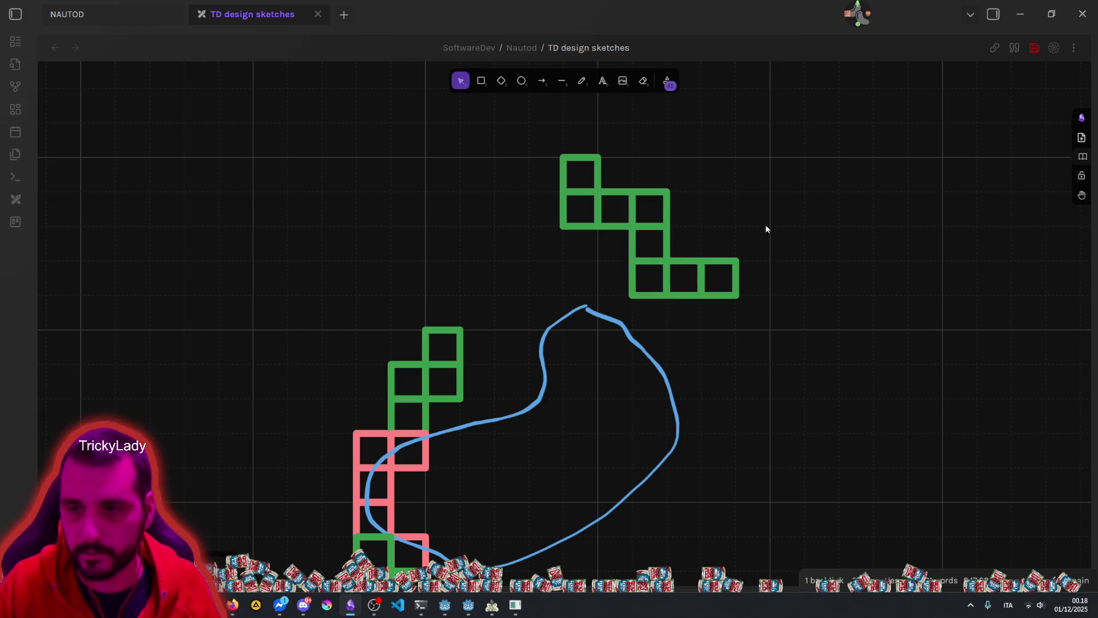
# Step: Extend the chain from the rightmost square with copies stepping back up and right
pyautogui.click(742, 273)
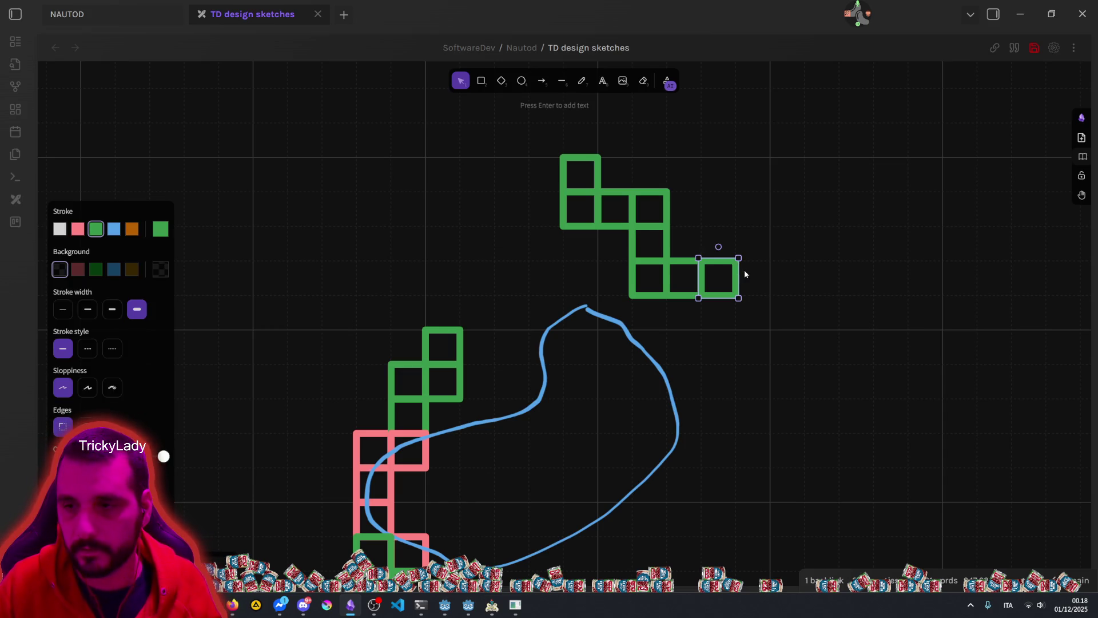
pyautogui.hotkey('ctrl', 'v')
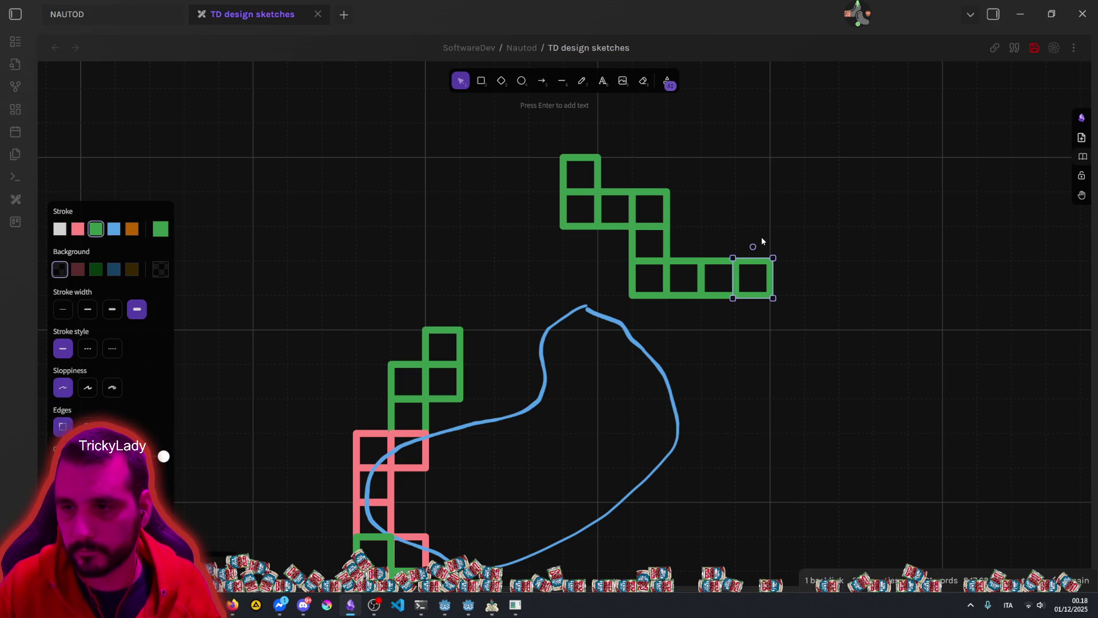
pyautogui.hotkey('ctrl', 'v')
pyautogui.hotkey('ctrl', 'v')
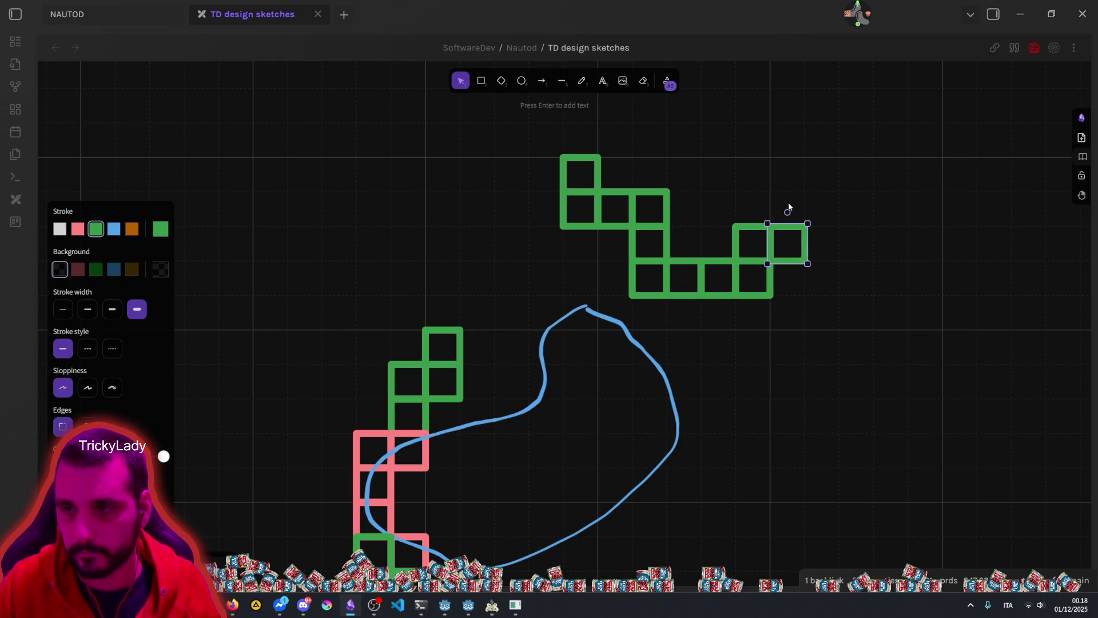
pyautogui.hotkey('ctrl', 'v')
pyautogui.hotkey('ctrl', 'v')
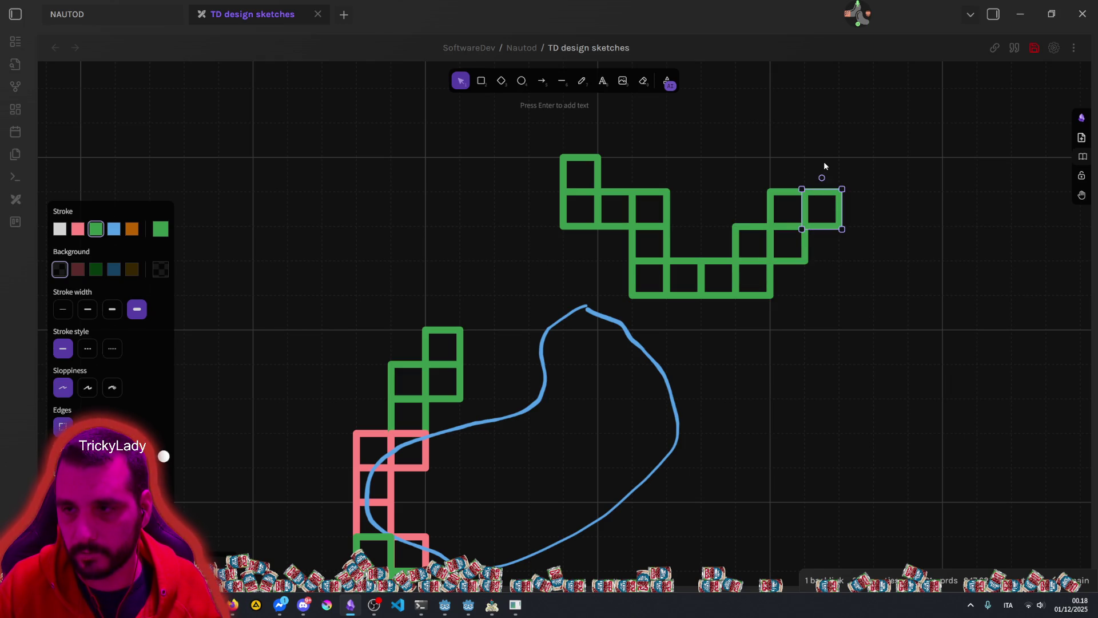
pyautogui.hotkey('ctrl', 'v')
pyautogui.click(701, 147)
pyautogui.scroll(-2, 694, 153)
pyautogui.scroll(-5, 698, 252)
pyautogui.click(481, 82)
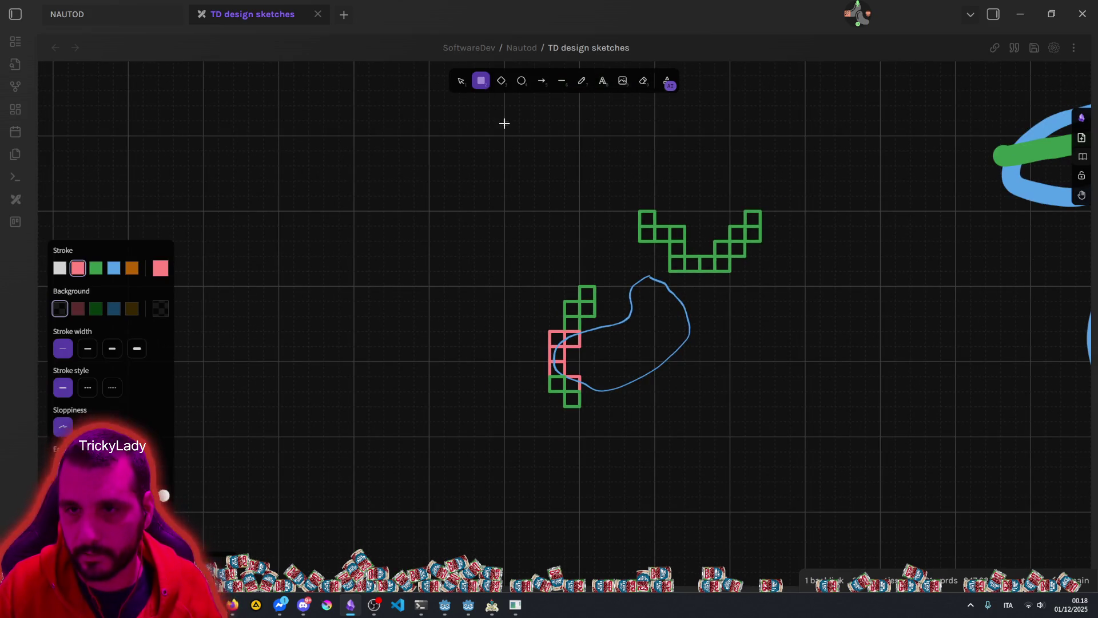
# Step: Draw a large frame rectangle around the sketches with a thick white outline
pyautogui.moveTo(278, 212)
pyautogui.mouseDown()
pyautogui.moveTo(377, 277)
pyautogui.moveTo(834, 497)
pyautogui.moveTo(808, 514)
pyautogui.mouseUp()
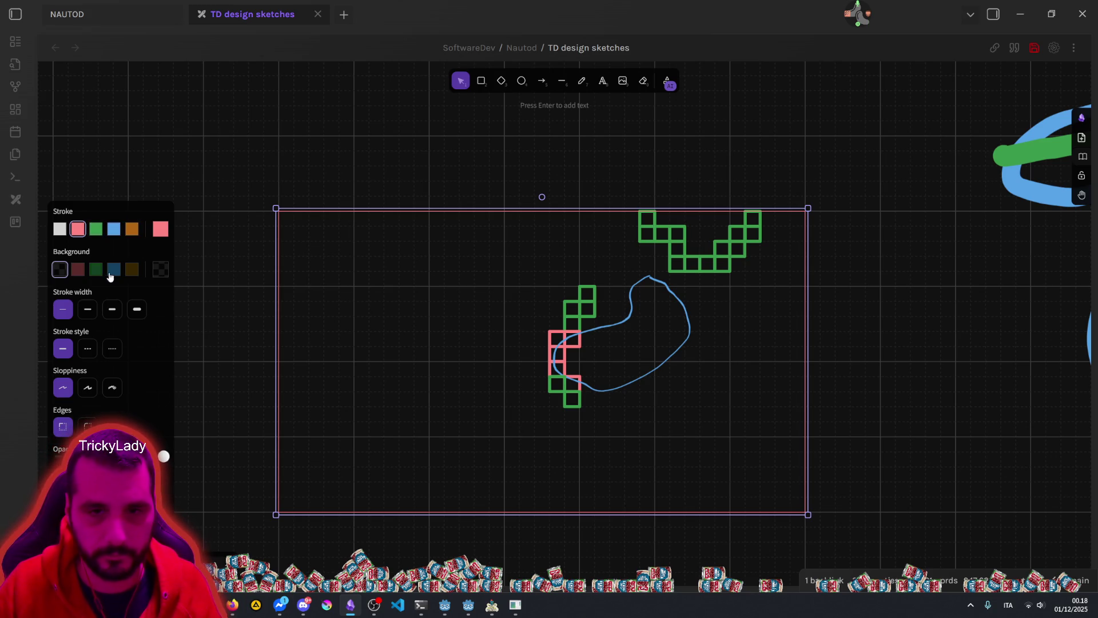
pyautogui.click(59, 228)
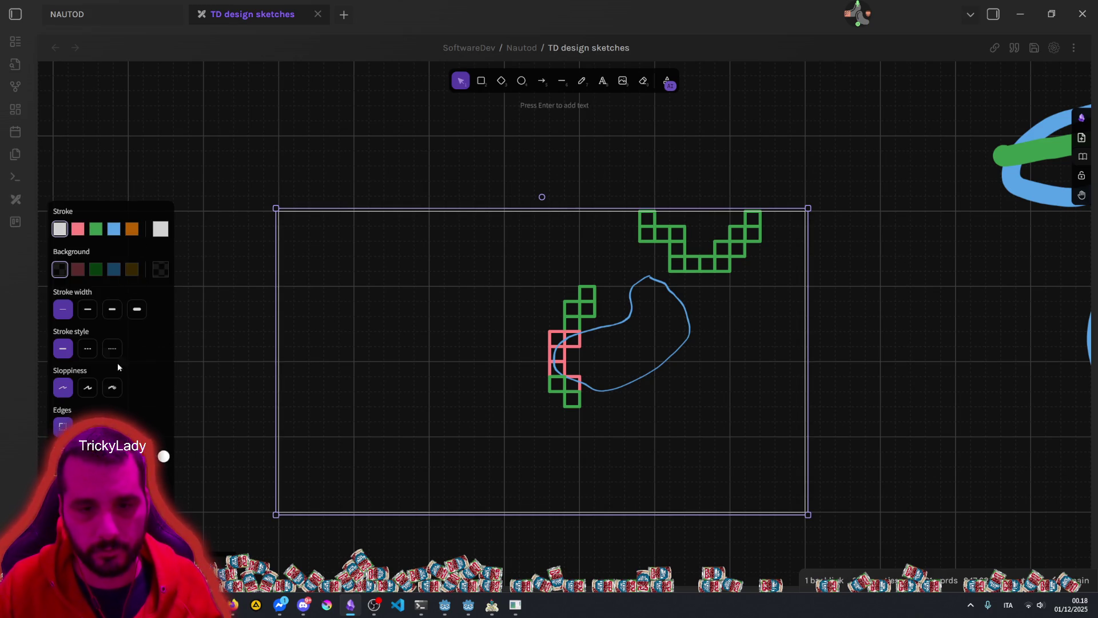
pyautogui.click(136, 310)
pyautogui.click(633, 169)
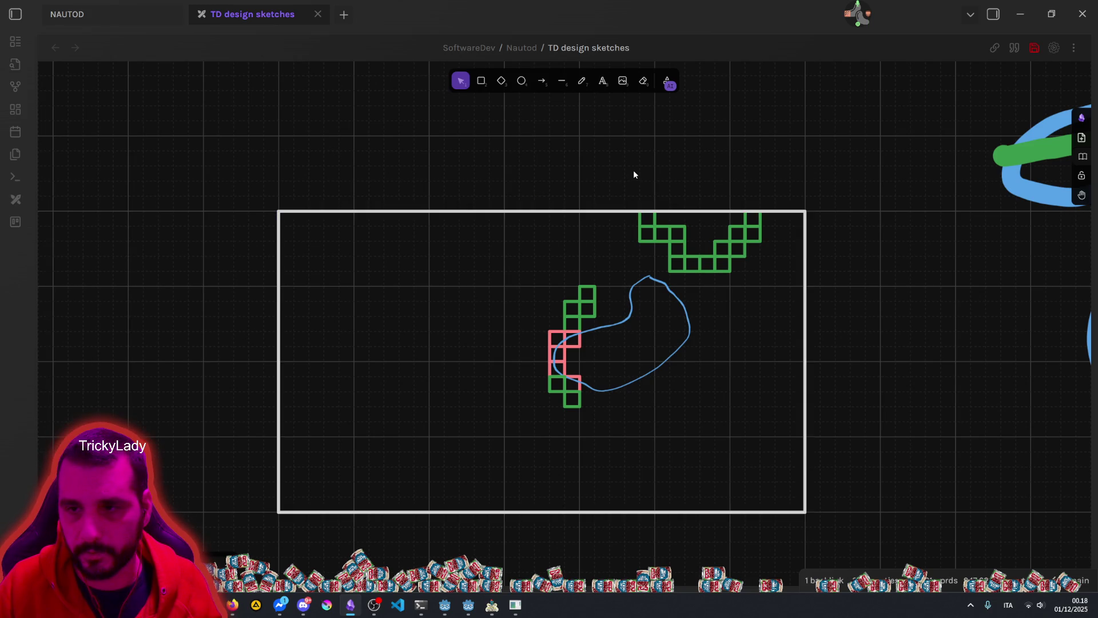
pyautogui.moveTo(631, 189); pyautogui.dragTo(772, 279)
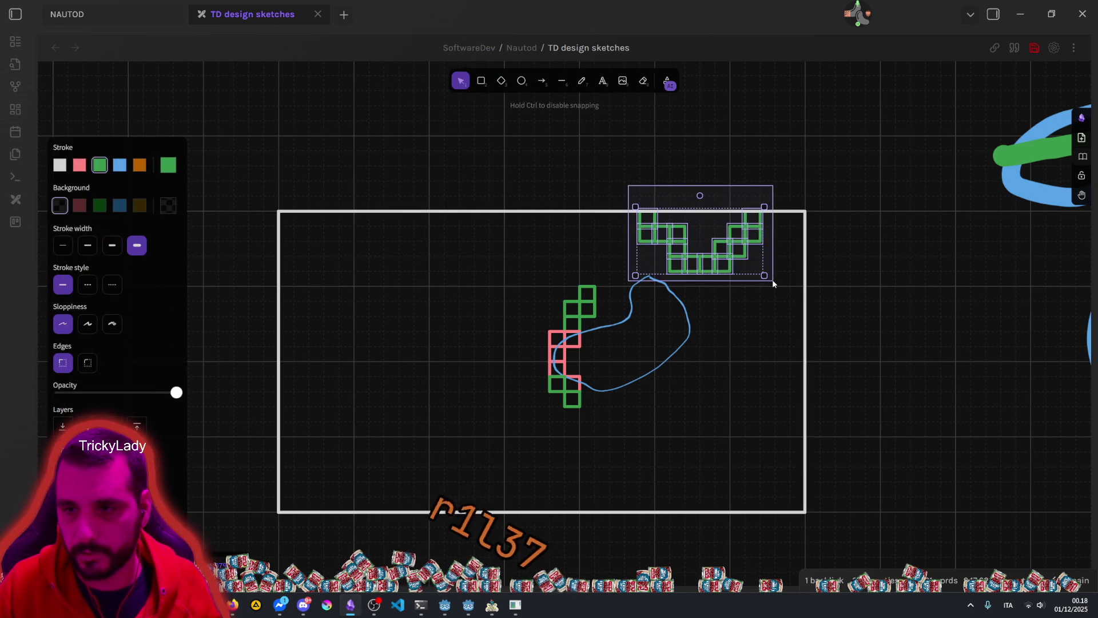
# Step: Set a thin stroke width on the green U-shaped block group
pyautogui.click(88, 245)
pyautogui.scroll(2, 643, 377)
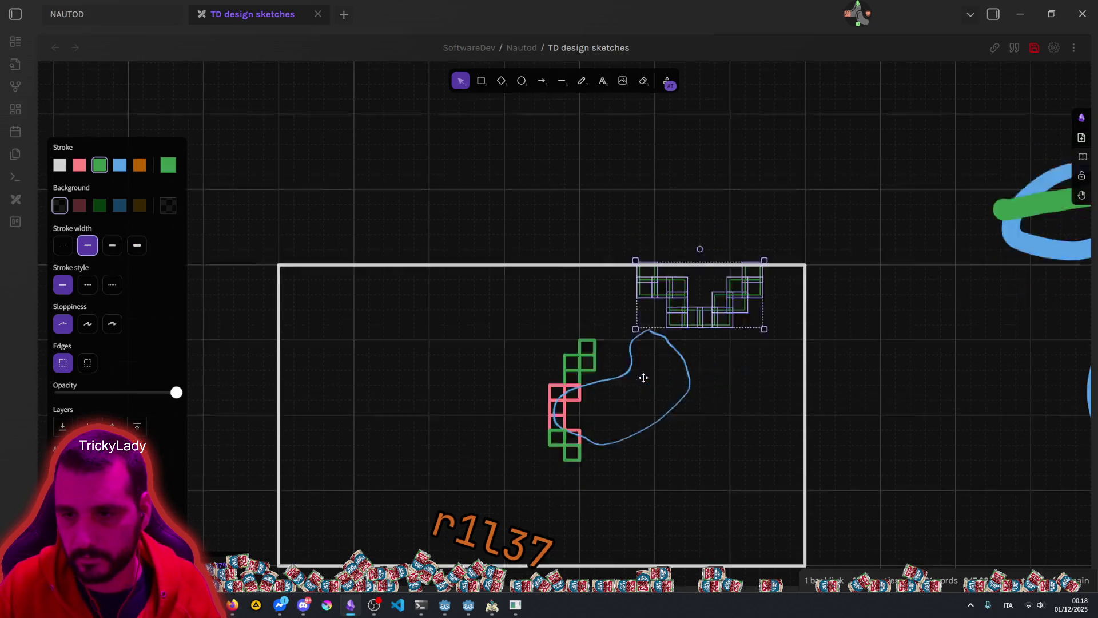
pyautogui.scroll(3, 644, 377)
pyautogui.click(478, 175)
# Step: Set a thin stroke width on the green-and-pink block column as well
pyautogui.moveTo(478, 155); pyautogui.dragTo(587, 392)
pyautogui.click(87, 247)
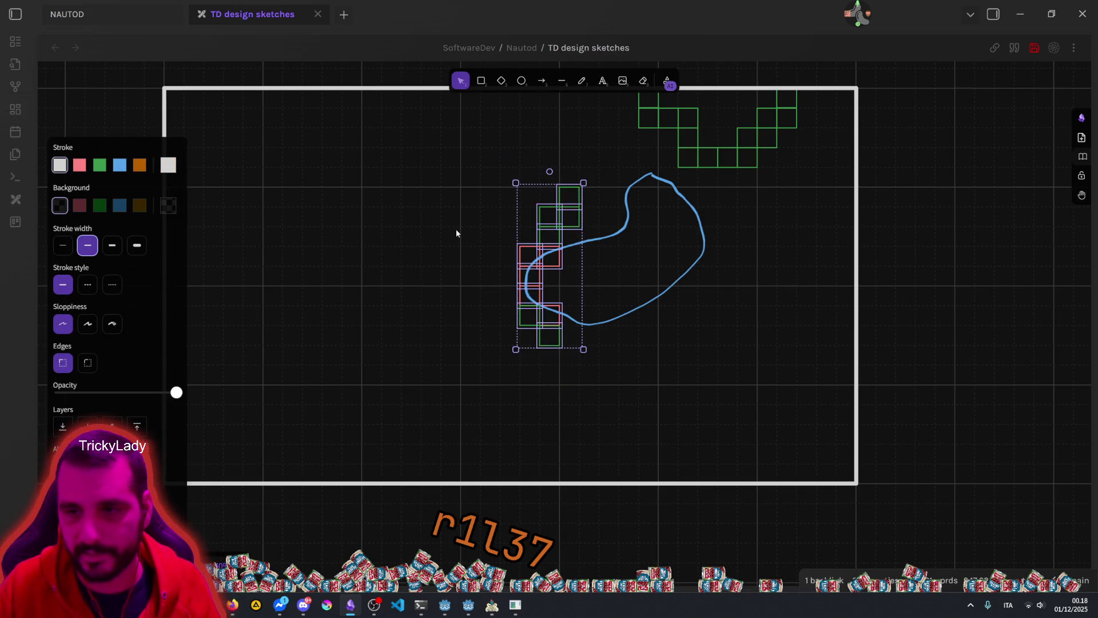
pyautogui.click(456, 235)
pyautogui.hscroll(3, 687, 277)
pyautogui.scroll(2, 687, 277)
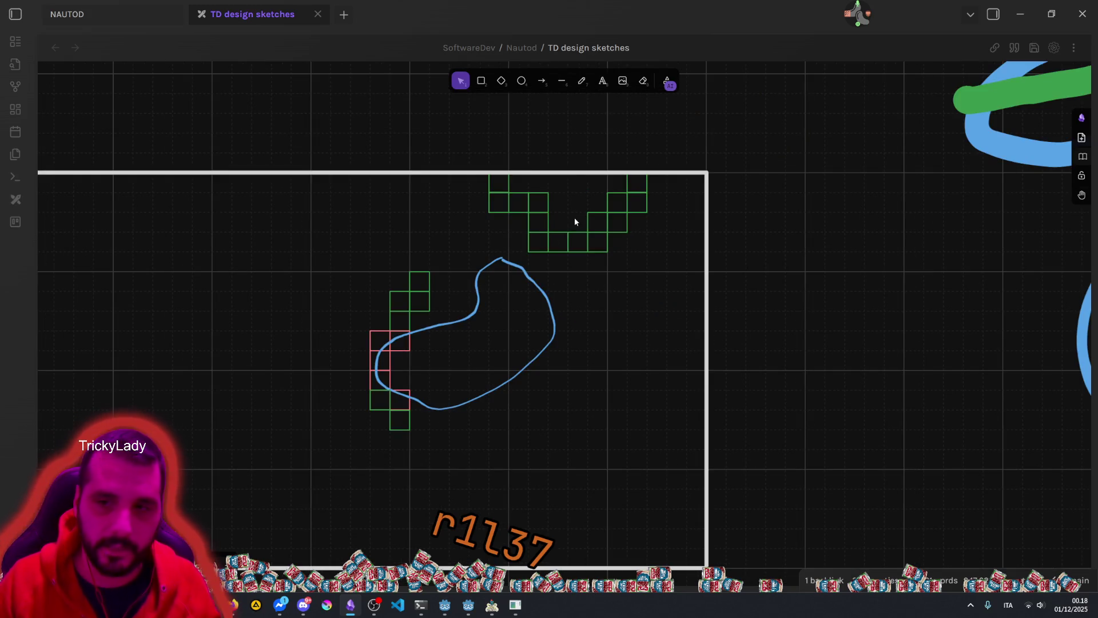
pyautogui.click(561, 80)
pyautogui.hscroll(-3, 389, 395)
pyautogui.scroll(-2, 389, 394)
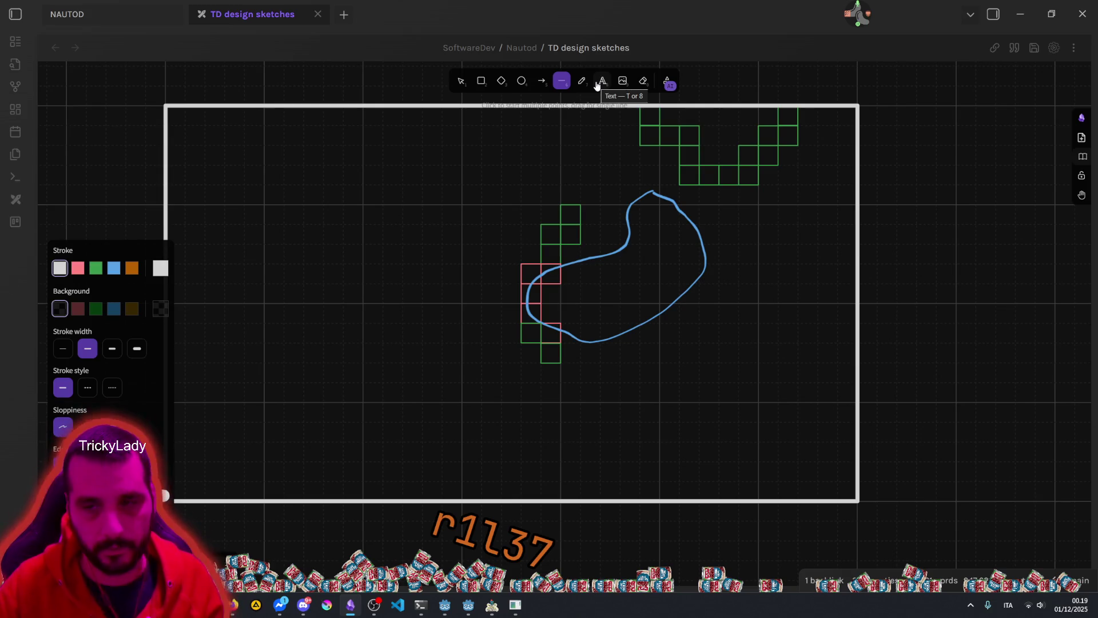
pyautogui.keyDown('ctrl'); pyautogui.scroll(5, 684, 226); pyautogui.keyUp('ctrl')
pyautogui.keyDown('ctrl'); pyautogui.scroll(1, 675, 230); pyautogui.keyUp('ctrl')
pyautogui.scroll(2, 564, 135)
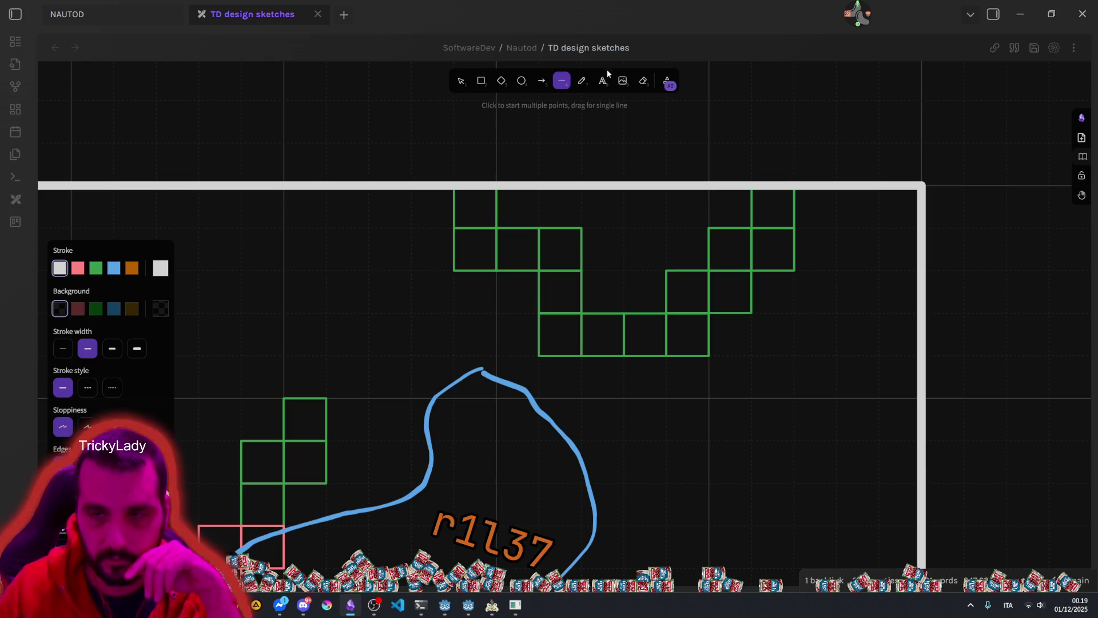
pyautogui.click(583, 82)
# Step: Freehand-draw a small white circle at the top of the frame
pyautogui.moveTo(644, 200); pyautogui.dragTo(647, 211)
pyautogui.scroll(-4, 561, 291)
pyautogui.scroll(-3, 505, 309)
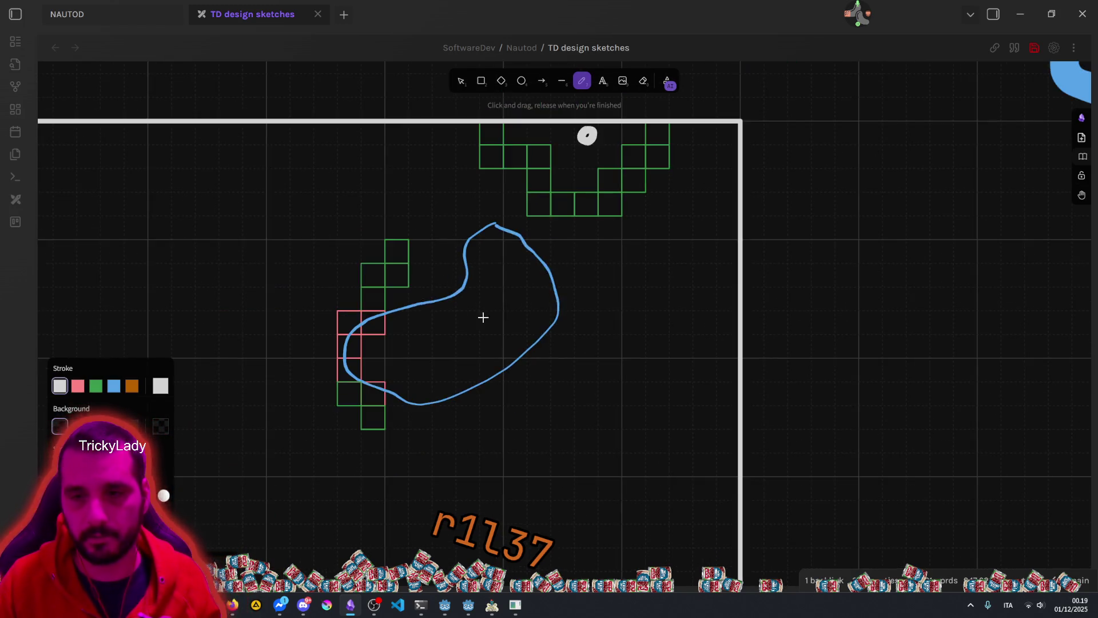
pyautogui.hscroll(-3, 572, 274)
pyautogui.scroll(-1, 632, 243)
pyautogui.scroll(-1, 631, 243)
pyautogui.hscroll(-1, 631, 244)
# Step: Sketch a small white castle in the frame's lower left, undoing stray strokes
pyautogui.moveTo(276, 377)
pyautogui.mouseDown()
pyautogui.moveTo(286, 336)
pyautogui.moveTo(295, 345)
pyautogui.moveTo(318, 331)
pyautogui.moveTo(343, 331)
pyautogui.moveTo(343, 378)
pyautogui.moveTo(301, 376)
pyautogui.moveTo(307, 352)
pyautogui.moveTo(298, 389)
pyautogui.moveTo(311, 388)
pyautogui.moveTo(300, 380)
pyautogui.moveTo(312, 355)
pyautogui.moveTo(324, 380)
pyautogui.moveTo(273, 383)
pyautogui.moveTo(347, 376)
pyautogui.mouseUp()
pyautogui.hotkey('ctrl', 'z')
pyautogui.hotkey('ctrl', 'z')
pyautogui.moveTo(286, 338)
pyautogui.mouseDown()
pyautogui.moveTo(288, 300)
pyautogui.moveTo(302, 295)
pyautogui.moveTo(306, 342)
pyautogui.moveTo(335, 302)
pyautogui.moveTo(350, 299)
pyautogui.moveTo(349, 324)
pyautogui.mouseUp()
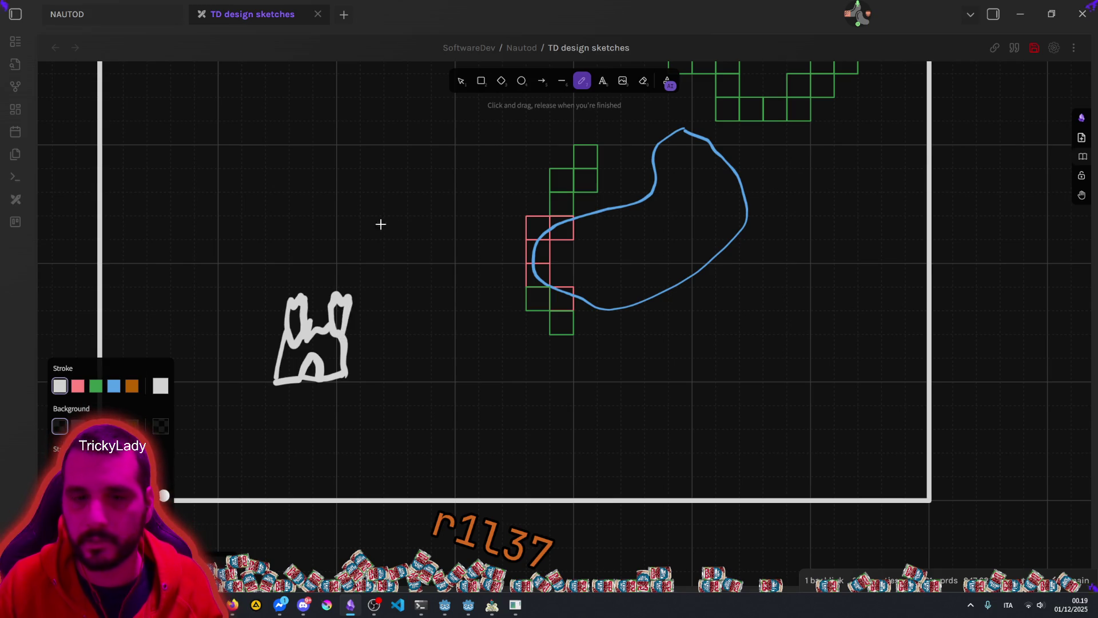
pyautogui.click(78, 386)
# Step: Draw a thick pink path from the castle base up to the white circle, then switch to NAUTOD (DEBUG)
pyautogui.moveTo(309, 368)
pyautogui.mouseDown()
pyautogui.moveTo(400, 412)
pyautogui.moveTo(514, 197)
pyautogui.moveTo(546, 246)
pyautogui.moveTo(661, 225)
pyautogui.moveTo(711, 189)
pyautogui.moveTo(772, 86)
pyautogui.moveTo(721, 259)
pyautogui.moveTo(716, 221)
pyautogui.mouseUp()
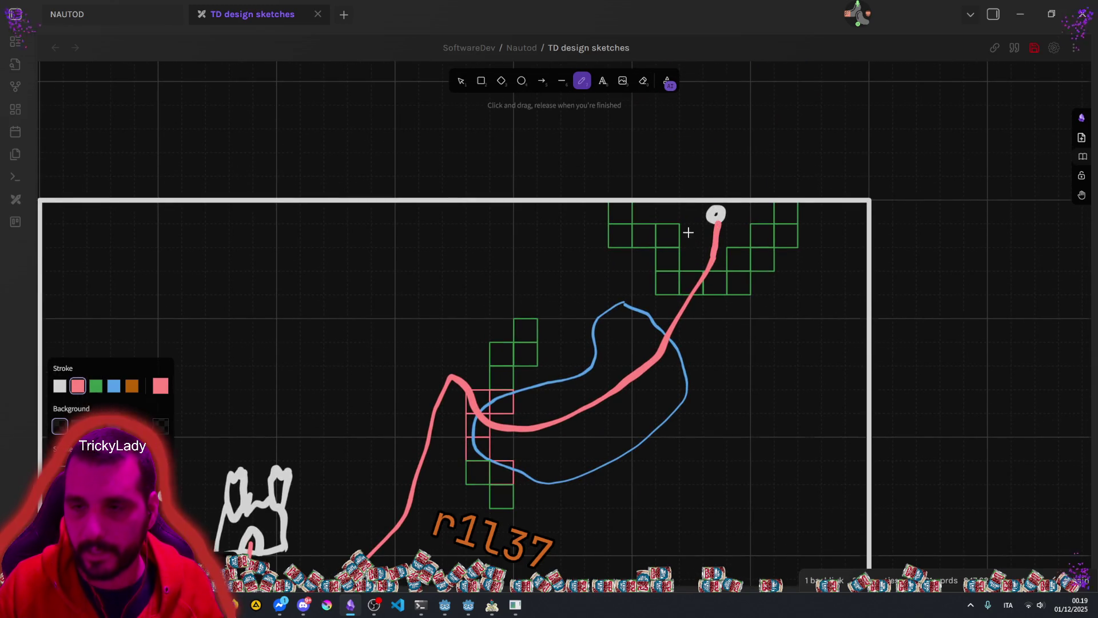
pyautogui.scroll(2, 621, 313)
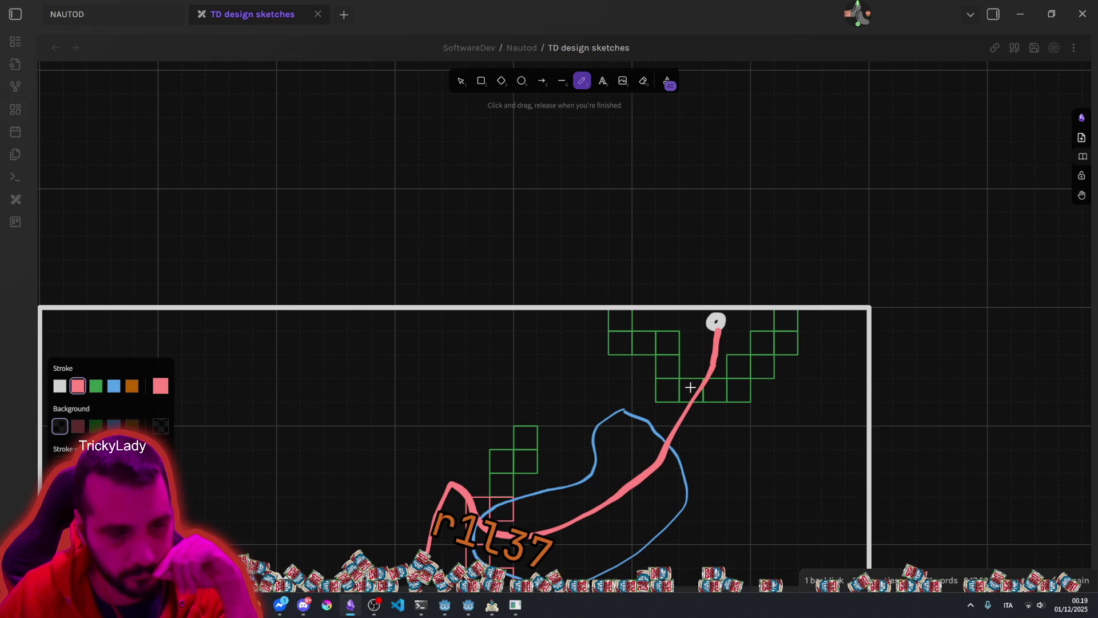
pyautogui.moveTo(579, 455); pyautogui.dragTo(637, 329)
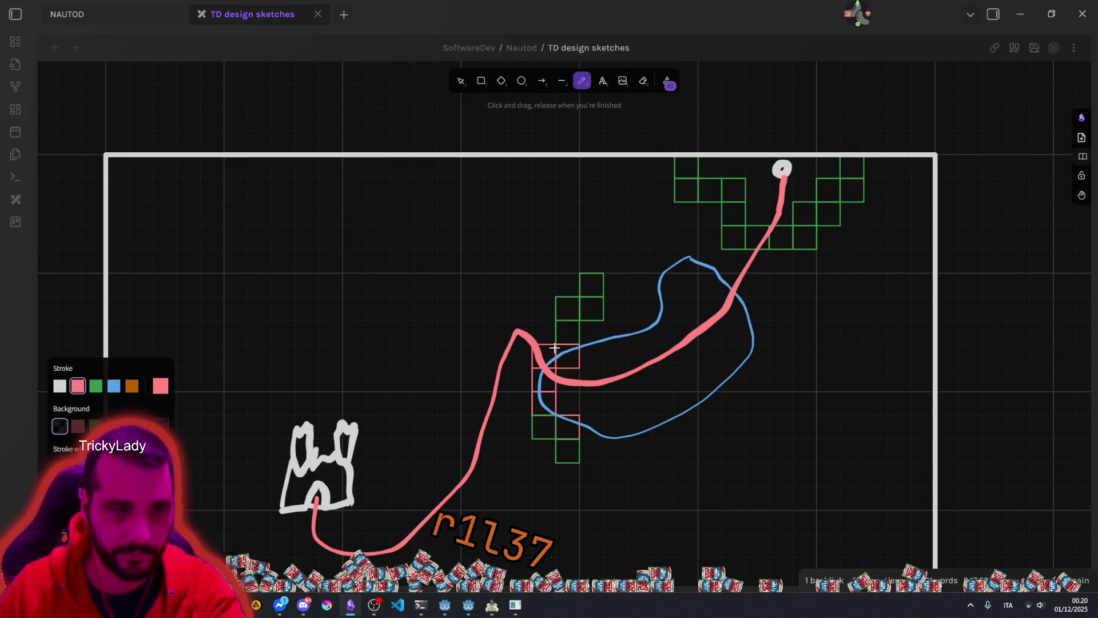
pyautogui.scroll(-5, 520, 354)
pyautogui.hscroll(-2, 521, 355)
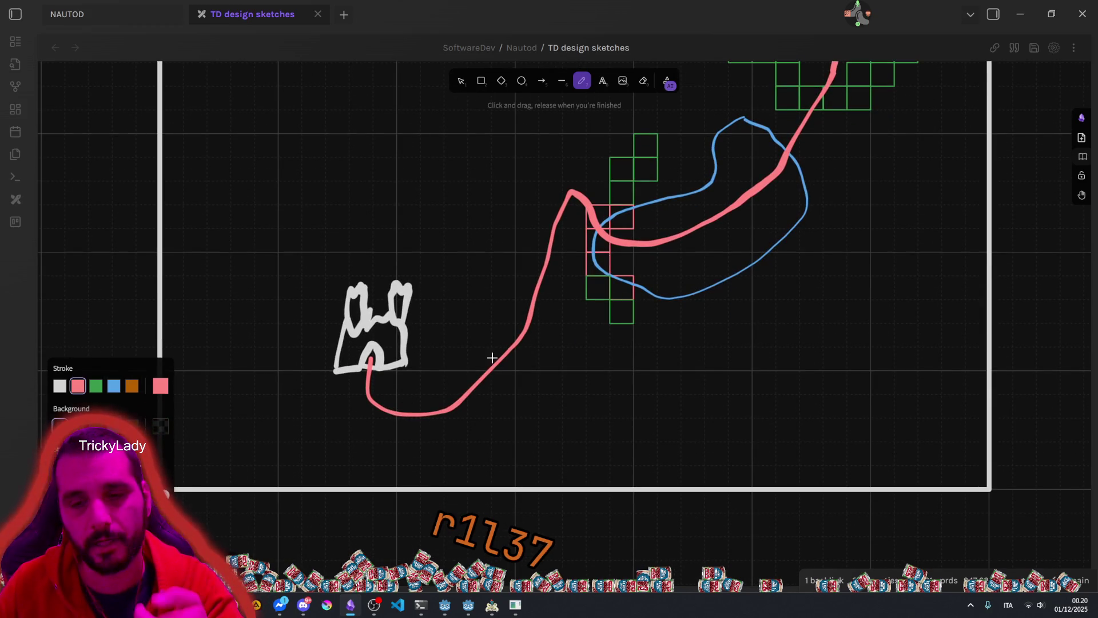
pyautogui.moveTo(857, 110); pyautogui.dragTo(738, 287)
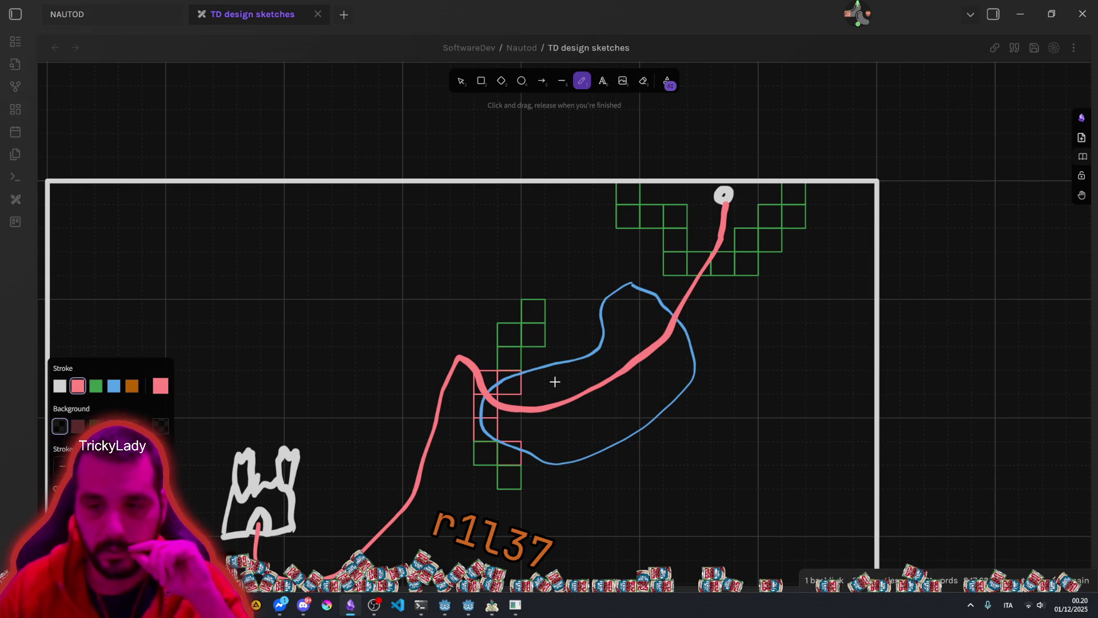
pyautogui.click(494, 608)
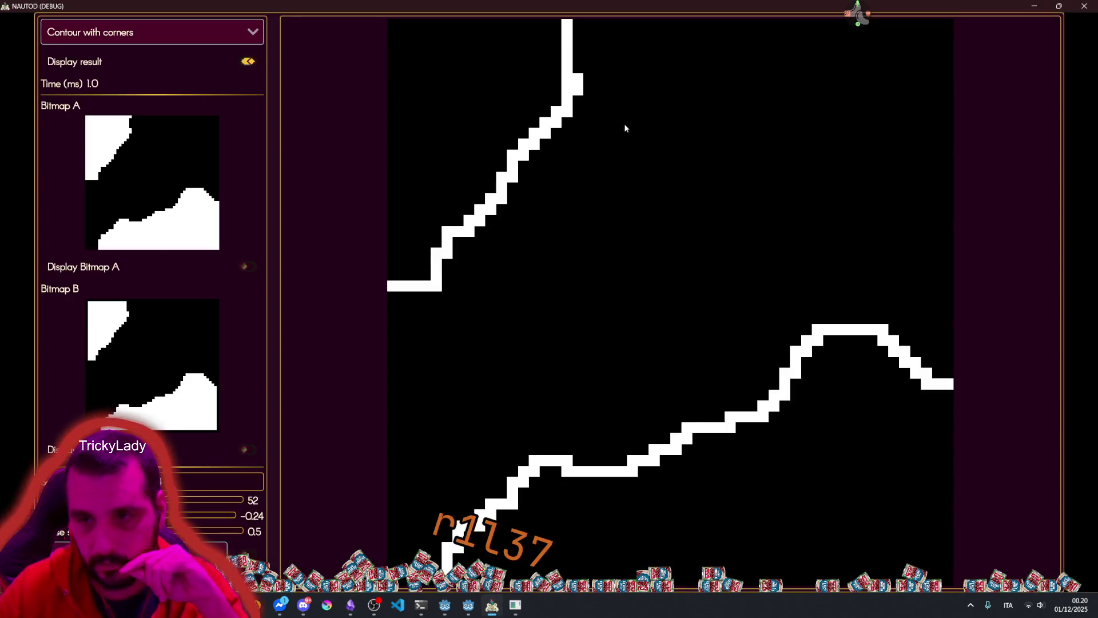
# Step: Turn Display result on to show numbered, coloured contour pixels, then return to TD design sketches
pyautogui.click(246, 554)
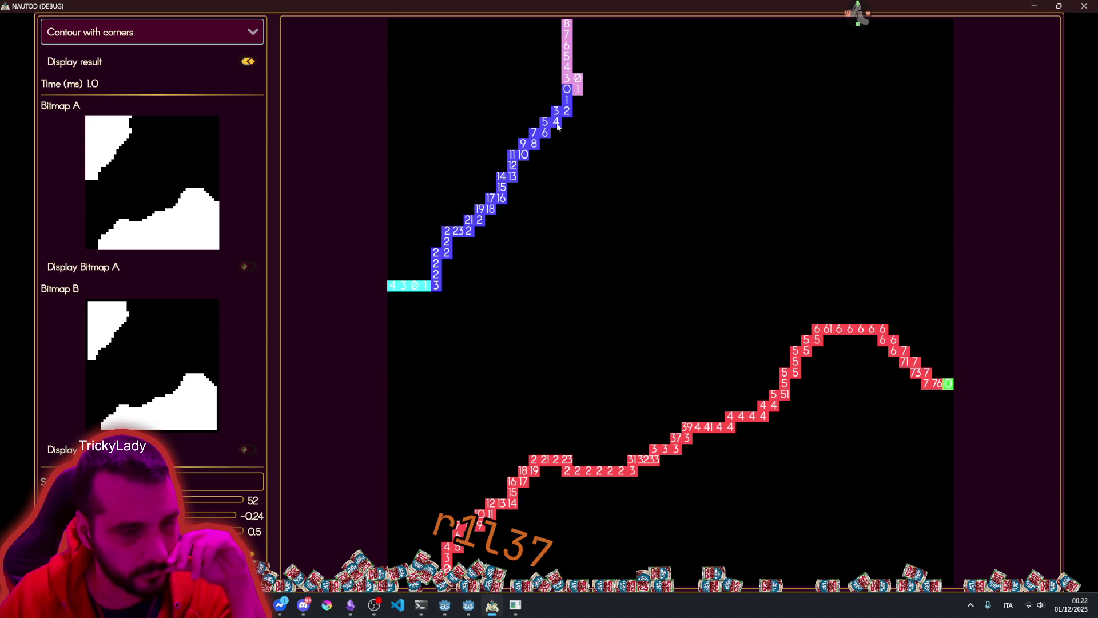
pyautogui.click(350, 605)
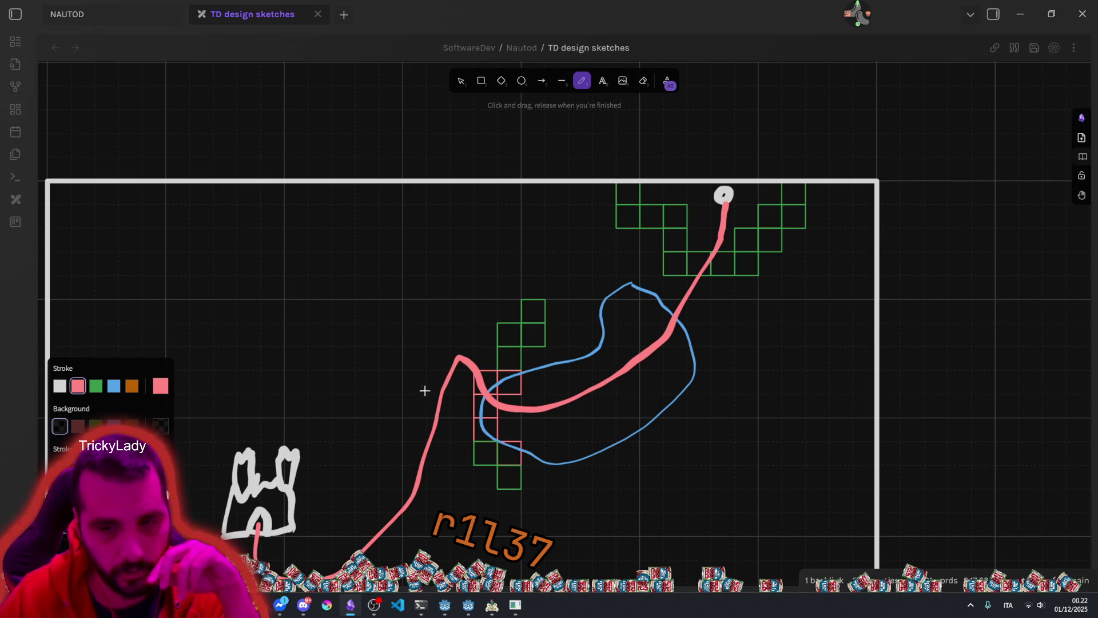
pyautogui.moveTo(397, 414)
pyautogui.mouseDown()
pyautogui.moveTo(436, 355)
pyautogui.moveTo(416, 361)
pyautogui.mouseUp()
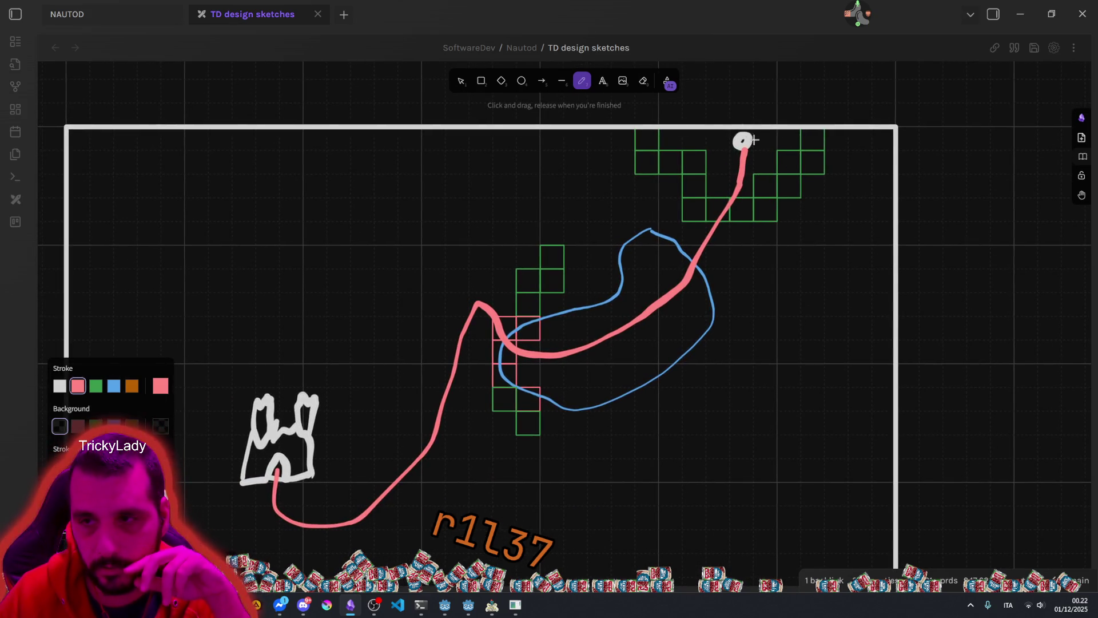
pyautogui.moveTo(744, 142); pyautogui.dragTo(665, 234)
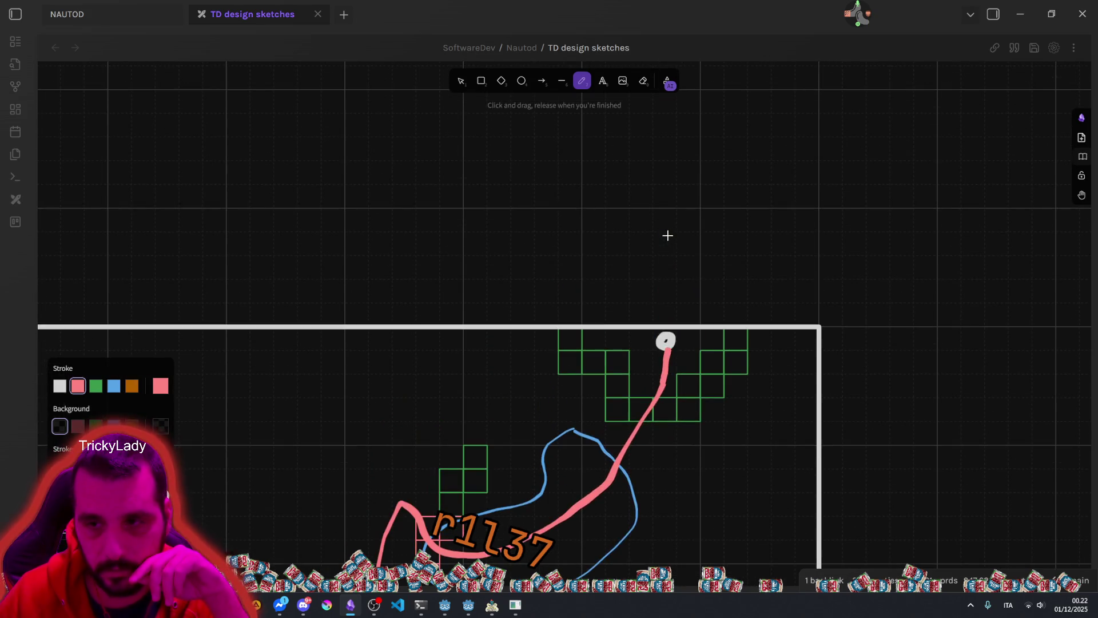
pyautogui.scroll(5, 667, 234)
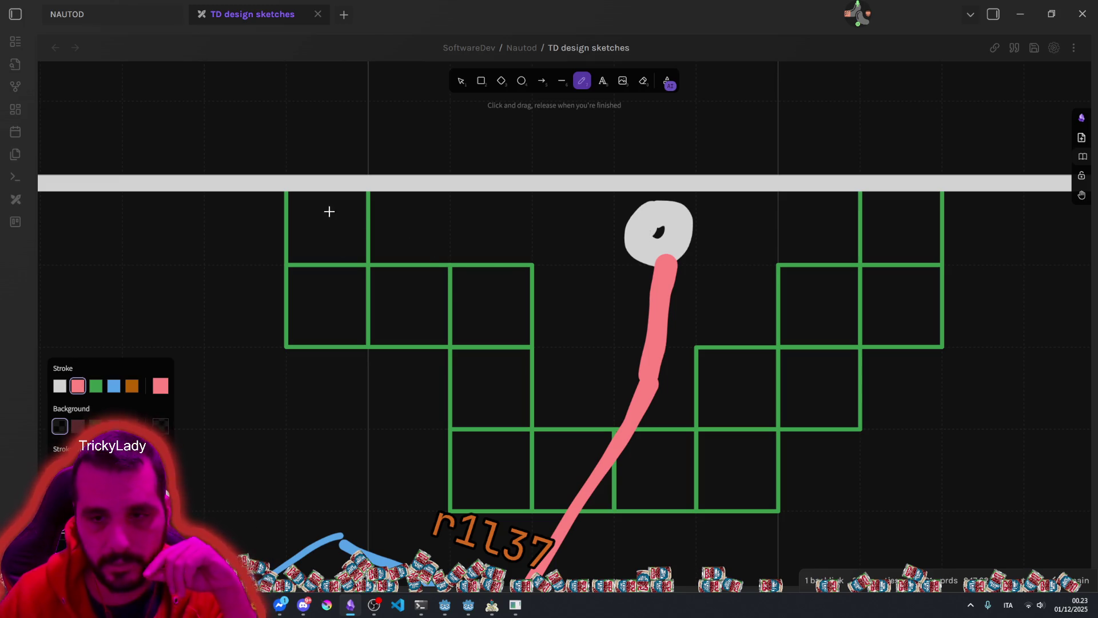
pyautogui.scroll(-1, 858, 233)
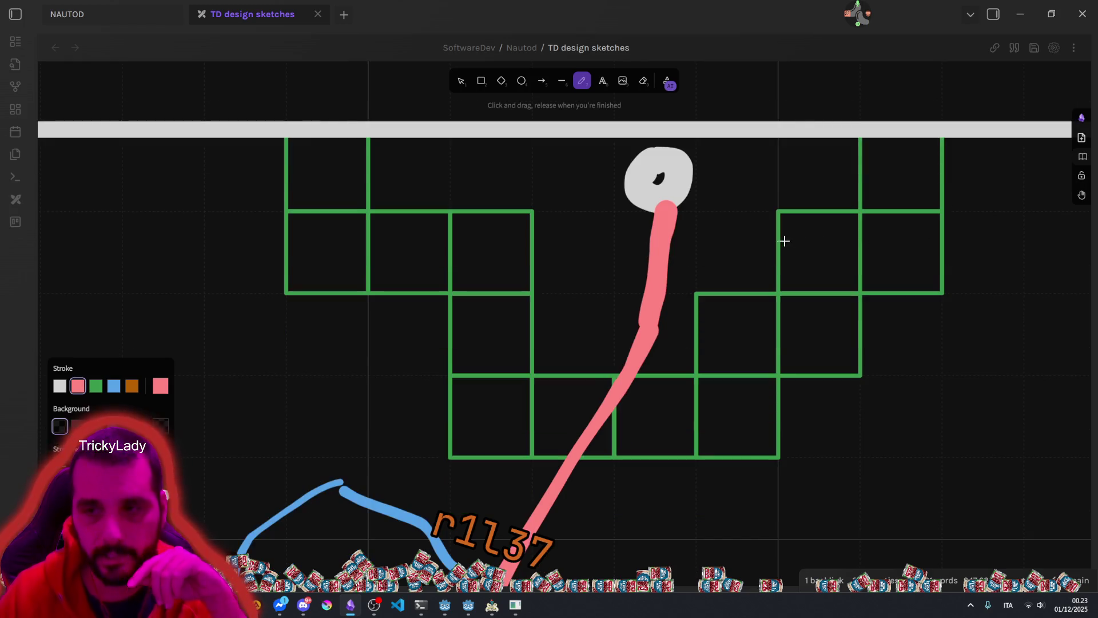
pyautogui.scroll(-5, 729, 240)
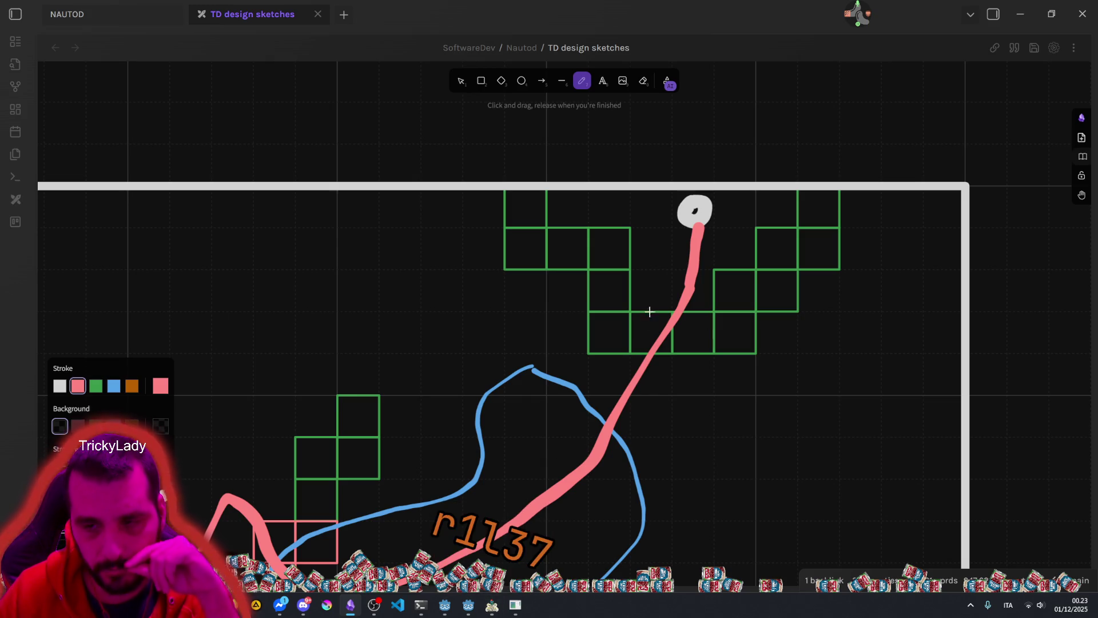
pyautogui.moveTo(669, 329); pyautogui.dragTo(555, 357)
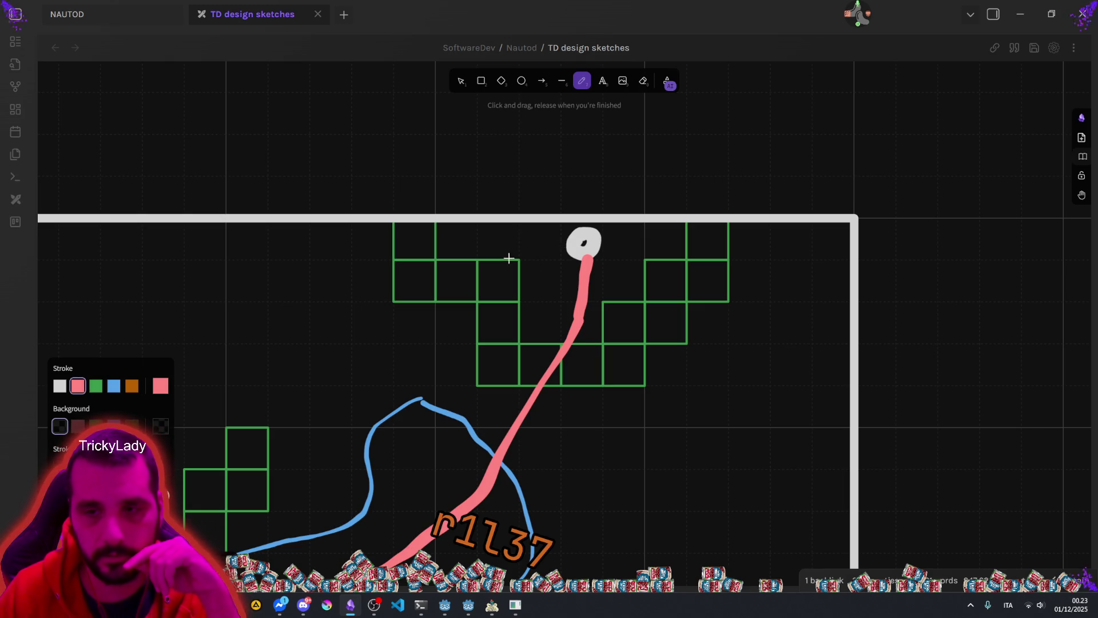
pyautogui.hscroll(-4, 526, 253)
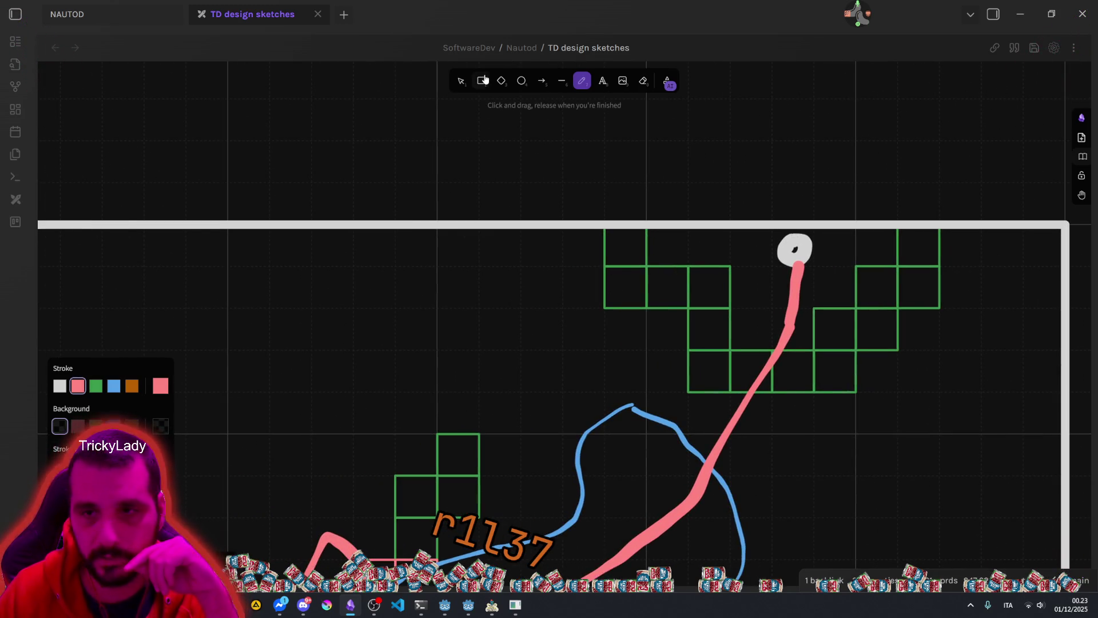
pyautogui.click(461, 80)
pyautogui.click(779, 246)
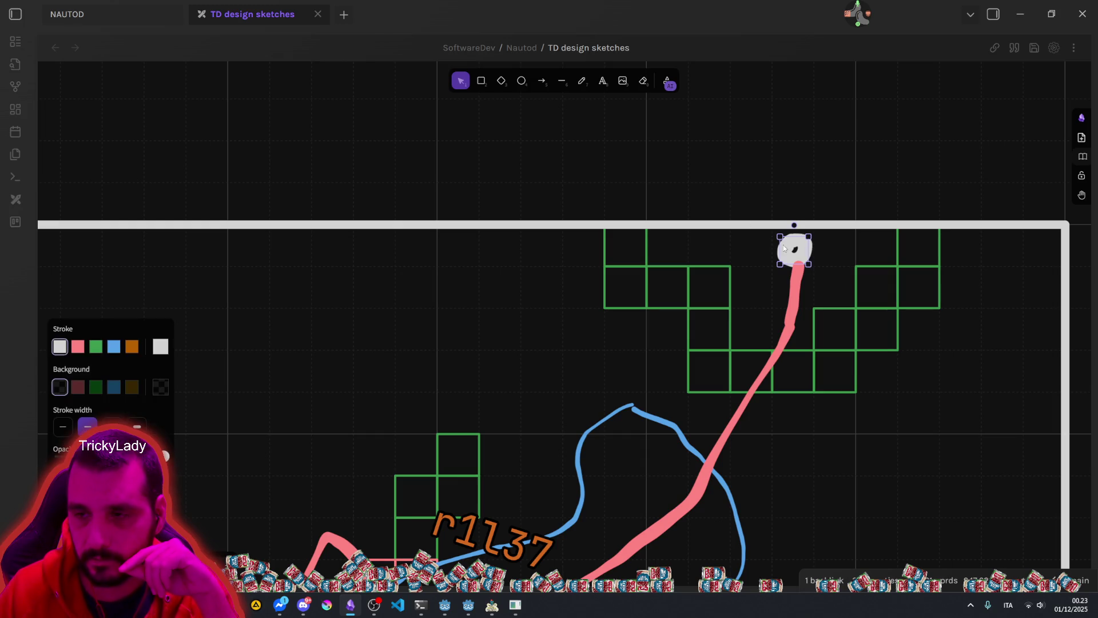
# Step: Move the white circle left near the top wall, toggling the background grid off and on
pyautogui.moveTo(787, 250)
pyautogui.mouseDown()
pyautogui.moveTo(492, 277)
pyautogui.moveTo(413, 250)
pyautogui.mouseUp()
pyautogui.rightClick(431, 245)
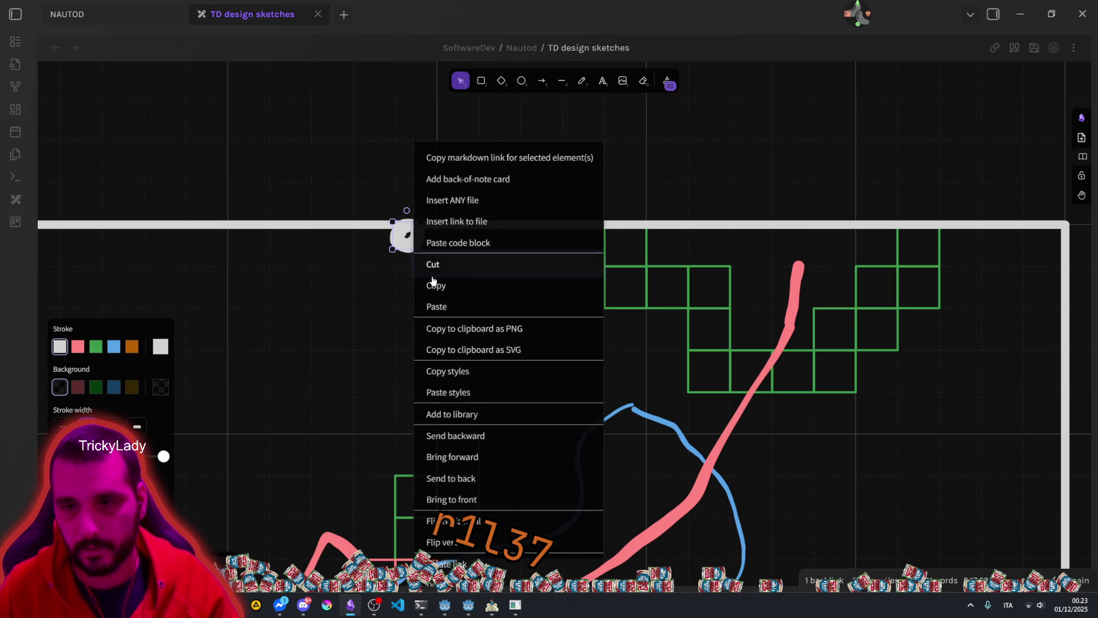
pyautogui.rightClick(355, 345)
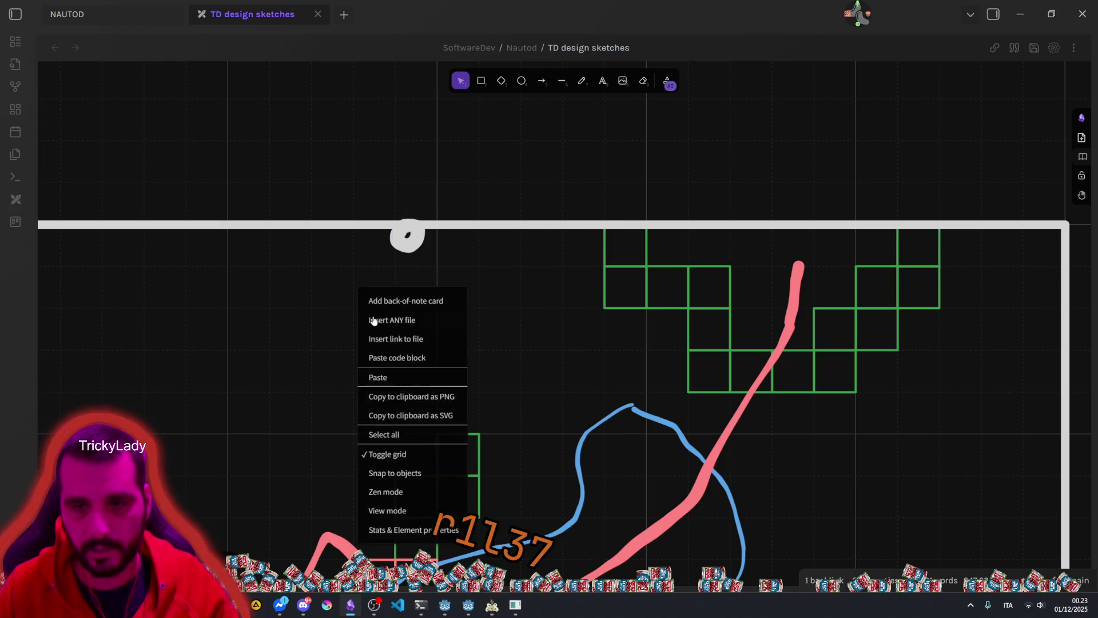
pyautogui.click(370, 455)
pyautogui.moveTo(419, 245); pyautogui.dragTo(425, 263)
pyautogui.rightClick(411, 278)
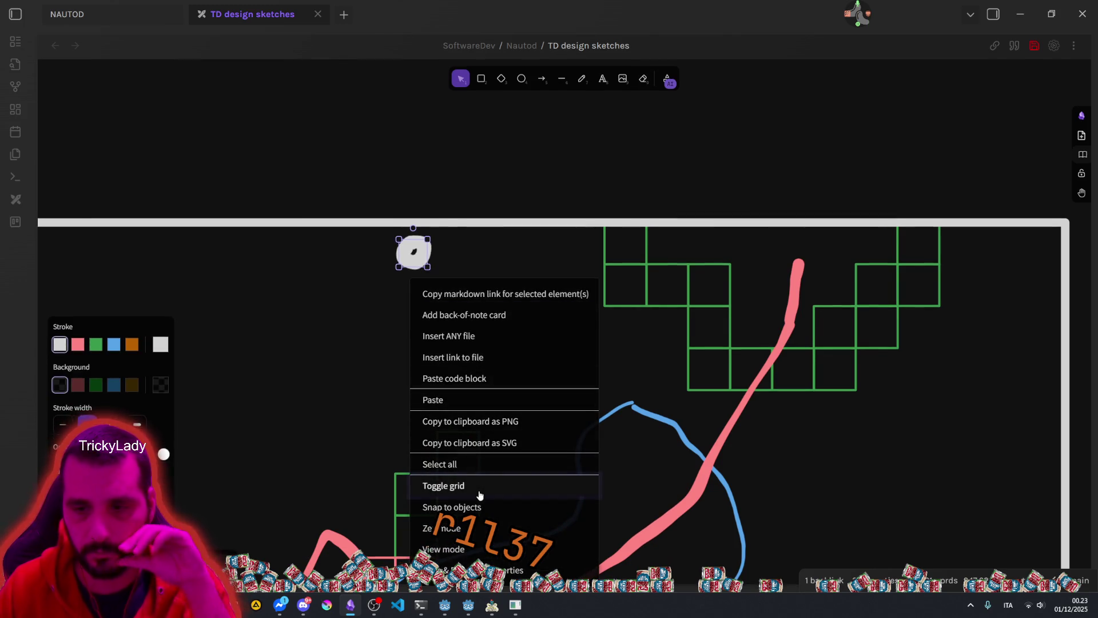
pyautogui.press('Return')
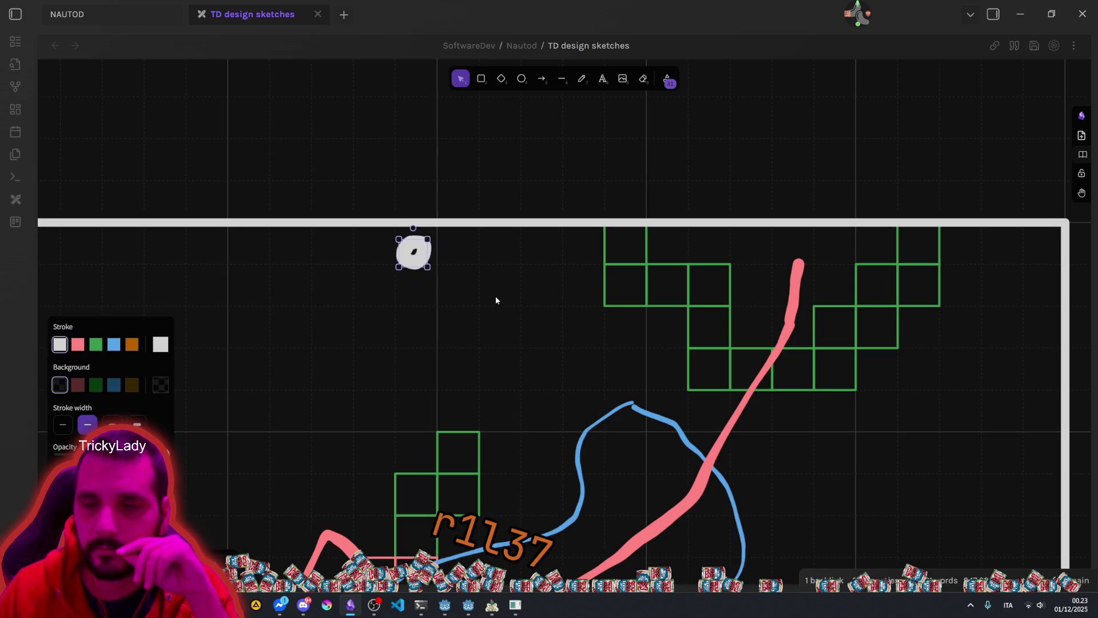
# Step: Paste three copies of a green grid square around the white circle
pyautogui.click(604, 253)
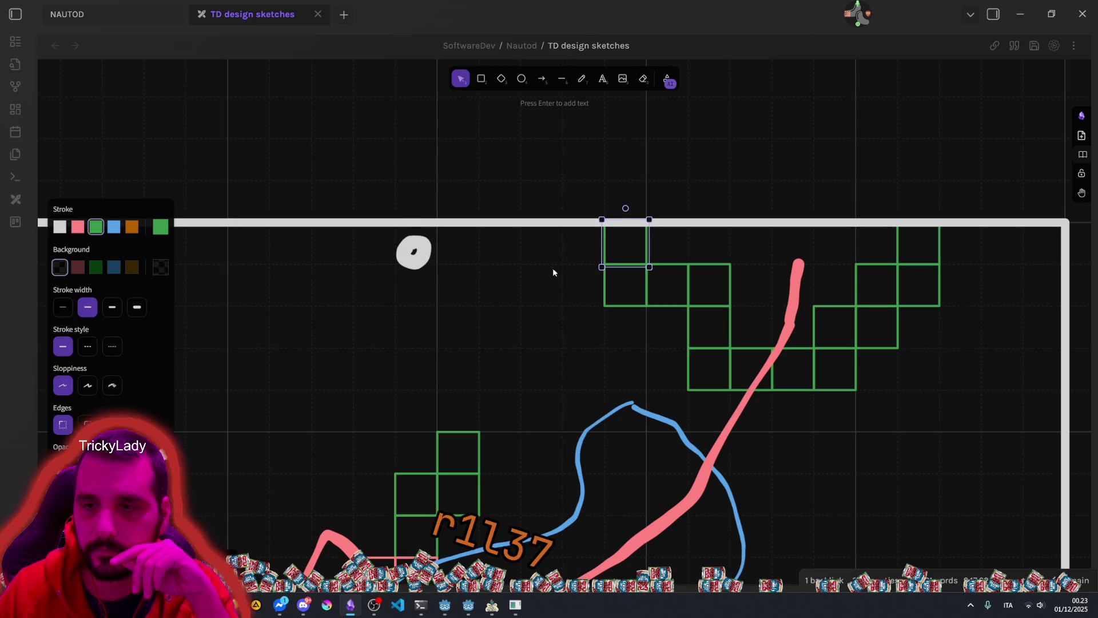
pyautogui.hotkey('ctrl', 'x')
pyautogui.hotkey('ctrl', 'v')
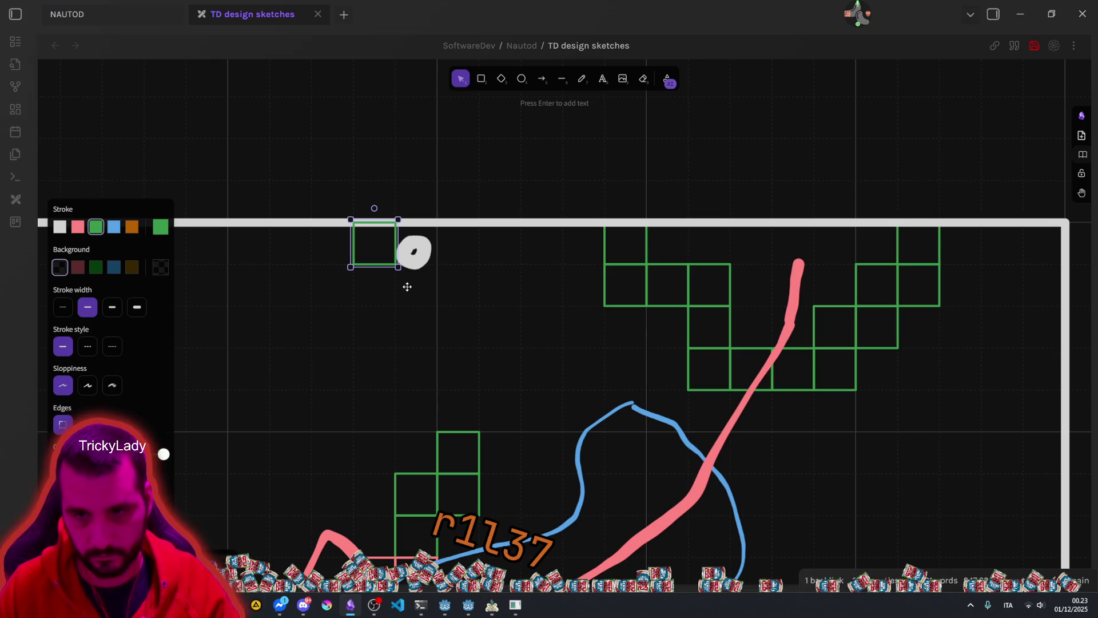
pyautogui.hotkey('ctrl', 'v')
pyautogui.hotkey('ctrl', 'v')
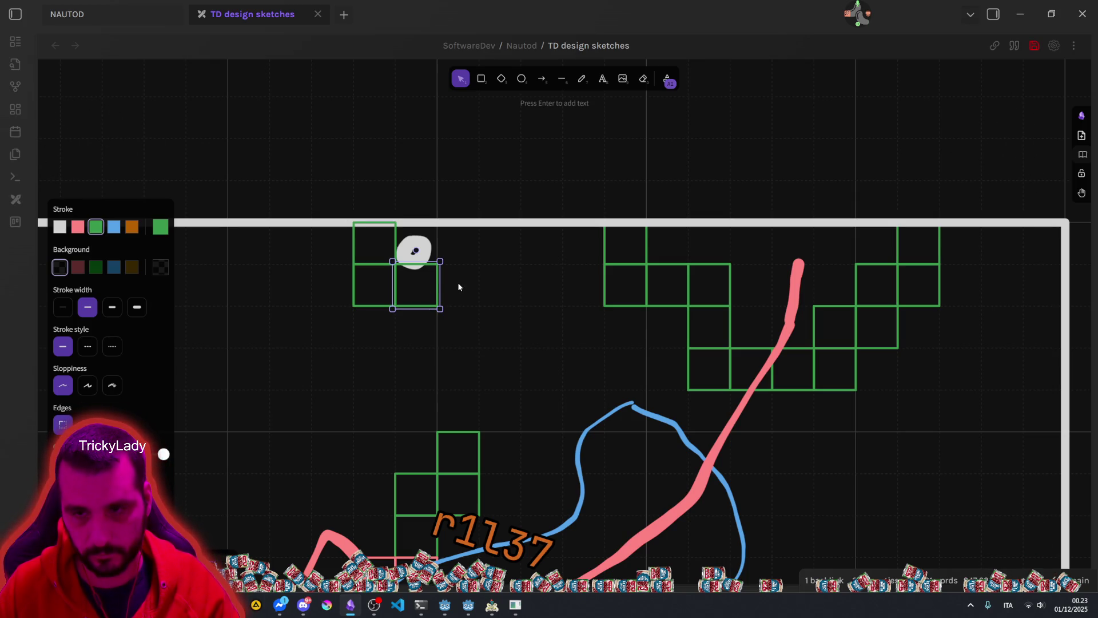
pyautogui.hotkey('ctrl', 'v')
pyautogui.hotkey('ctrl', 'v')
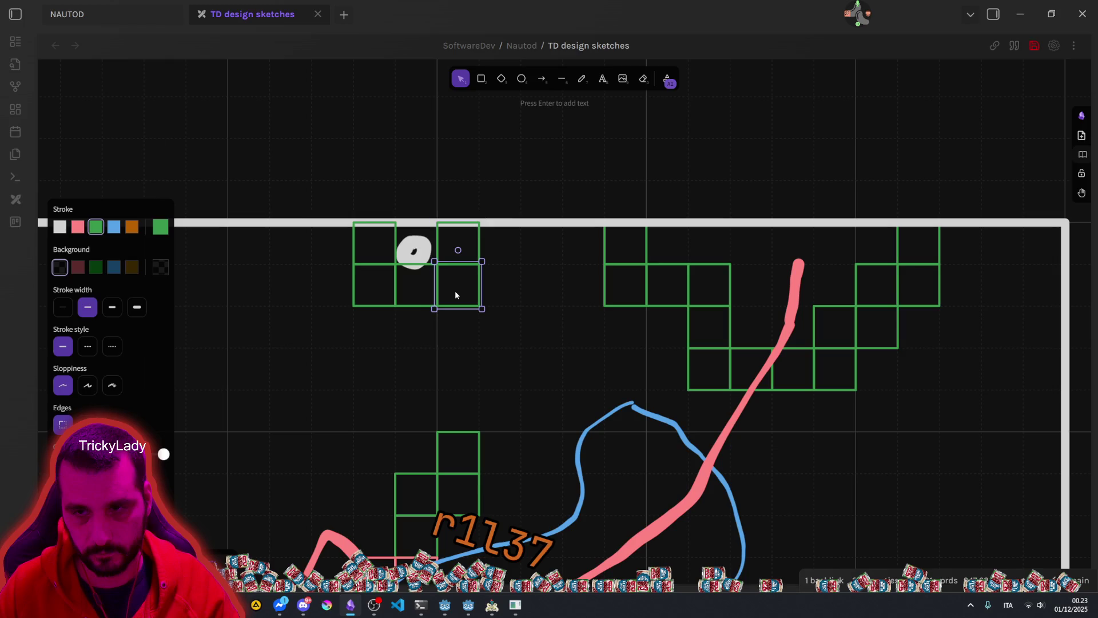
pyautogui.click(413, 340)
pyautogui.hscroll(-3, 515, 297)
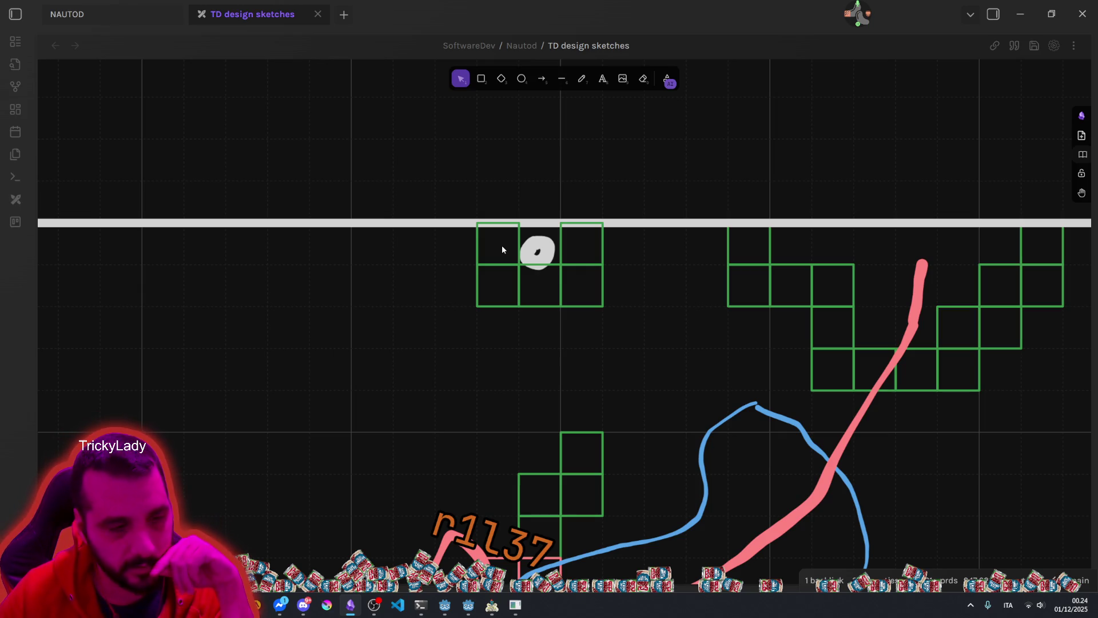
# Step: Pan and zoom to the lower pink-and-green square column where the pink path crosses the blue loop
pyautogui.scroll(-3, 513, 292)
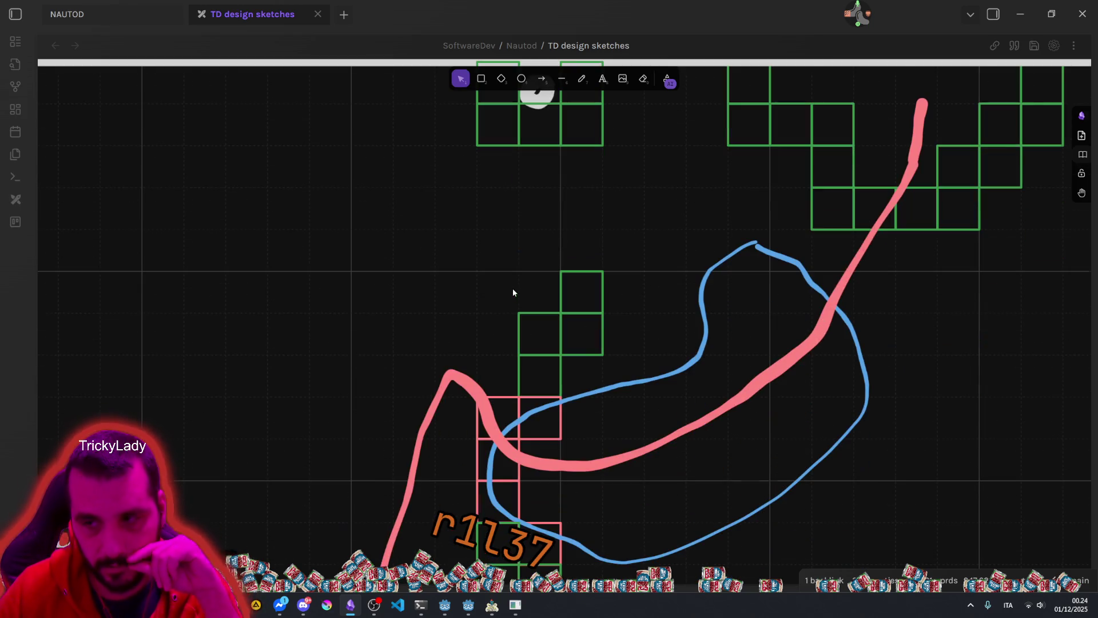
pyautogui.scroll(-5, 541, 250)
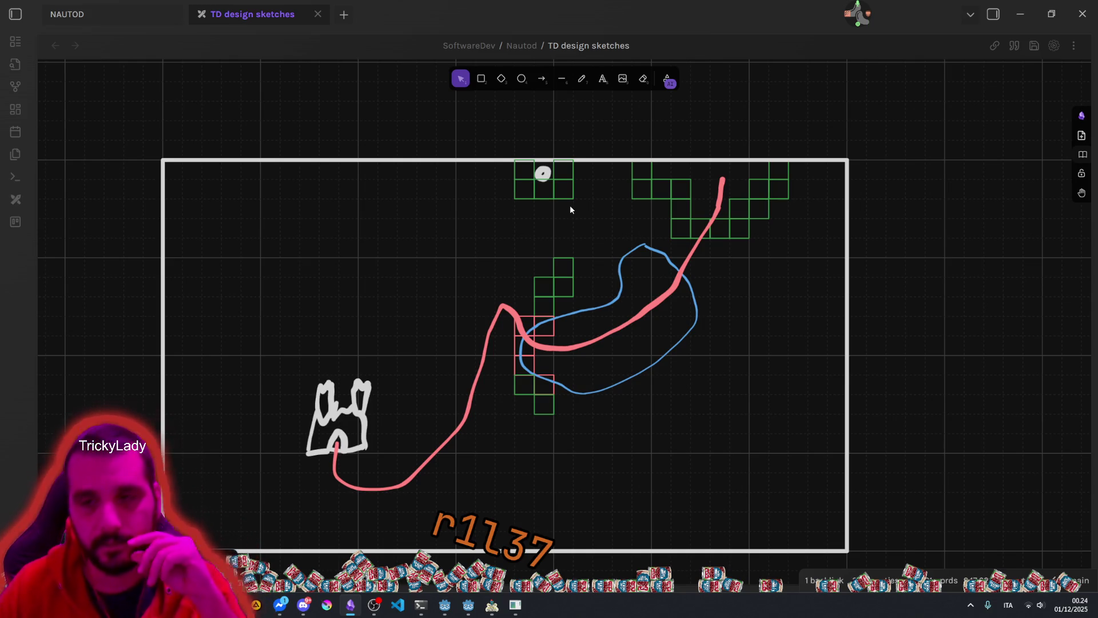
pyautogui.scroll(5, 586, 194)
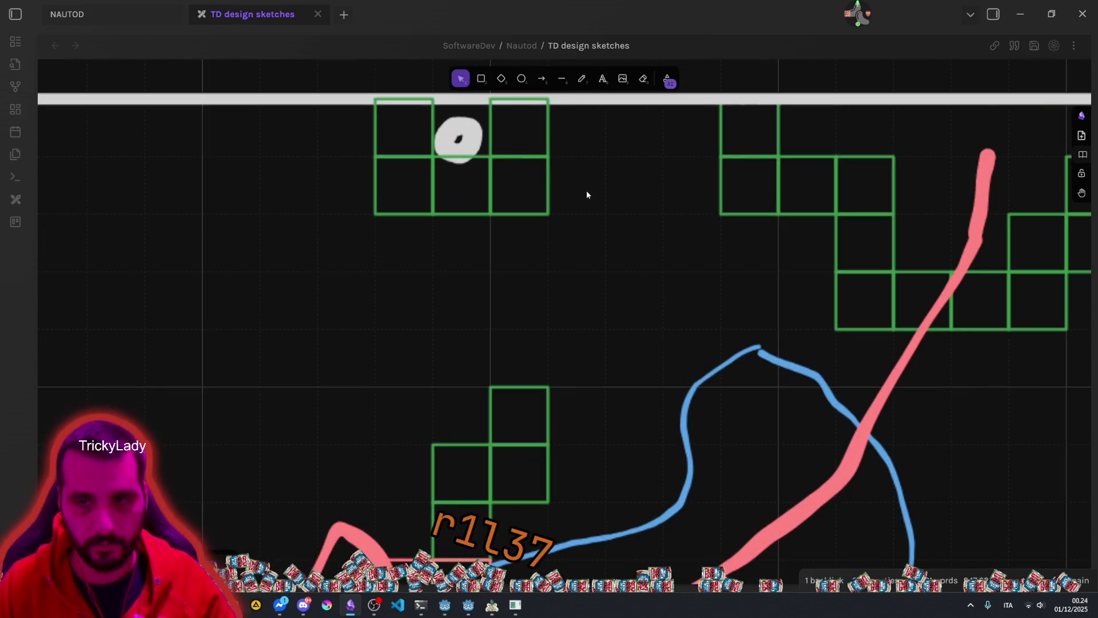
pyautogui.moveTo(564, 375); pyautogui.dragTo(647, 54)
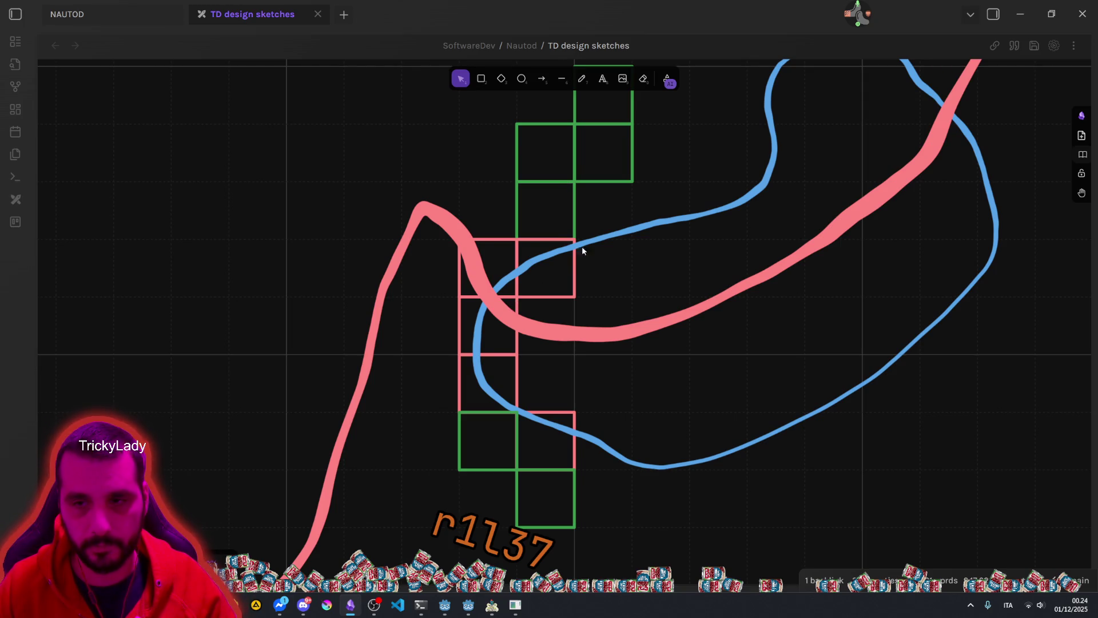
pyautogui.scroll(2, 567, 263)
# Step: Add a green '0' text label inside the bottom green cell of the lower grid
pyautogui.click(522, 321)
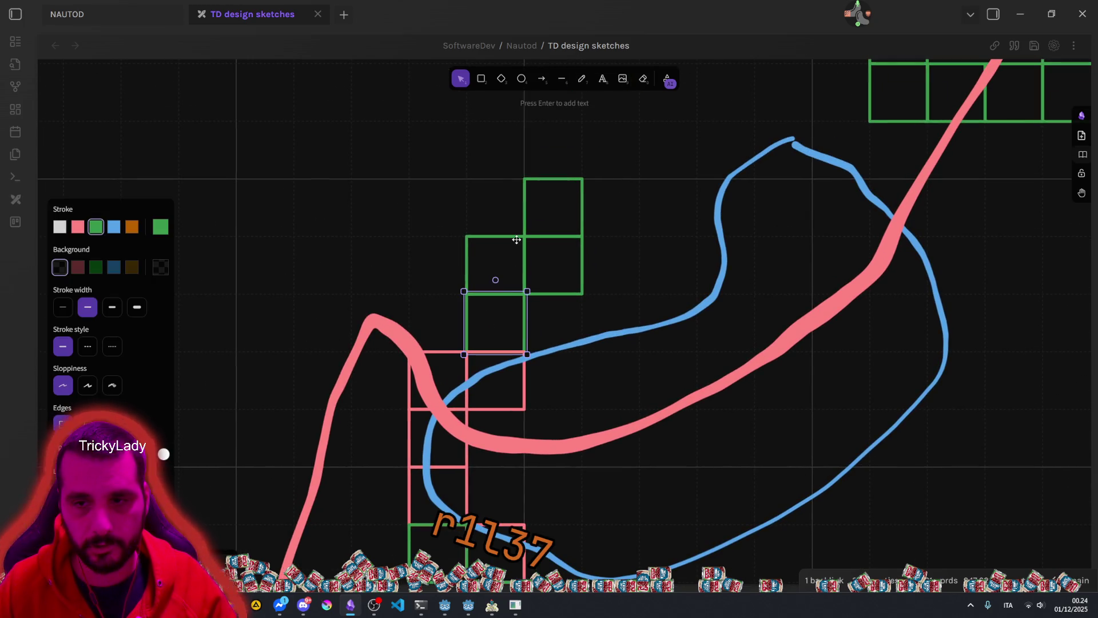
pyautogui.press('t')
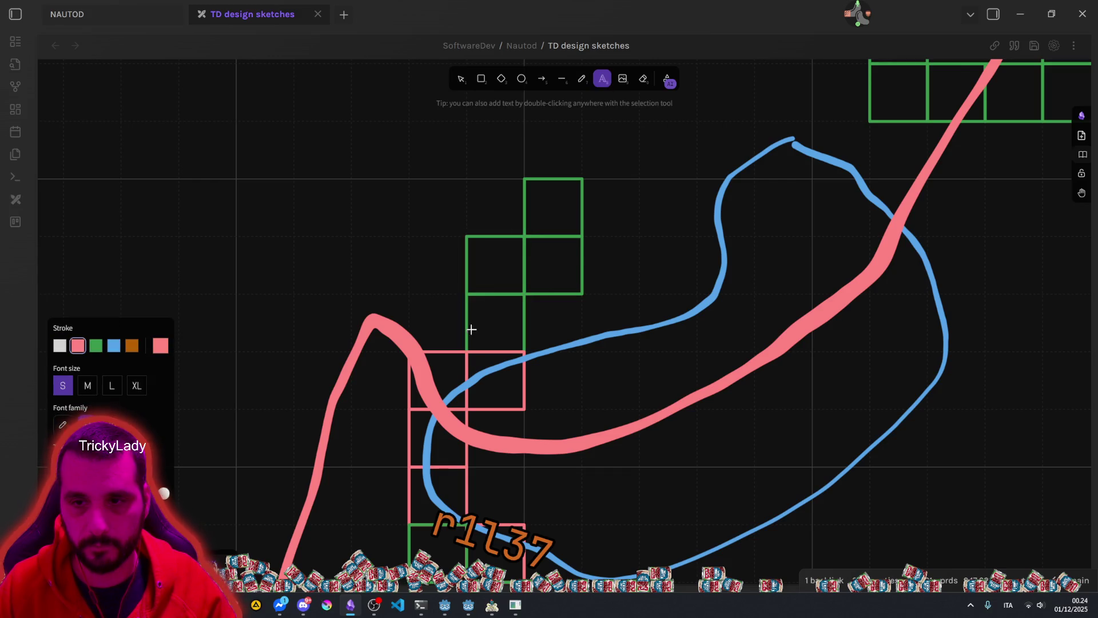
pyautogui.click(487, 318)
pyautogui.write('0')
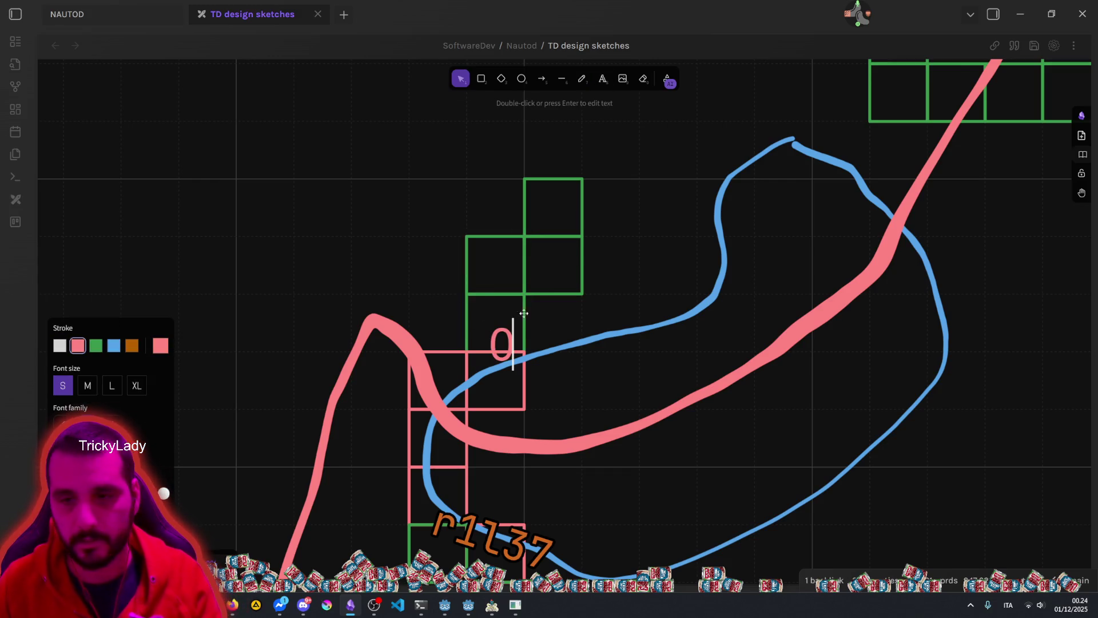
pyautogui.click(531, 325)
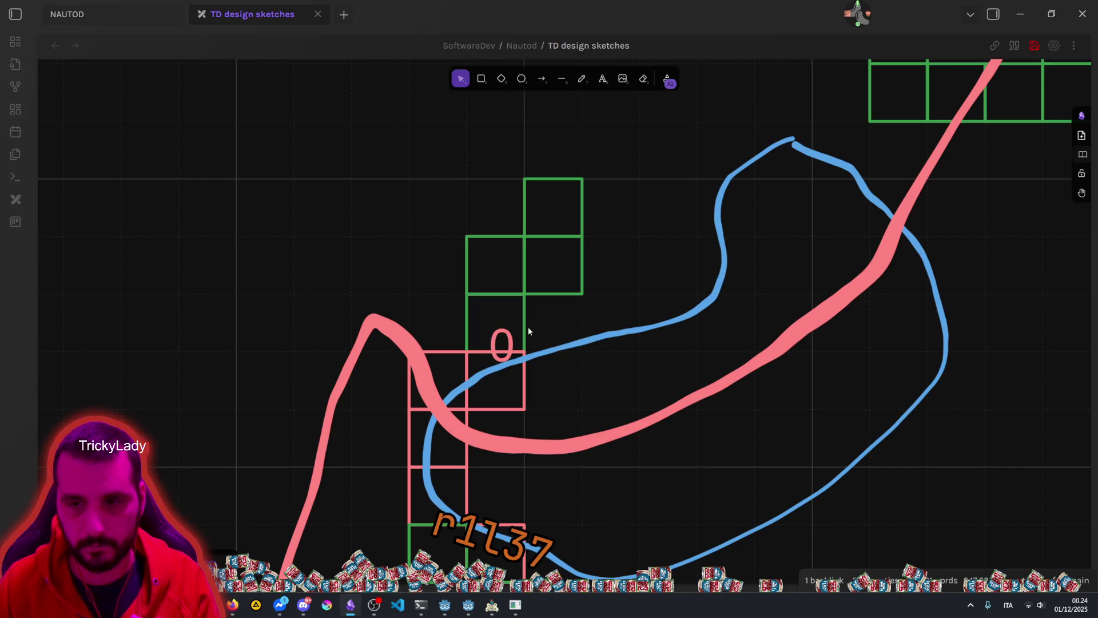
pyautogui.moveTo(508, 338); pyautogui.dragTo(485, 315)
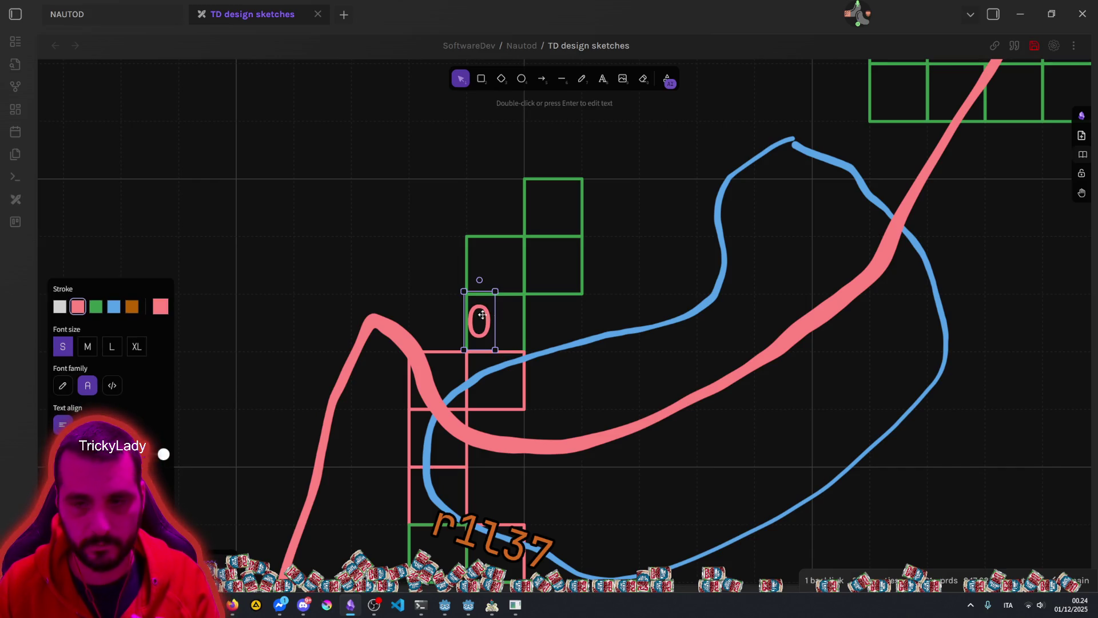
pyautogui.click(96, 306)
pyautogui.click(337, 216)
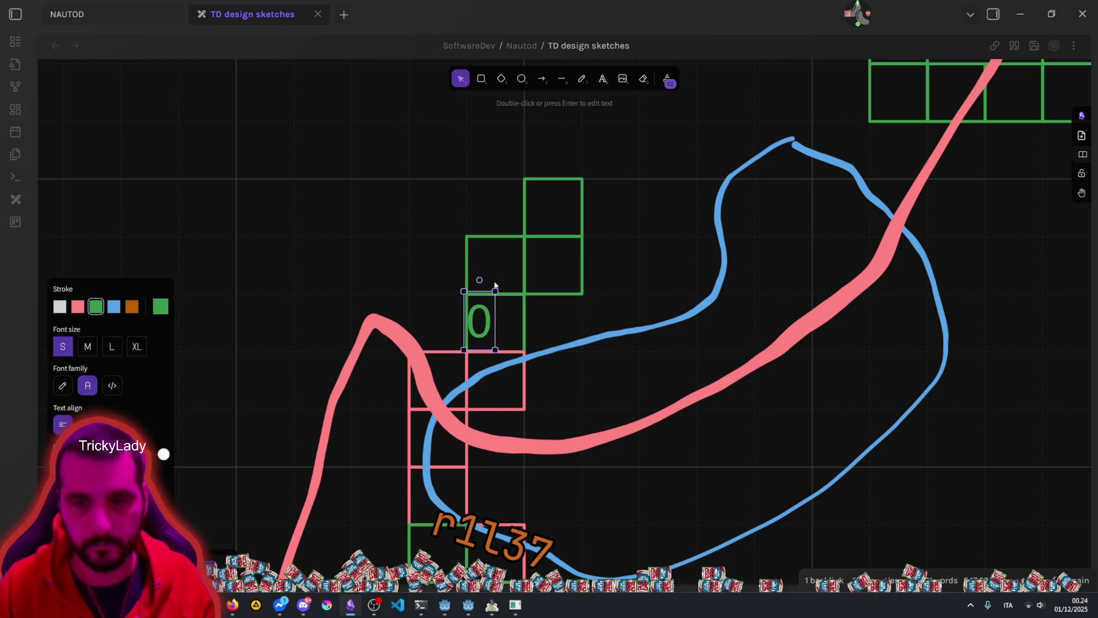
# Step: Duplicate the 0 label into three more green cells and renumber the copies 1, 2 and 3
pyautogui.moveTo(493, 282); pyautogui.dragTo(493, 253)
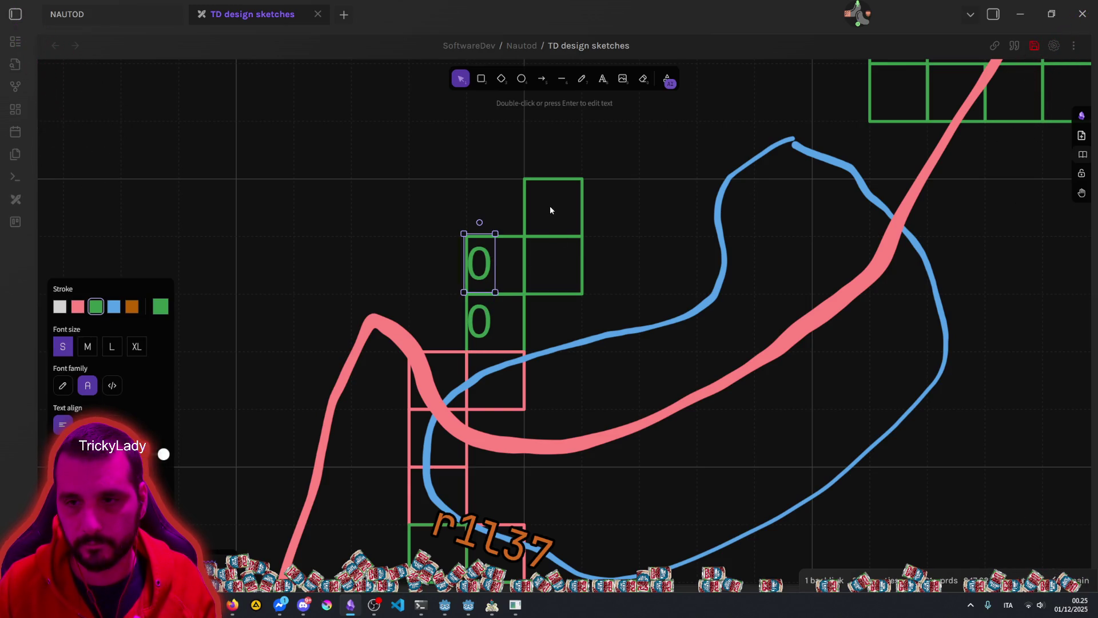
pyautogui.hotkey('ctrl', 'v')
pyautogui.hotkey('ctrl', 'v')
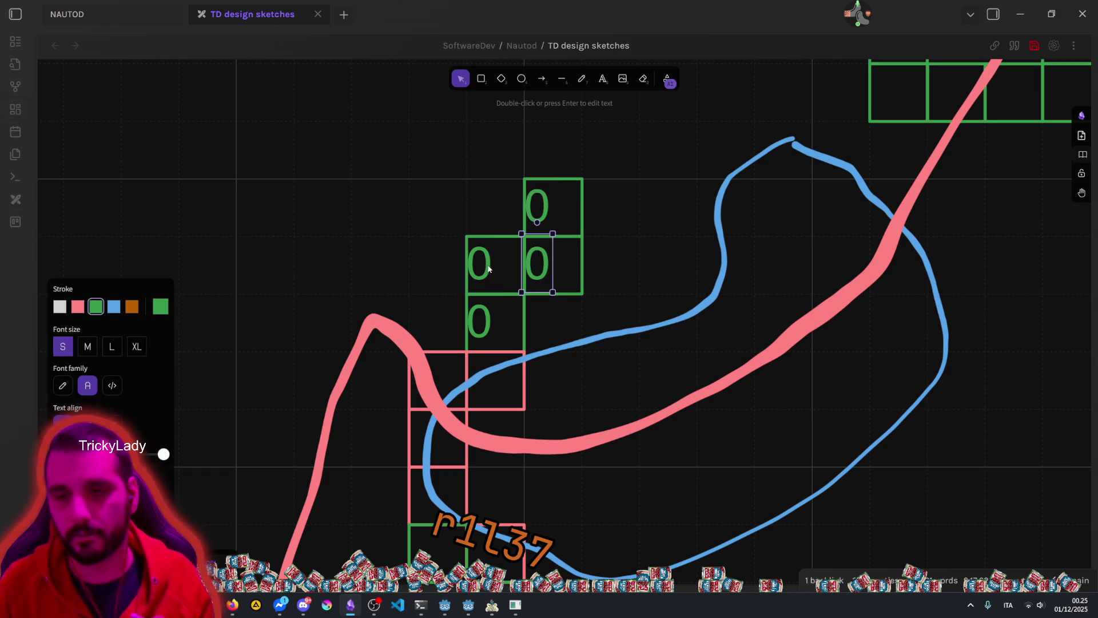
pyautogui.doubleClick(489, 266)
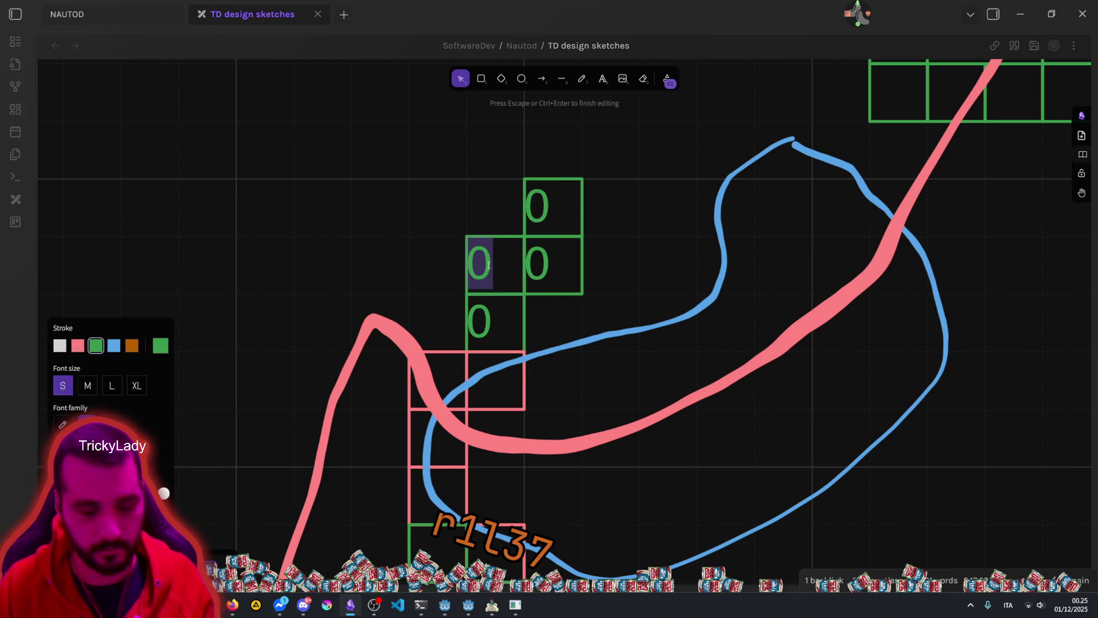
pyautogui.write('1')
pyautogui.doubleClick(537, 265)
pyautogui.write('2')
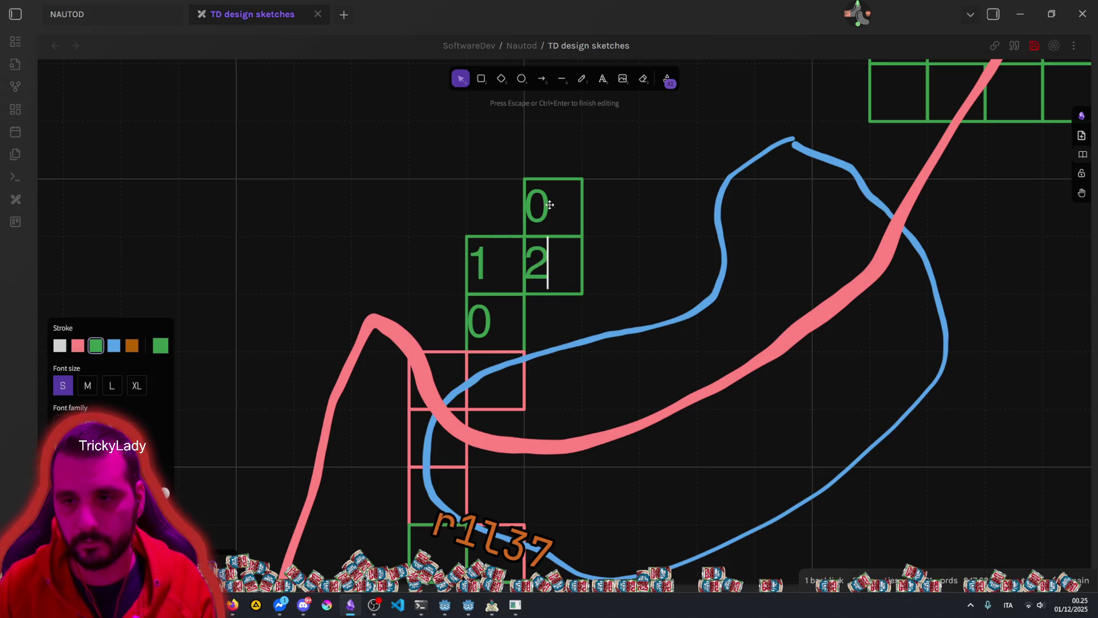
pyautogui.doubleClick(549, 205)
pyautogui.write('3')
pyautogui.press('Escape')
pyautogui.moveTo(495, 324)
pyautogui.mouseDown()
pyautogui.moveTo(495, 271)
pyautogui.moveTo(523, 321)
pyautogui.mouseUp()
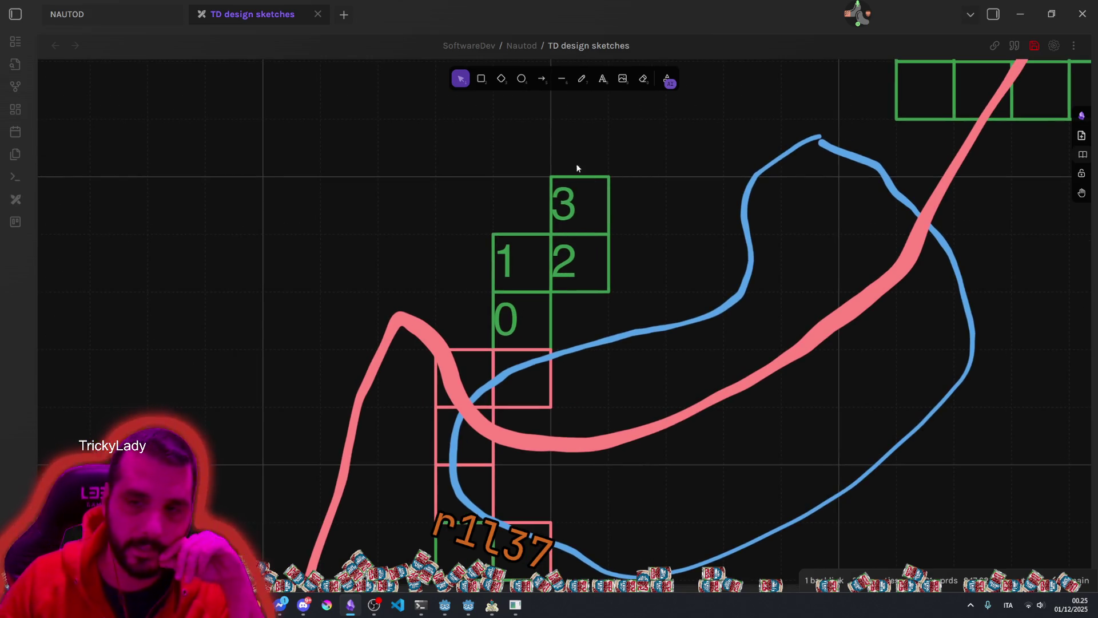
pyautogui.click(581, 79)
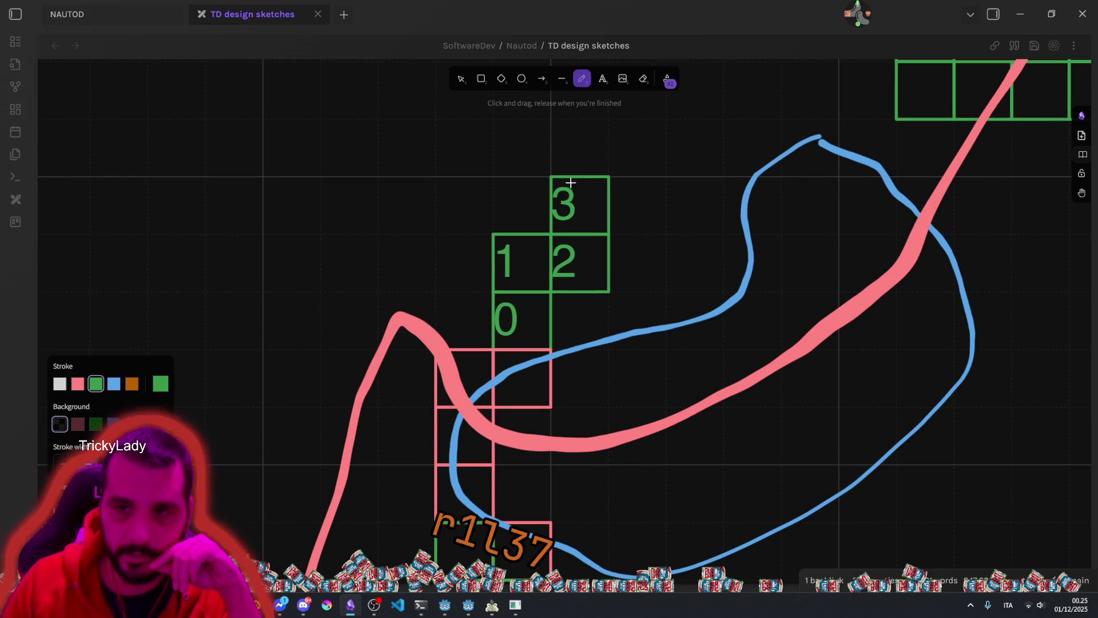
# Step: Sketch a white freehand outline over the numbered 0–3 cells
pyautogui.moveTo(564, 228); pyautogui.dragTo(565, 180)
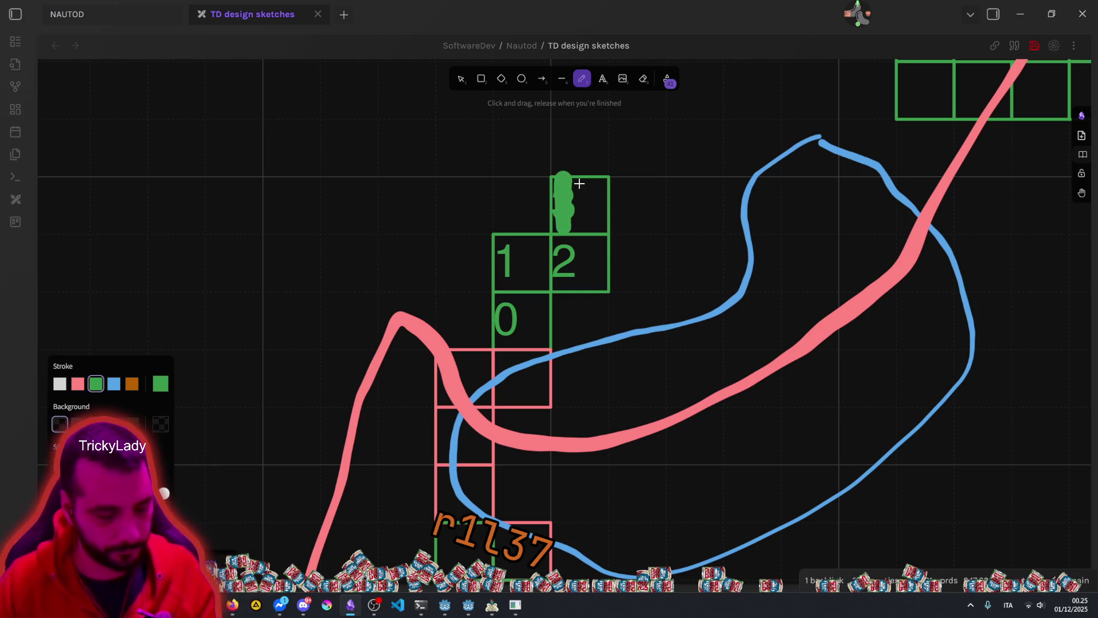
pyautogui.hotkey('ctrl', 'z')
pyautogui.click(77, 384)
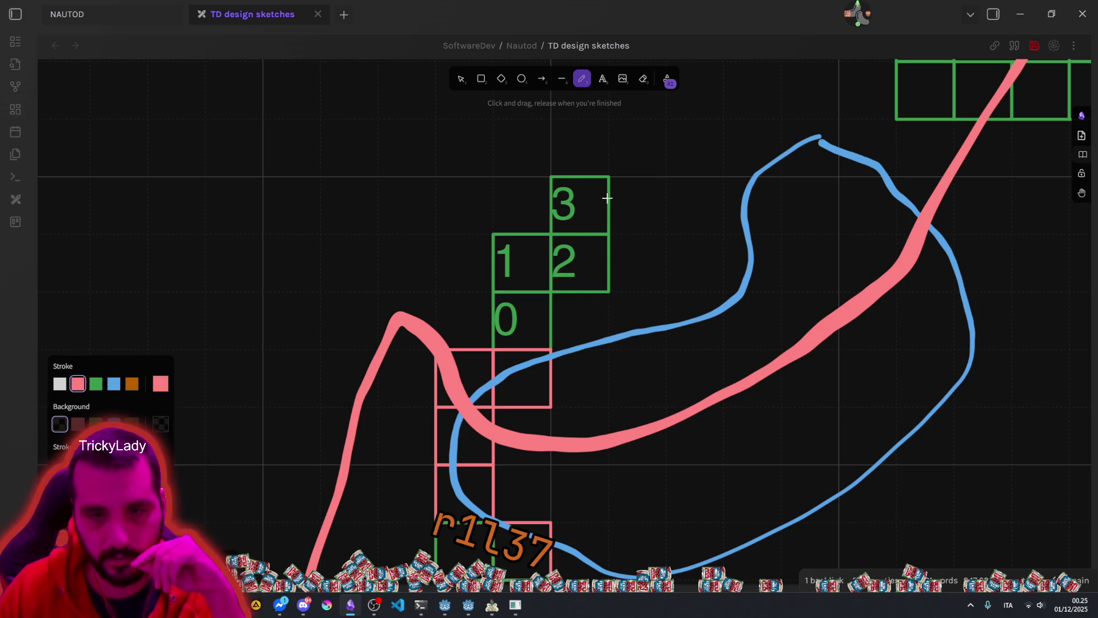
pyautogui.click(60, 384)
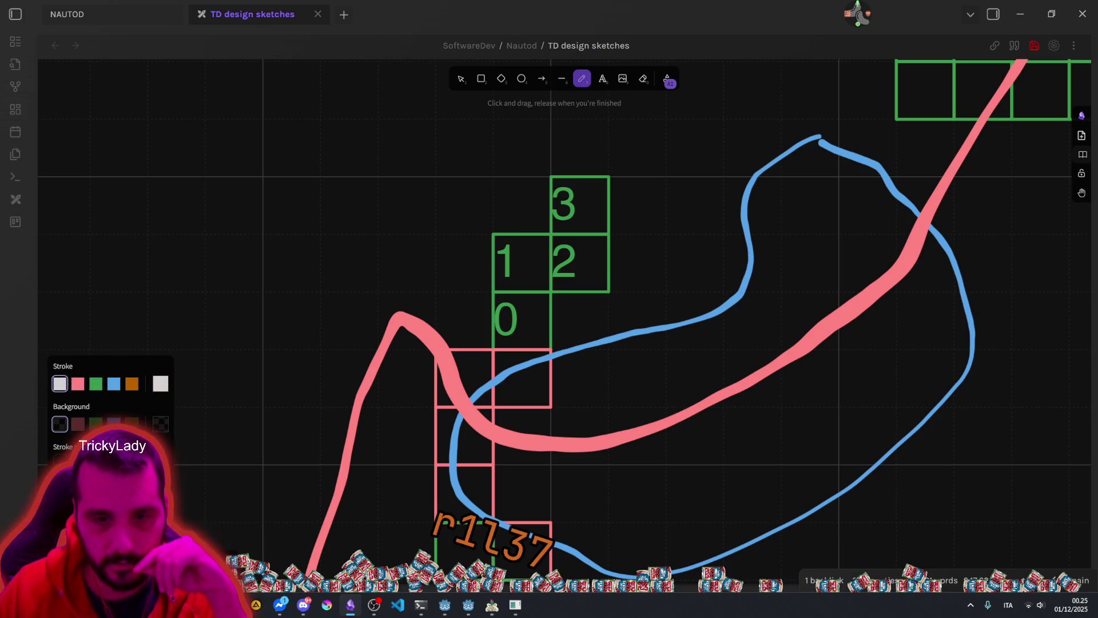
pyautogui.moveTo(562, 229)
pyautogui.mouseDown()
pyautogui.moveTo(574, 175)
pyautogui.moveTo(610, 200)
pyautogui.moveTo(595, 241)
pyautogui.moveTo(598, 289)
pyautogui.moveTo(581, 301)
pyautogui.moveTo(573, 286)
pyautogui.moveTo(548, 289)
pyautogui.moveTo(543, 309)
pyautogui.moveTo(557, 321)
pyautogui.moveTo(520, 343)
pyautogui.moveTo(504, 294)
pyautogui.moveTo(507, 267)
pyautogui.moveTo(529, 244)
pyautogui.moveTo(564, 240)
pyautogui.moveTo(572, 206)
pyautogui.mouseUp()
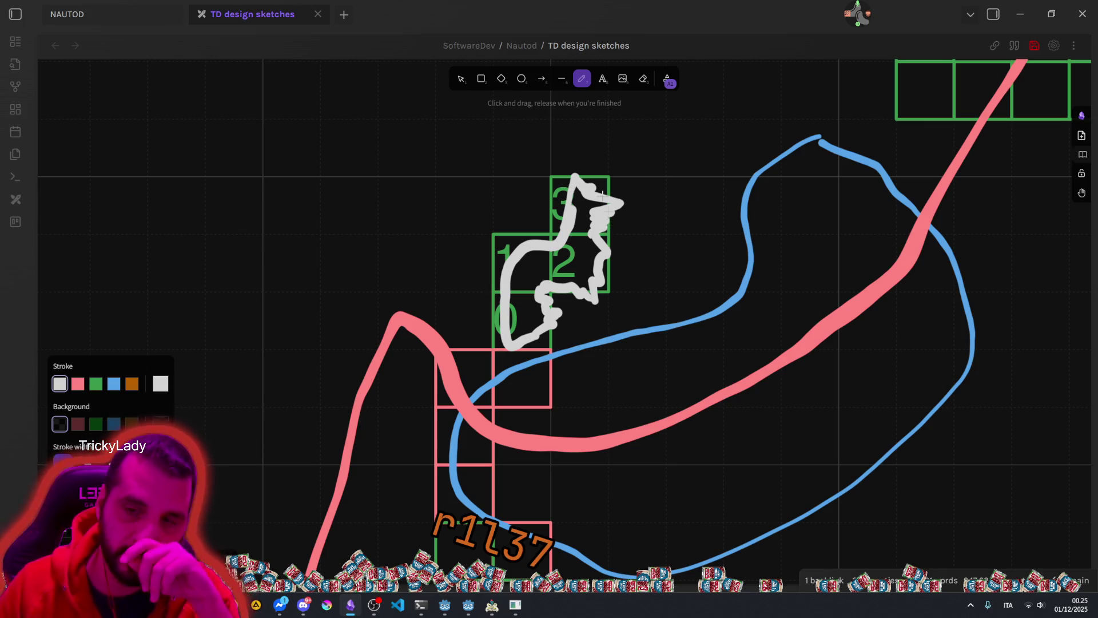
pyautogui.moveTo(578, 184)
pyautogui.mouseDown()
pyautogui.moveTo(593, 165)
pyautogui.moveTo(604, 194)
pyautogui.moveTo(613, 184)
pyautogui.mouseUp()
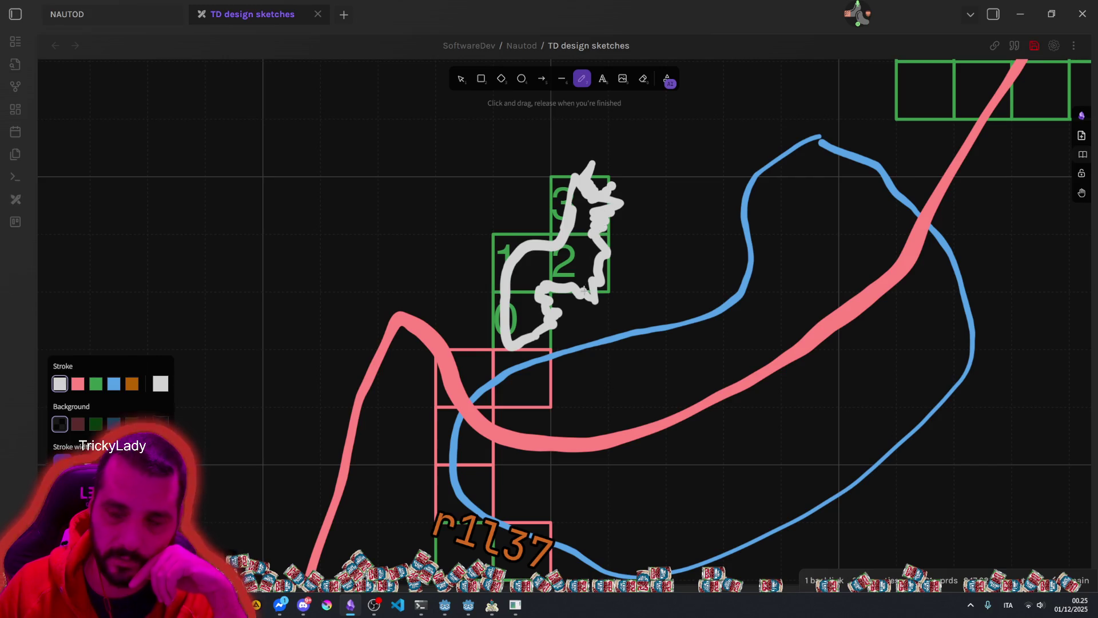
pyautogui.moveTo(522, 344)
pyautogui.mouseDown()
pyautogui.moveTo(548, 350)
pyautogui.moveTo(553, 335)
pyautogui.mouseUp()
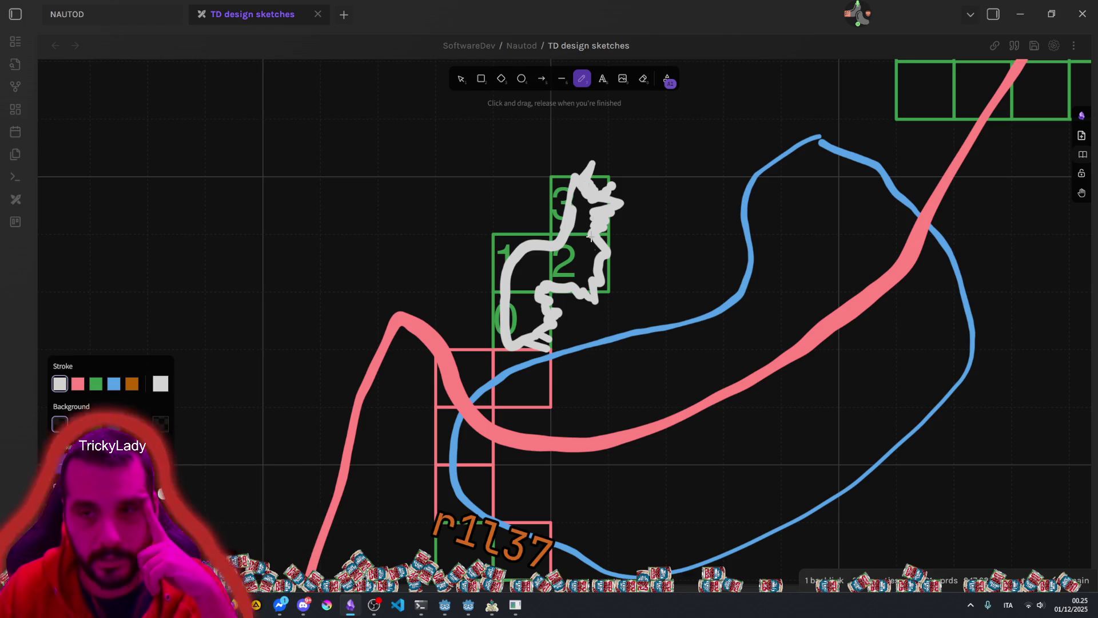
# Step: Delete all three white strokes, then bring up the MR FARMBOY Steam page in the browser
pyautogui.click(461, 79)
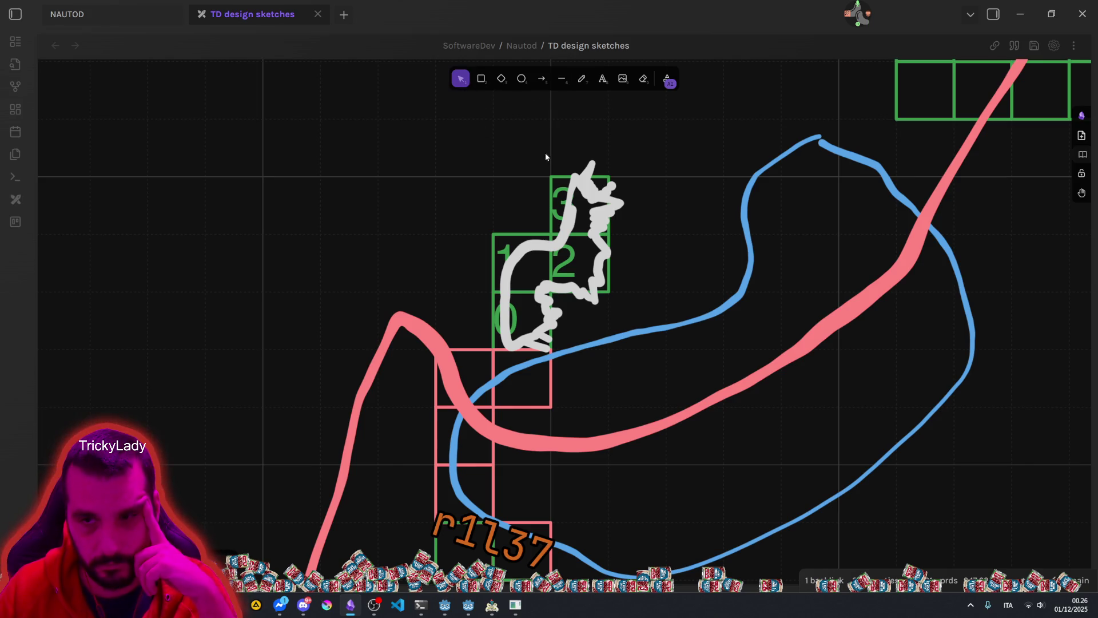
pyautogui.click(597, 186)
pyautogui.press('Delete')
pyautogui.click(602, 207)
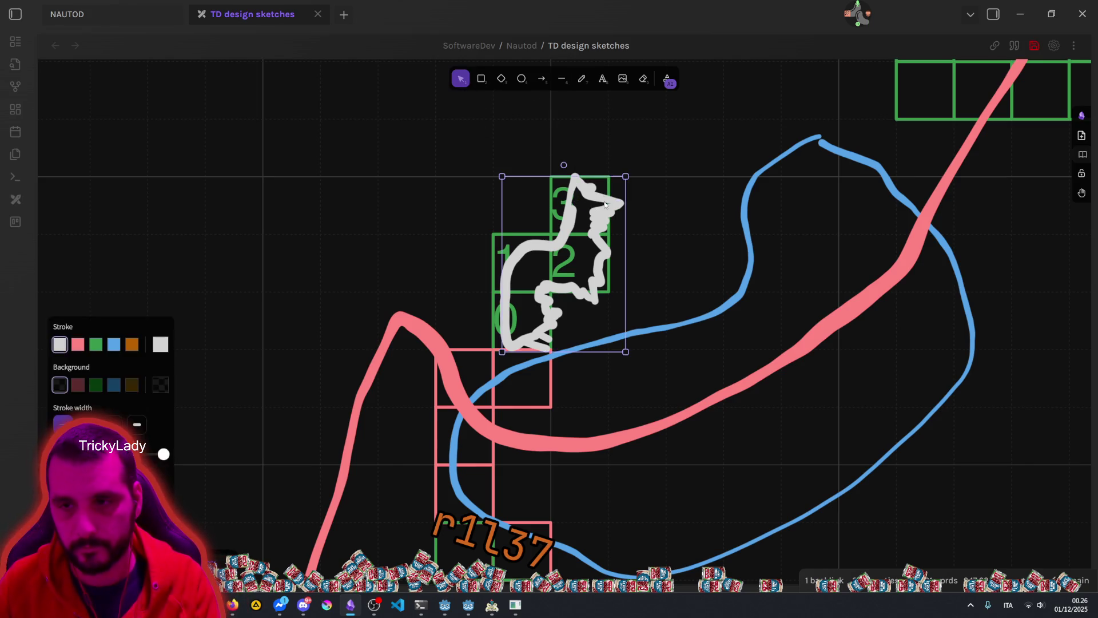
pyautogui.press('Delete')
pyautogui.click(539, 342)
pyautogui.press('Delete')
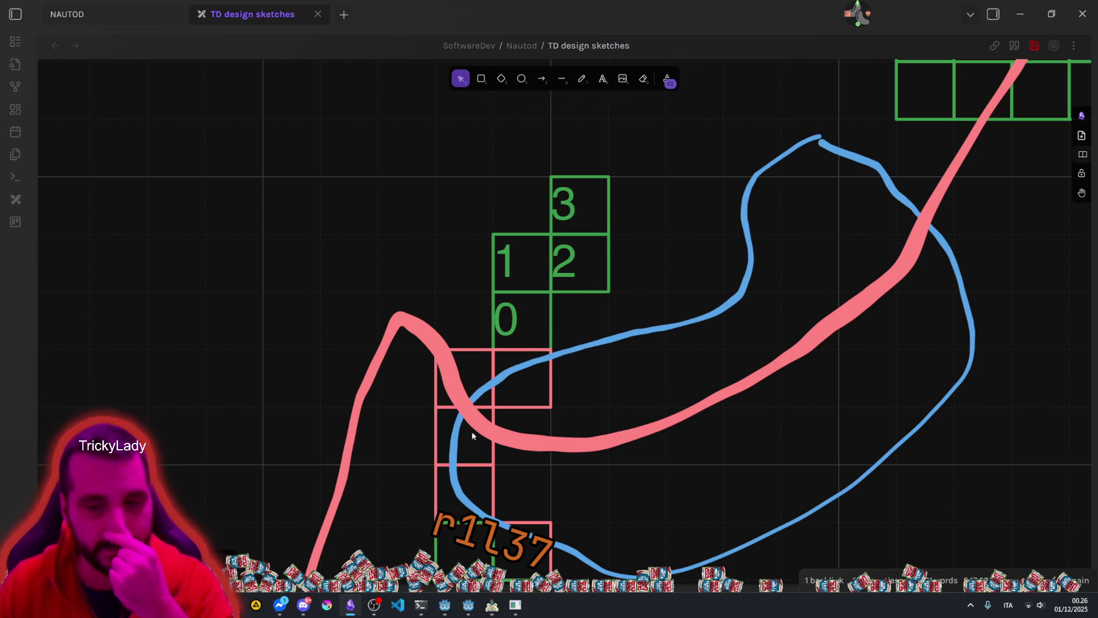
pyautogui.click(231, 605)
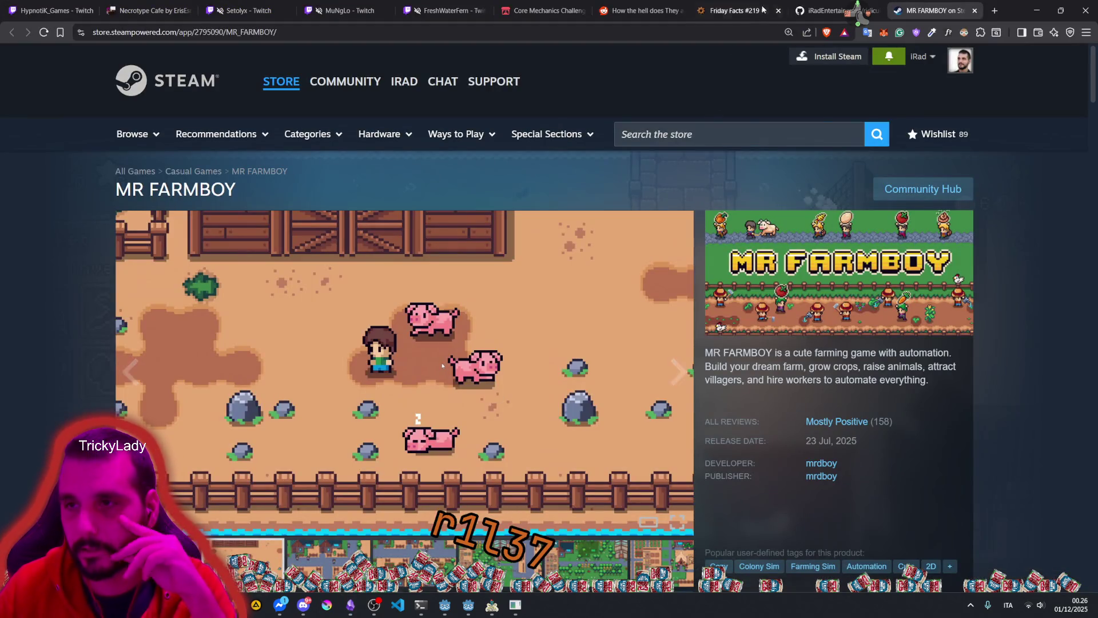
# Step: Switch to the 'Friday Facts #219' tab to view the Factorio cliff-programming section
pyautogui.click(730, 12)
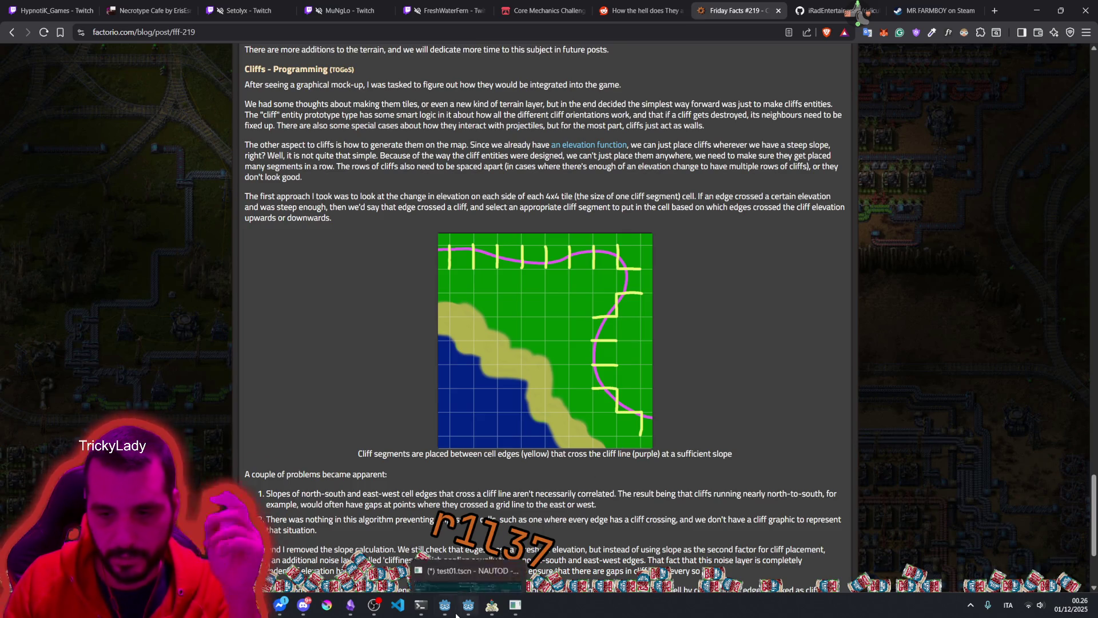
# Step: In NAUTOD, change the bitmap operation to plain Contour and hide the contour number labels
pyautogui.click(489, 611)
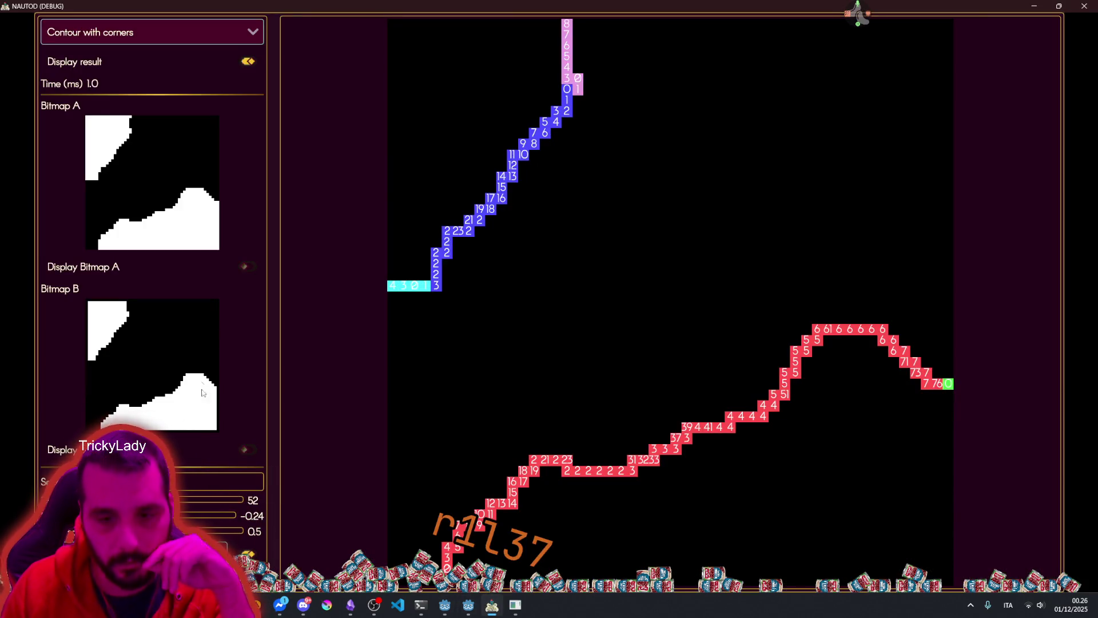
pyautogui.click(113, 33)
pyautogui.click(91, 136)
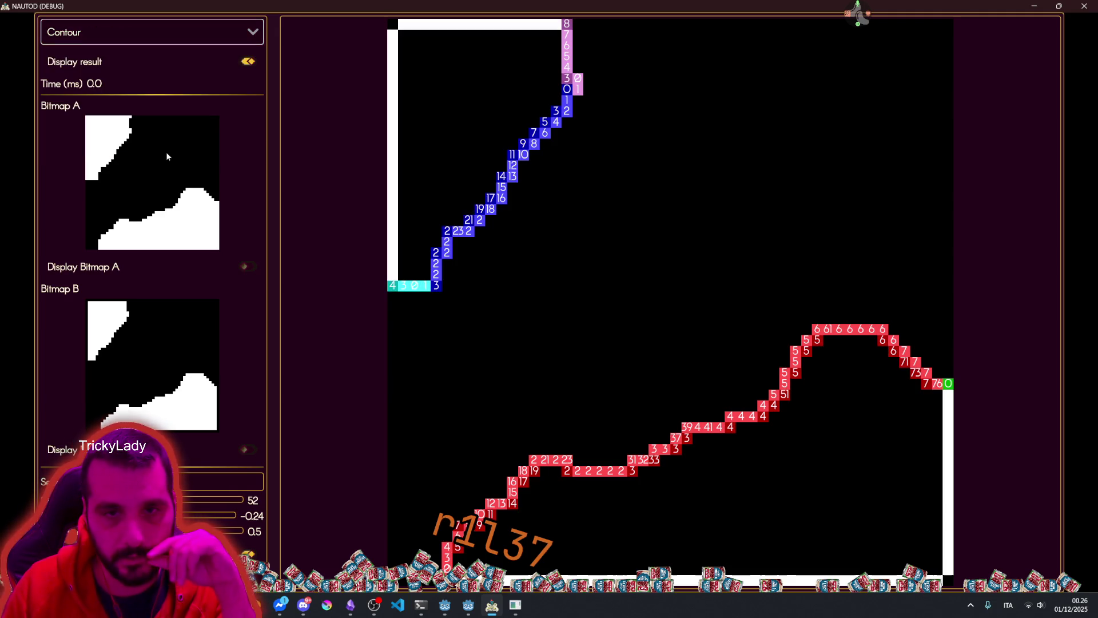
pyautogui.click(250, 551)
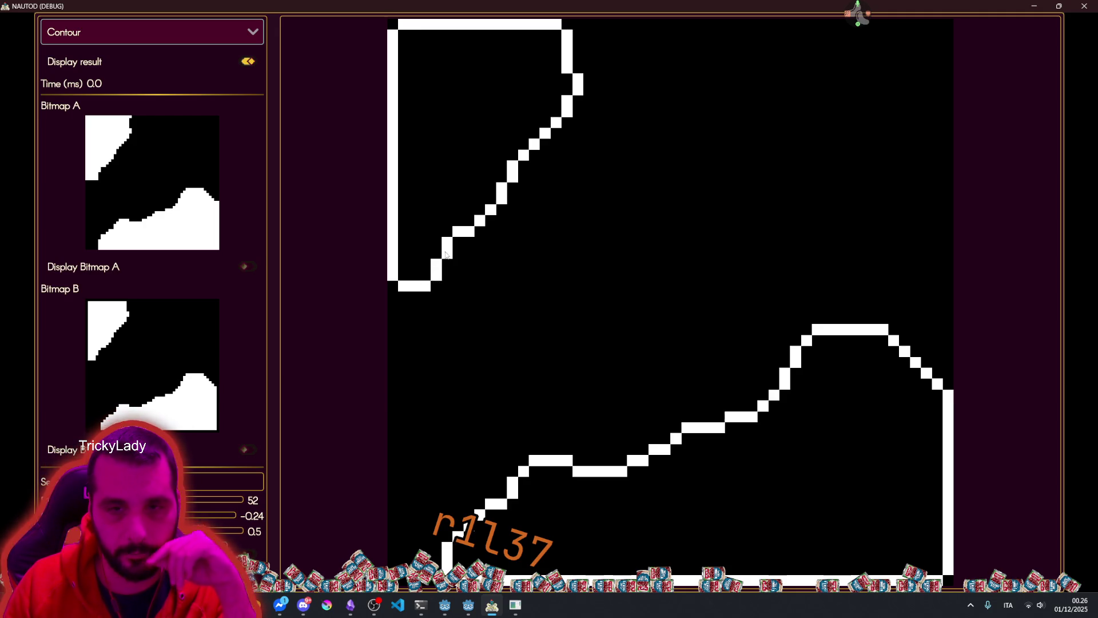
# Step: Switch the operation back to Contour with corners and return to the Factorio blog post
pyautogui.click(145, 40)
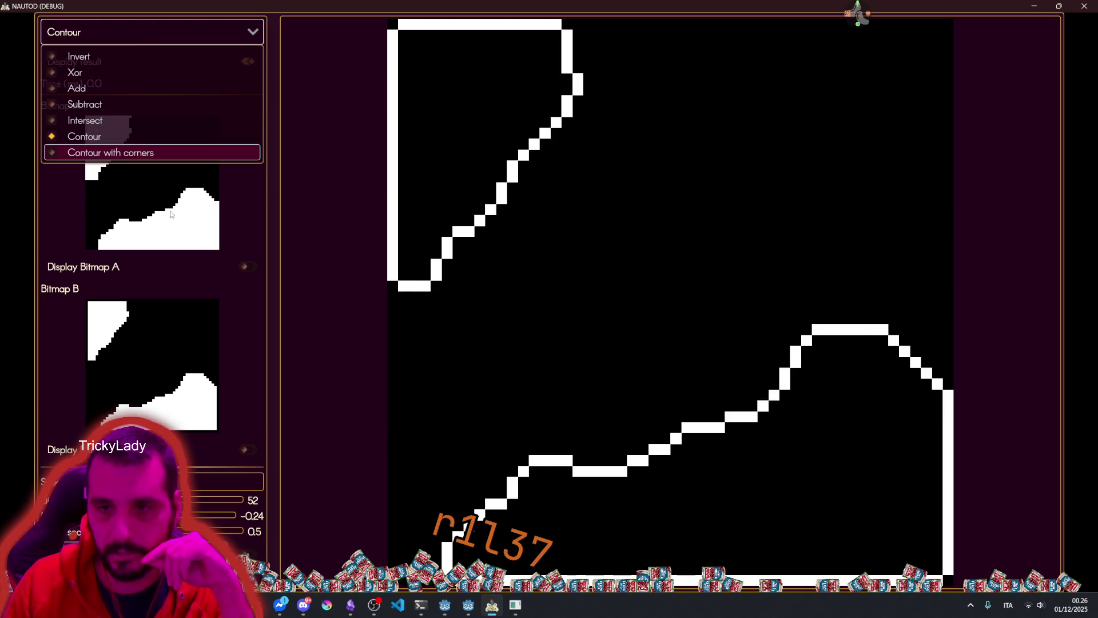
pyautogui.click(123, 153)
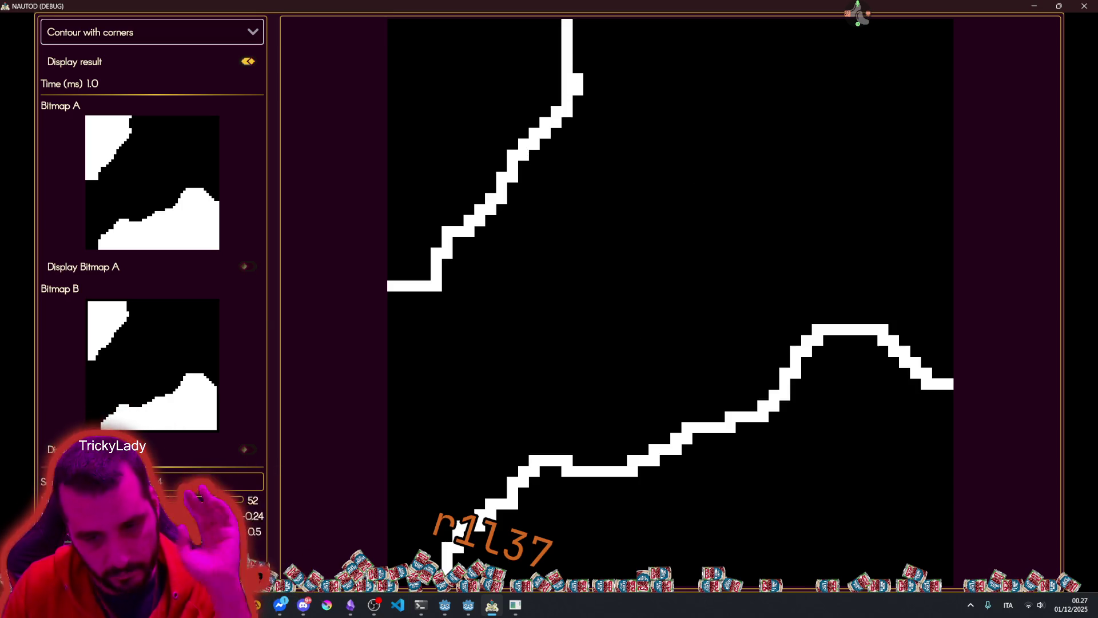
pyautogui.moveTo(232, 604)
pyautogui.click(228, 543)
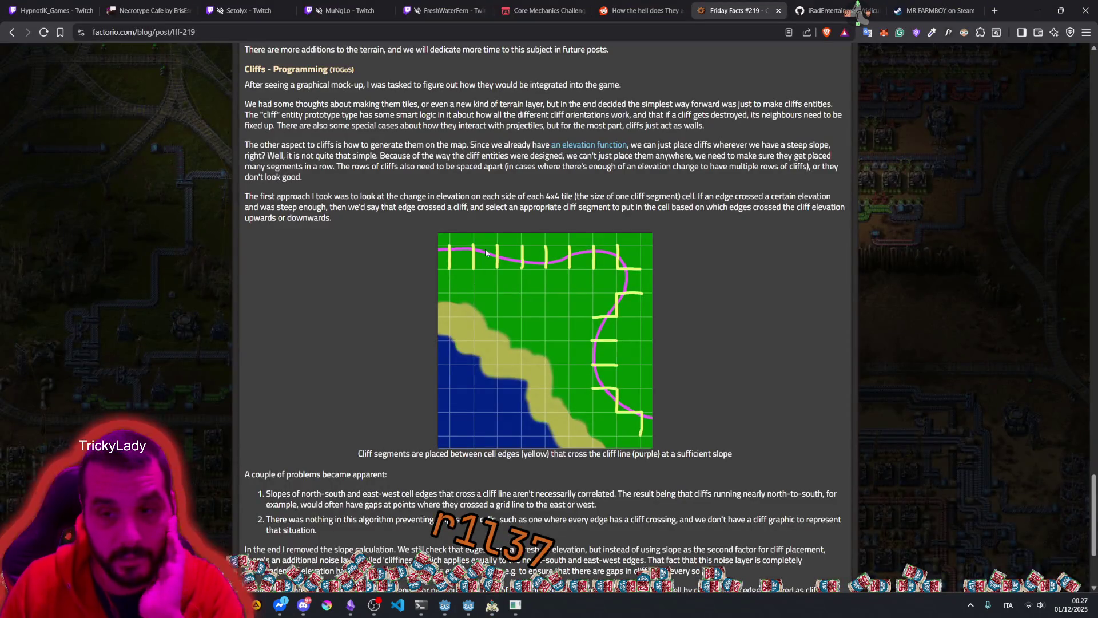
# Step: Scroll down and highlight passages on cell-edge slopes, north-south cliff gaps and threshold elevation
pyautogui.scroll(-2, 653, 315)
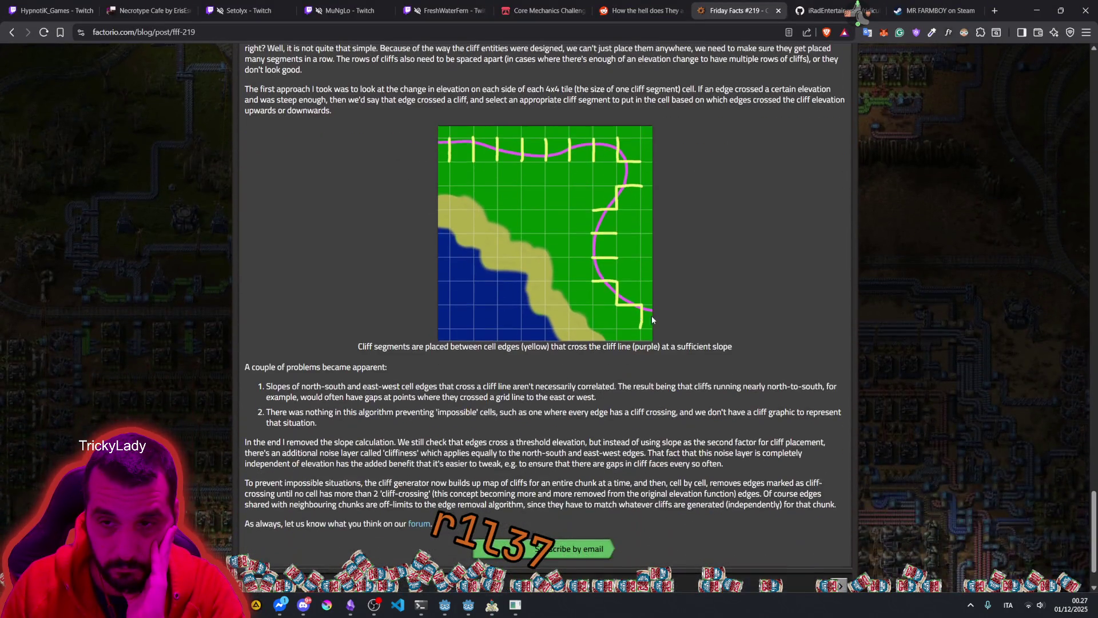
pyautogui.scroll(-1, 267, 339)
pyautogui.moveTo(266, 334); pyautogui.dragTo(500, 335)
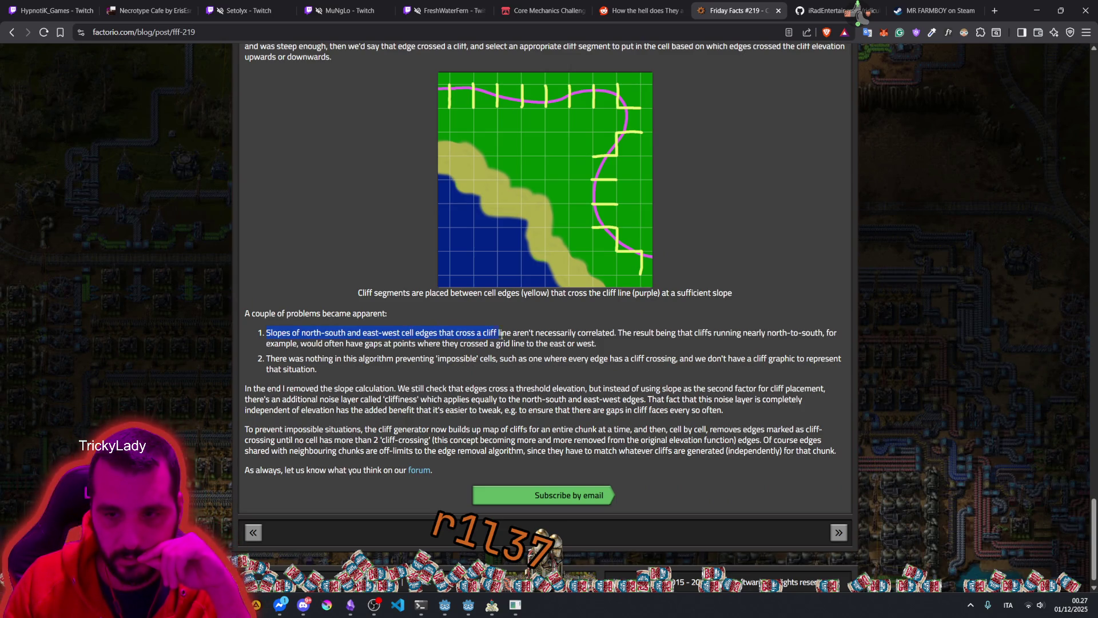
pyautogui.moveTo(606, 333)
pyautogui.mouseDown()
pyautogui.moveTo(822, 332)
pyautogui.moveTo(325, 336)
pyautogui.mouseUp()
pyautogui.moveTo(618, 333)
pyautogui.mouseDown()
pyautogui.moveTo(395, 344)
pyautogui.moveTo(510, 344)
pyautogui.mouseUp()
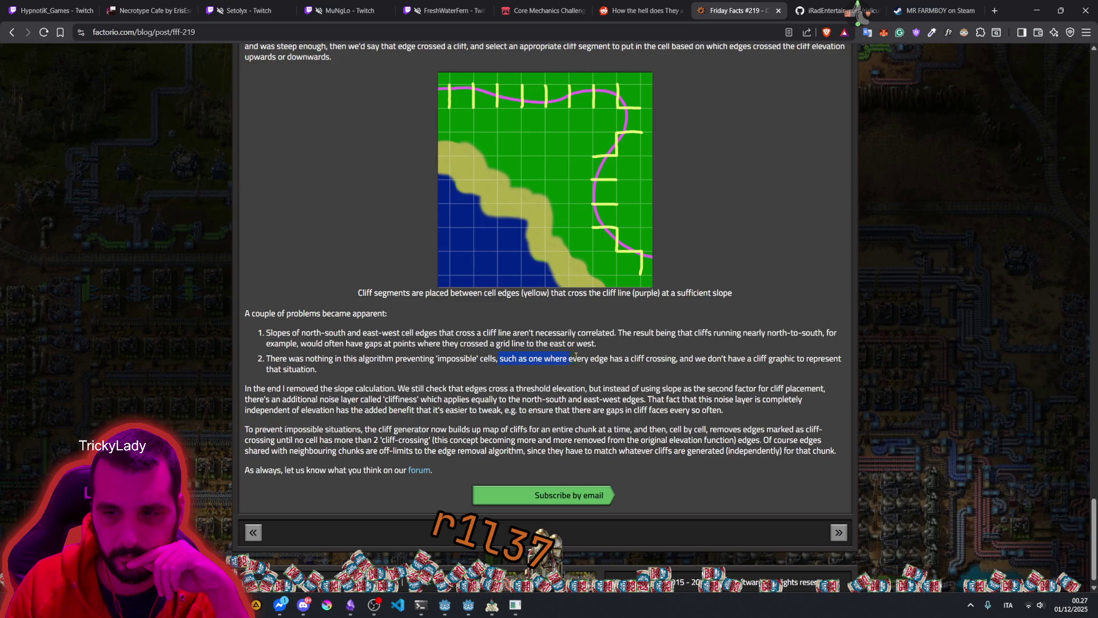
pyautogui.moveTo(616, 360); pyautogui.dragTo(673, 362)
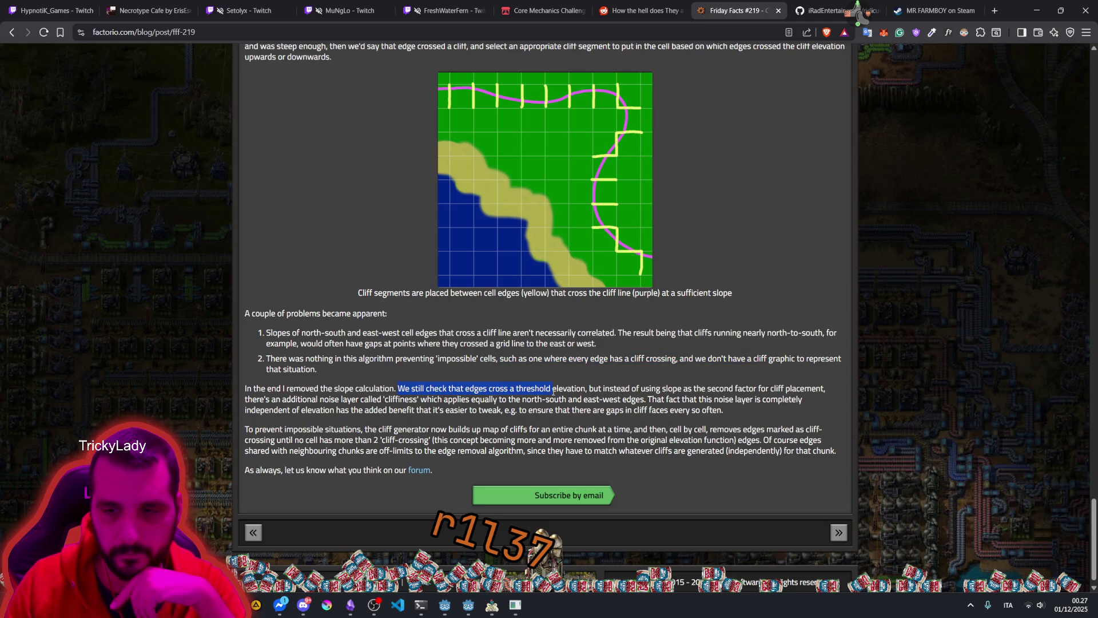
pyautogui.moveTo(572, 390); pyautogui.dragTo(656, 391)
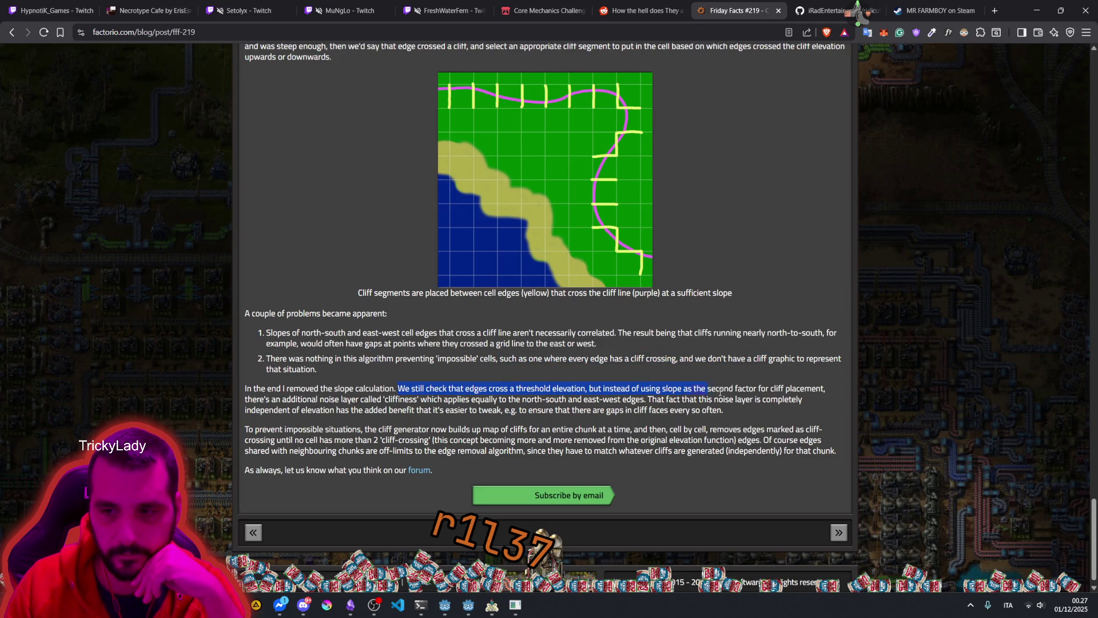
pyautogui.moveTo(324, 400); pyautogui.dragTo(362, 401)
# Step: Highlight the explanation of the 'cliffiness' noise layer applied to edges and cliff faces
pyautogui.click(404, 405)
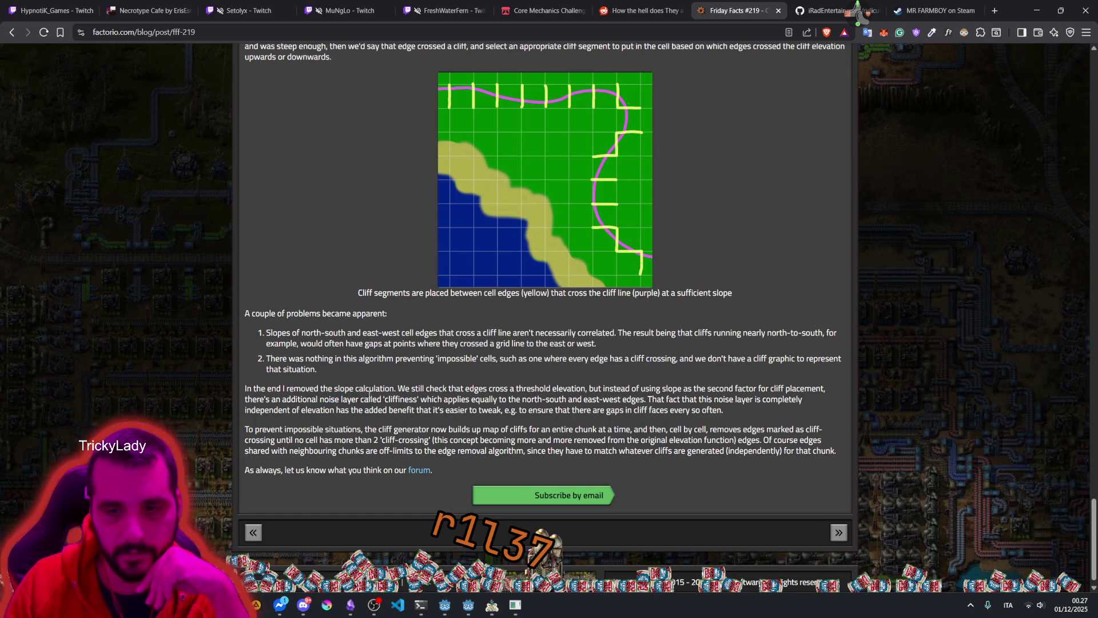
pyautogui.doubleClick(417, 403)
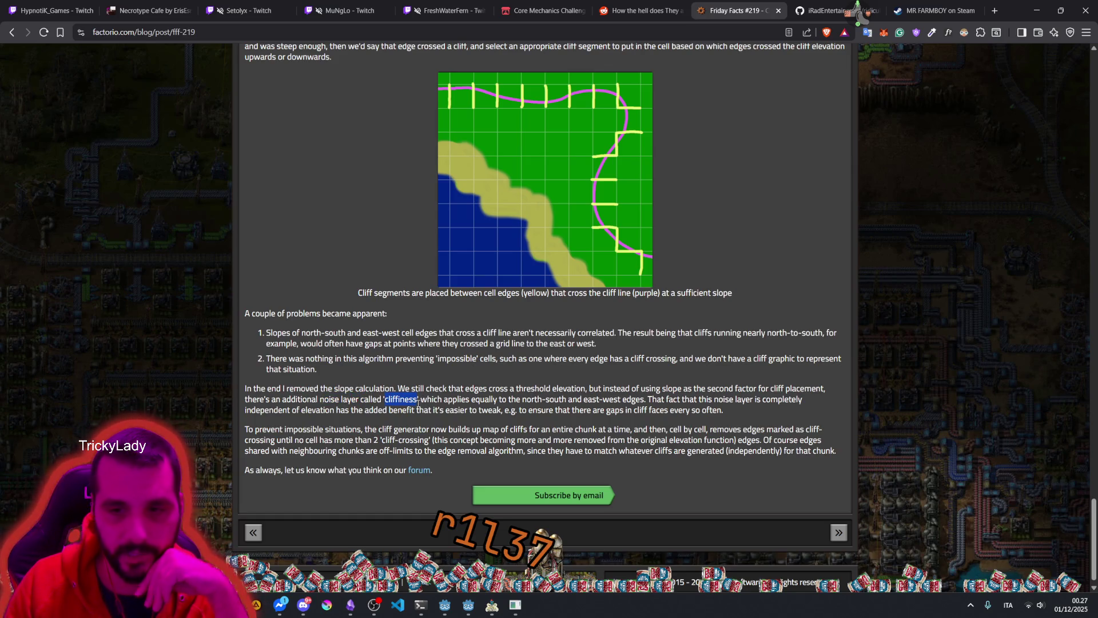
pyautogui.moveTo(427, 400); pyautogui.dragTo(566, 400)
pyautogui.moveTo(632, 399); pyautogui.dragTo(645, 400)
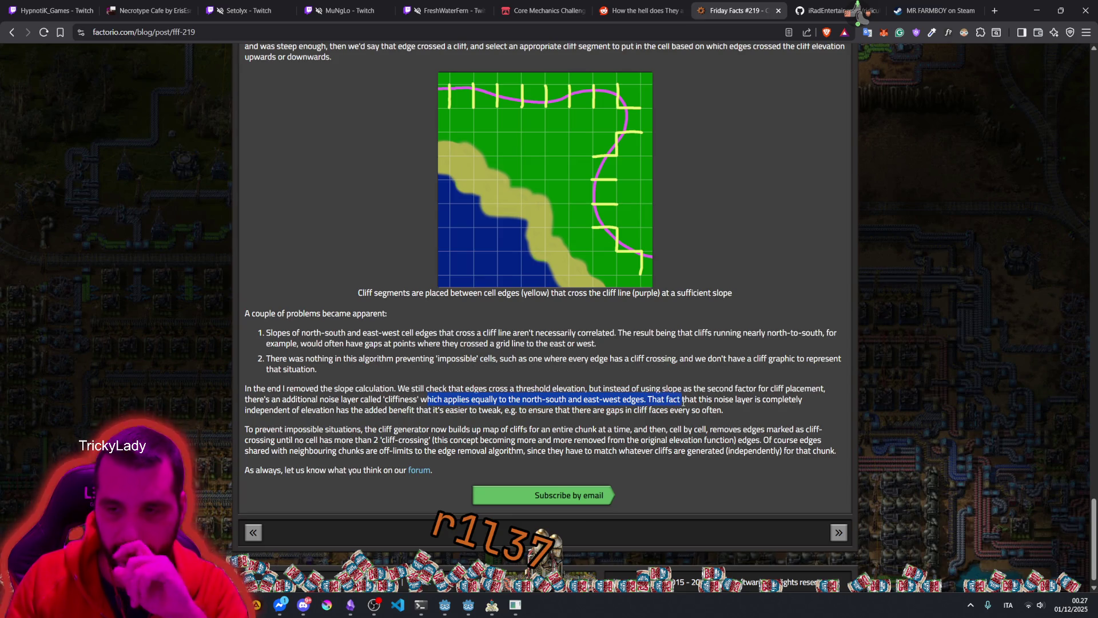
pyautogui.moveTo(292, 422); pyautogui.dragTo(326, 410)
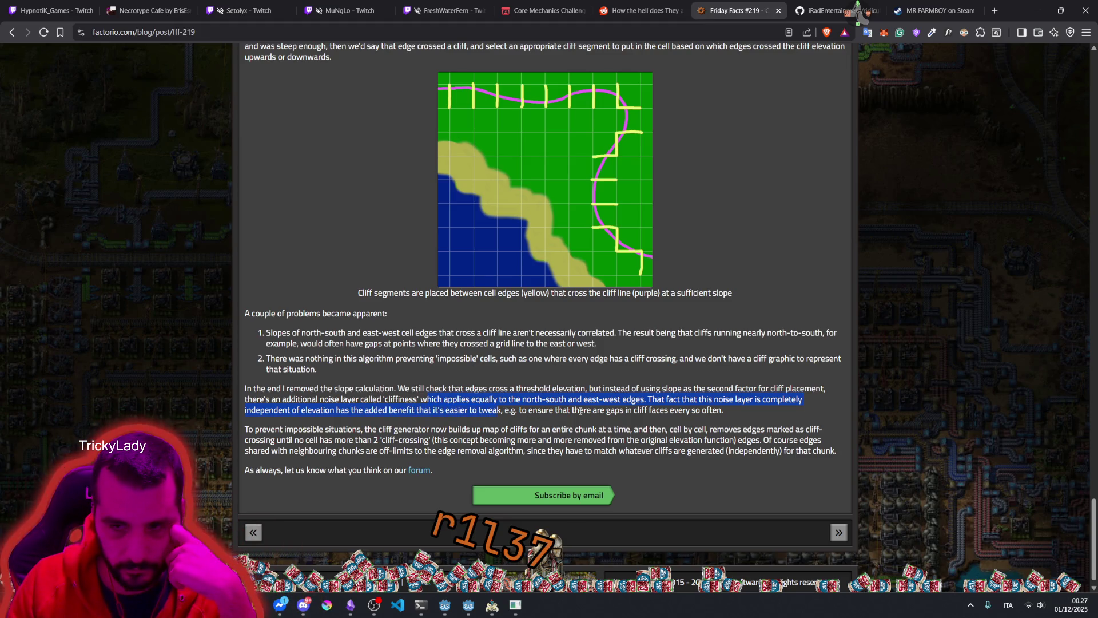
pyautogui.moveTo(657, 416); pyautogui.dragTo(716, 412)
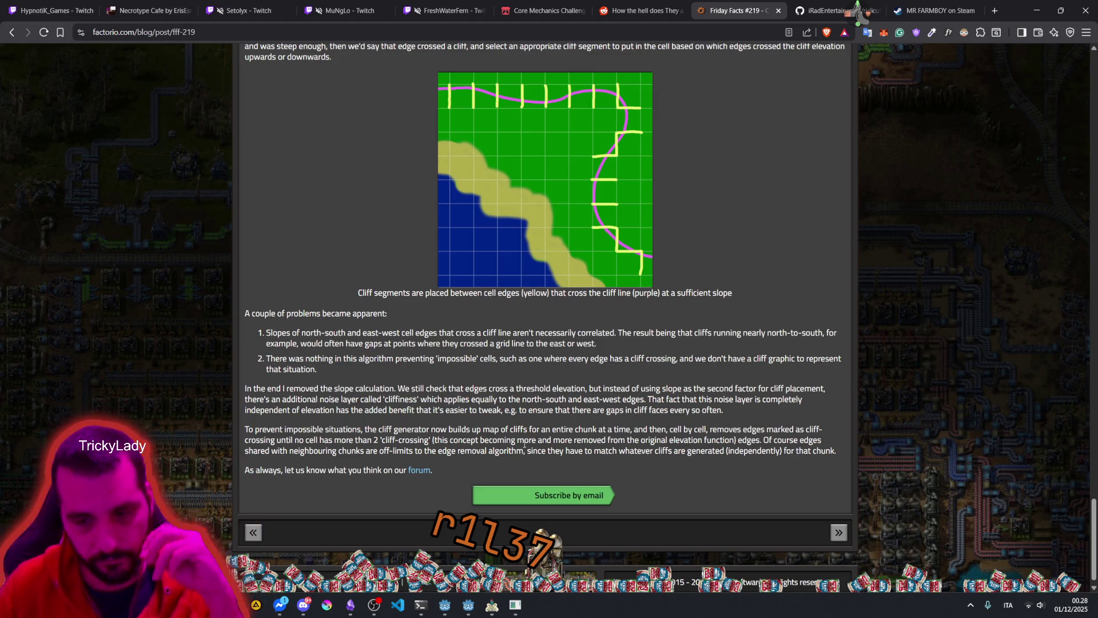
pyautogui.moveTo(504, 596)
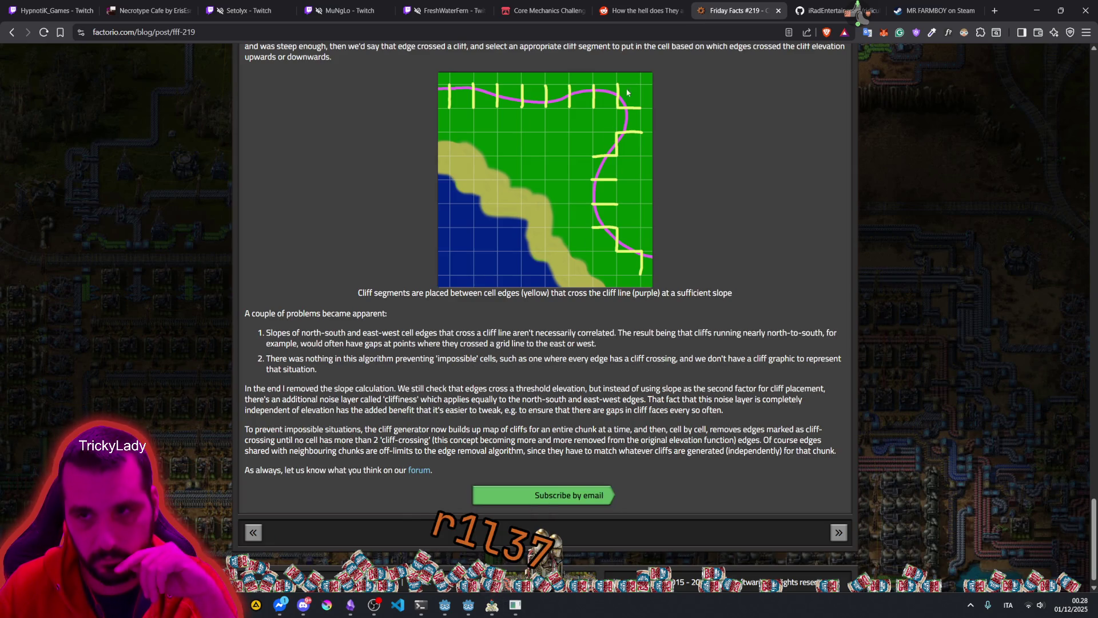
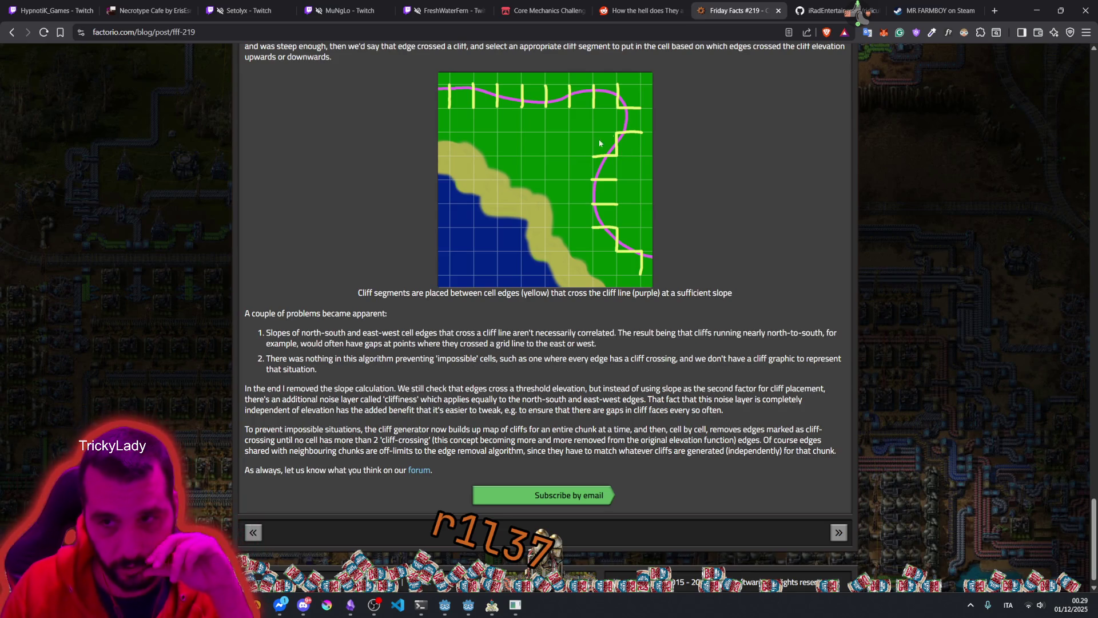
# Step: Finish reading Factorio Friday Facts #219, then bring up the NAUTOD debug window's contour result
pyautogui.scroll(-1, 529, 359)
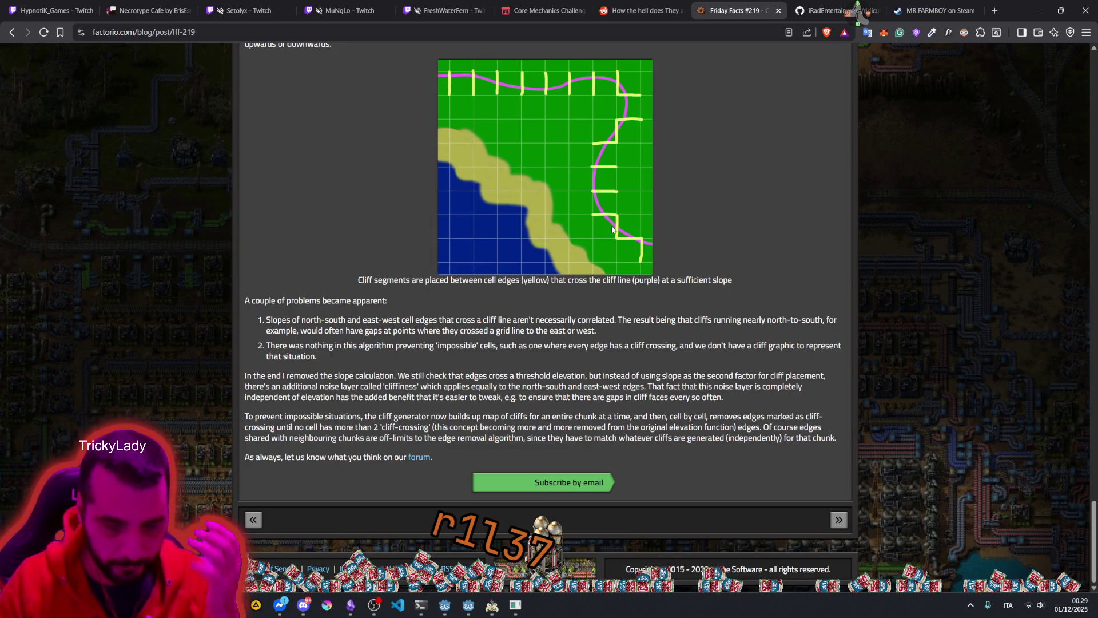
pyautogui.click(492, 606)
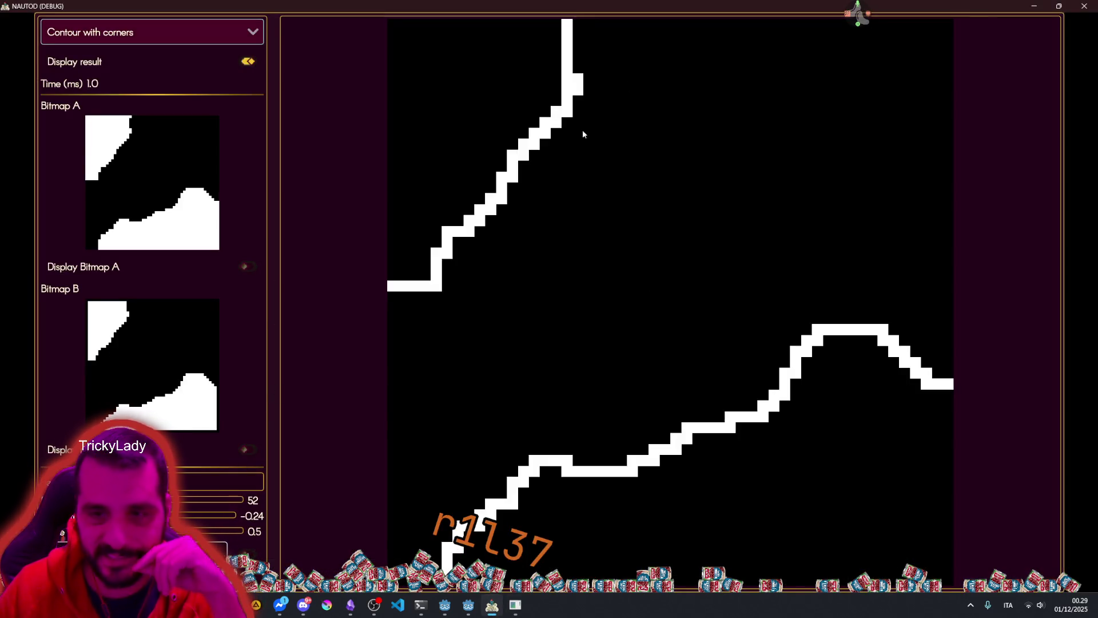
# Step: Show contour cells coloured and numbered by order, then return to BitMapUtils.gd at line 207
pyautogui.click(247, 556)
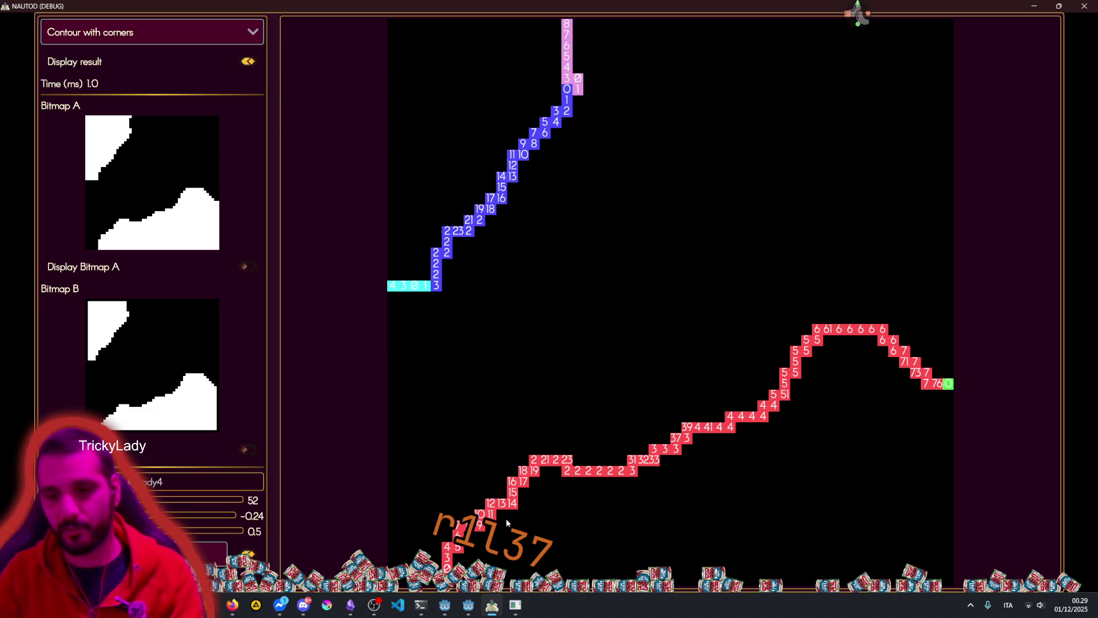
pyautogui.moveTo(860, 10)
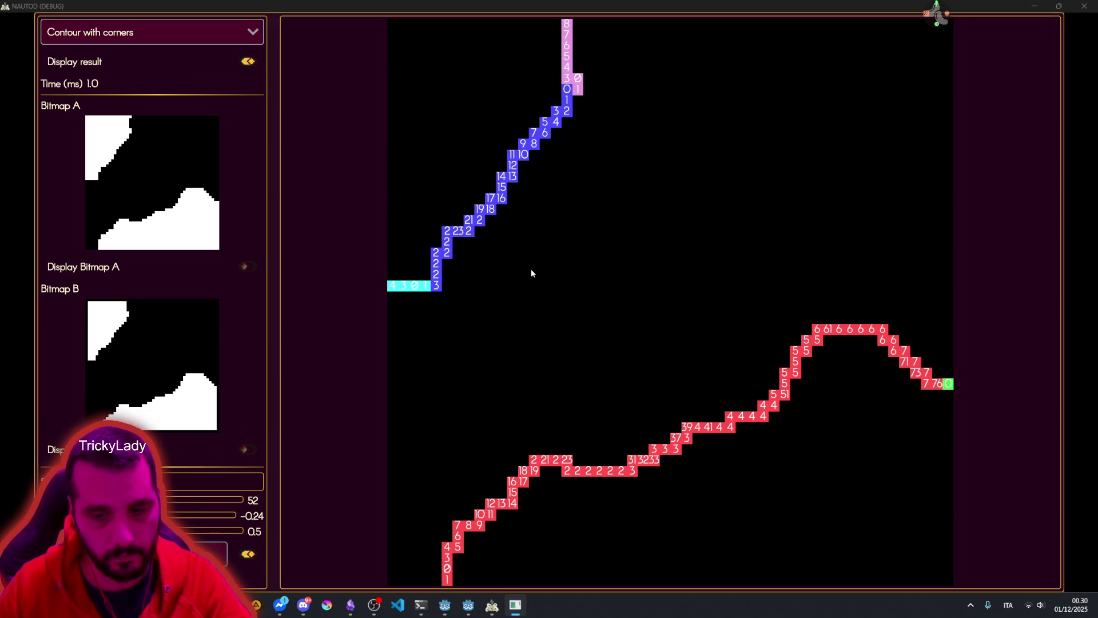
pyautogui.click(468, 605)
pyautogui.click(252, 214)
pyautogui.moveTo(252, 212)
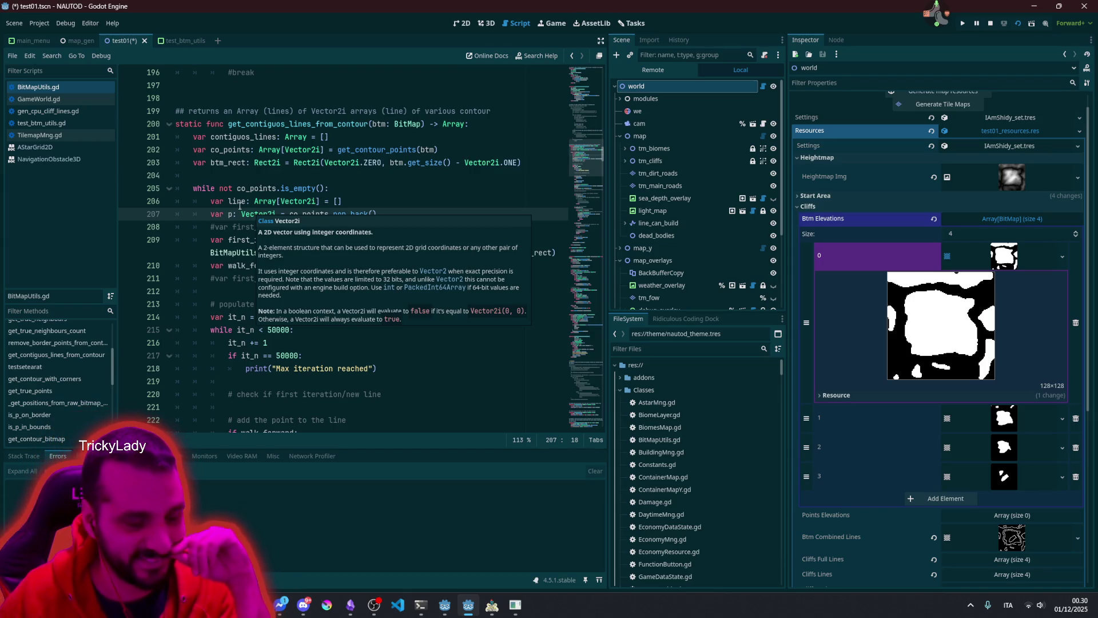
# Step: Widen the script editor by shrinking the side docks and collapse the Btm Elevations bitmap array
pyautogui.click(240, 202)
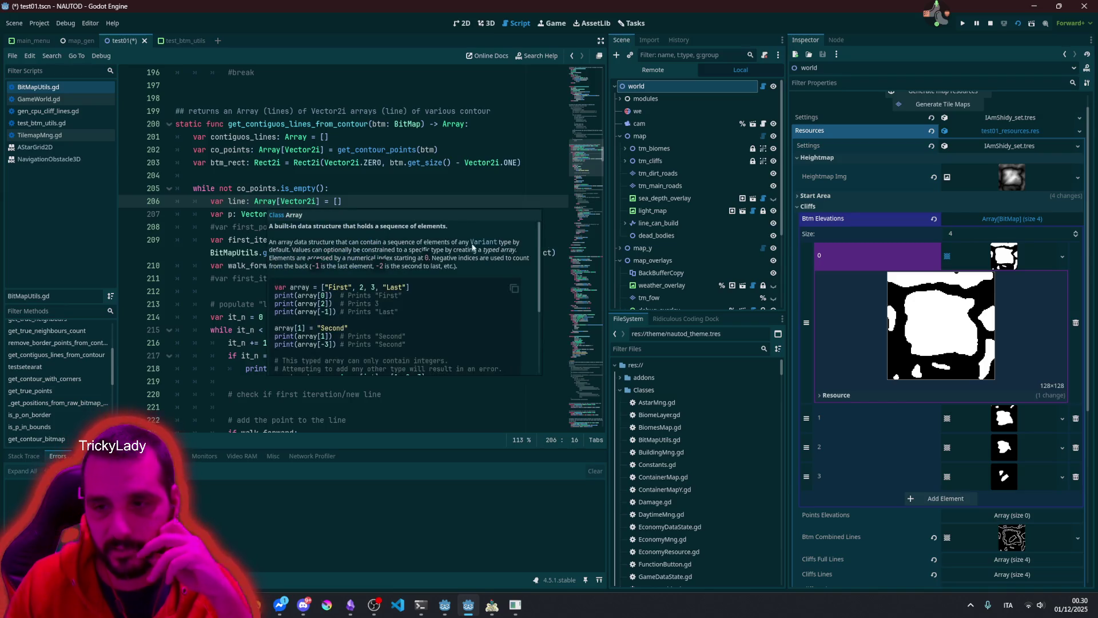
pyautogui.moveTo(634, 237); pyautogui.dragTo(737, 236)
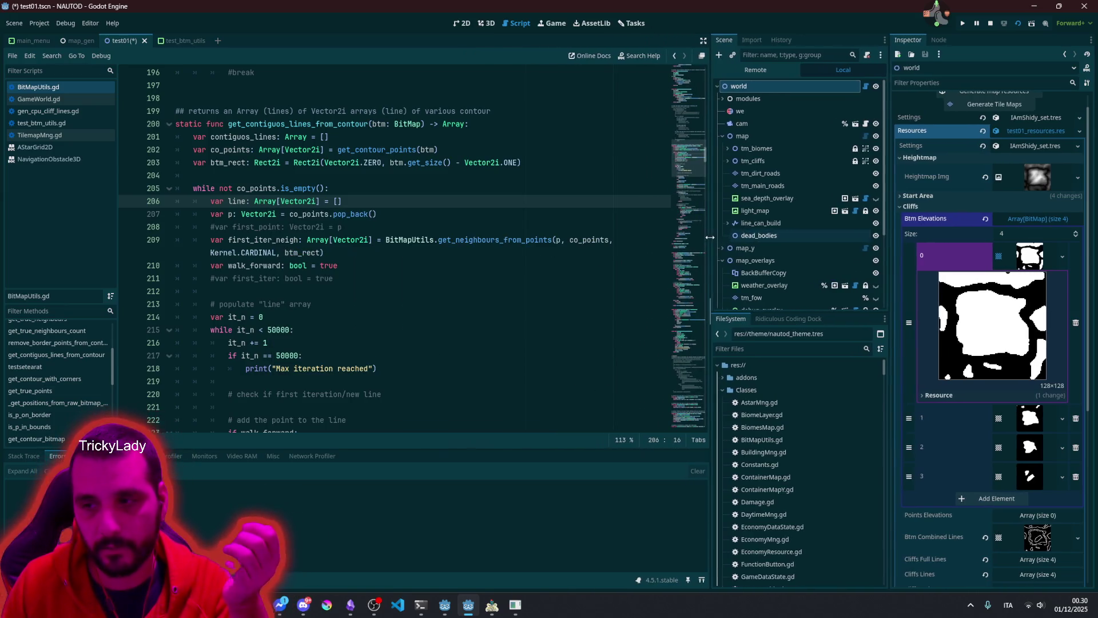
pyautogui.click(478, 252)
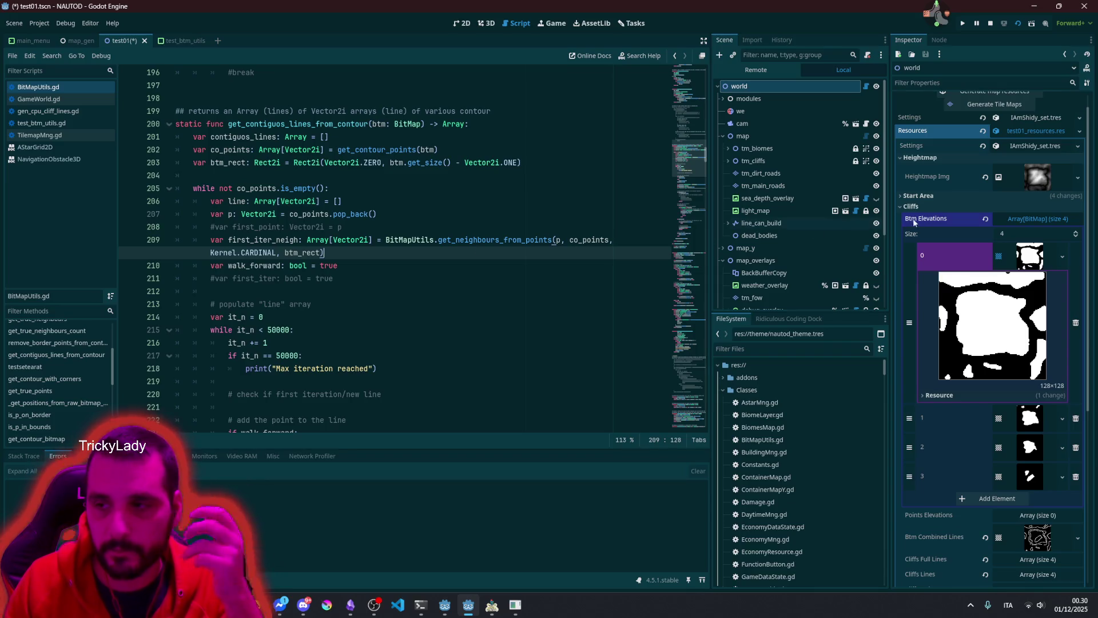
pyautogui.click(1029, 256)
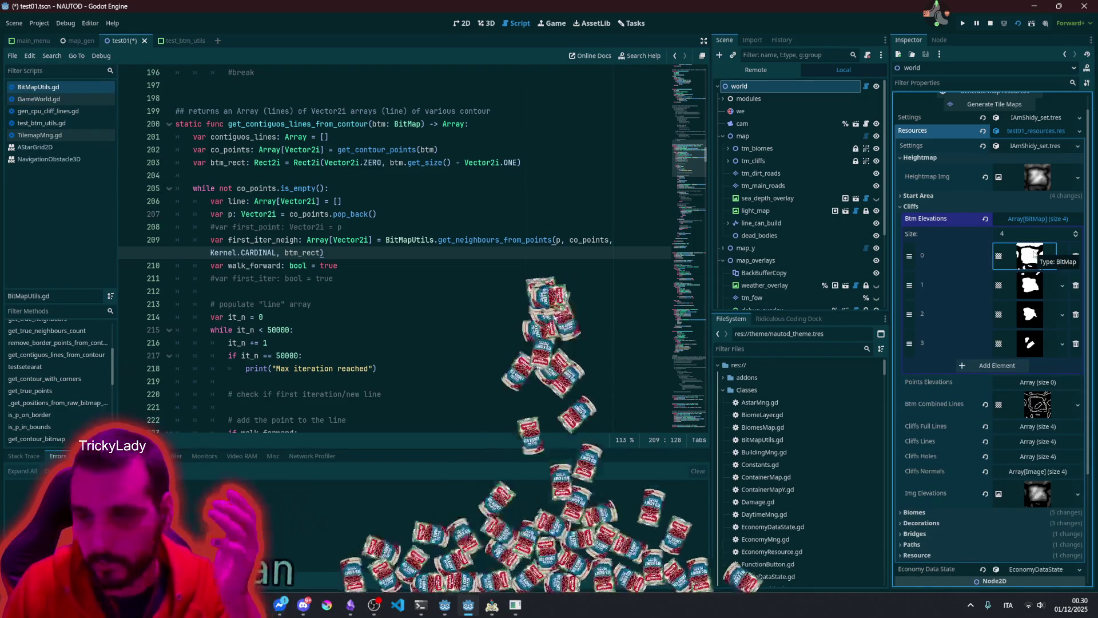
pyautogui.click(1038, 218)
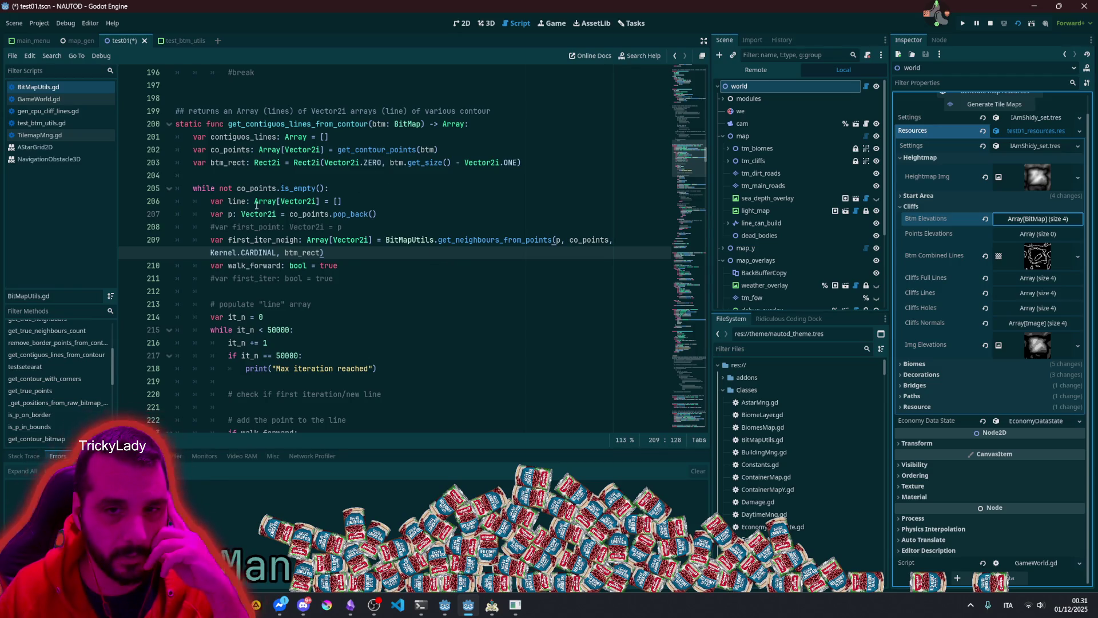
# Step: Review lines 201–211 around the get_contour_points call, then switch to the 2D map view
pyautogui.moveTo(208, 136)
pyautogui.mouseDown()
pyautogui.moveTo(269, 143)
pyautogui.moveTo(300, 281)
pyautogui.mouseUp()
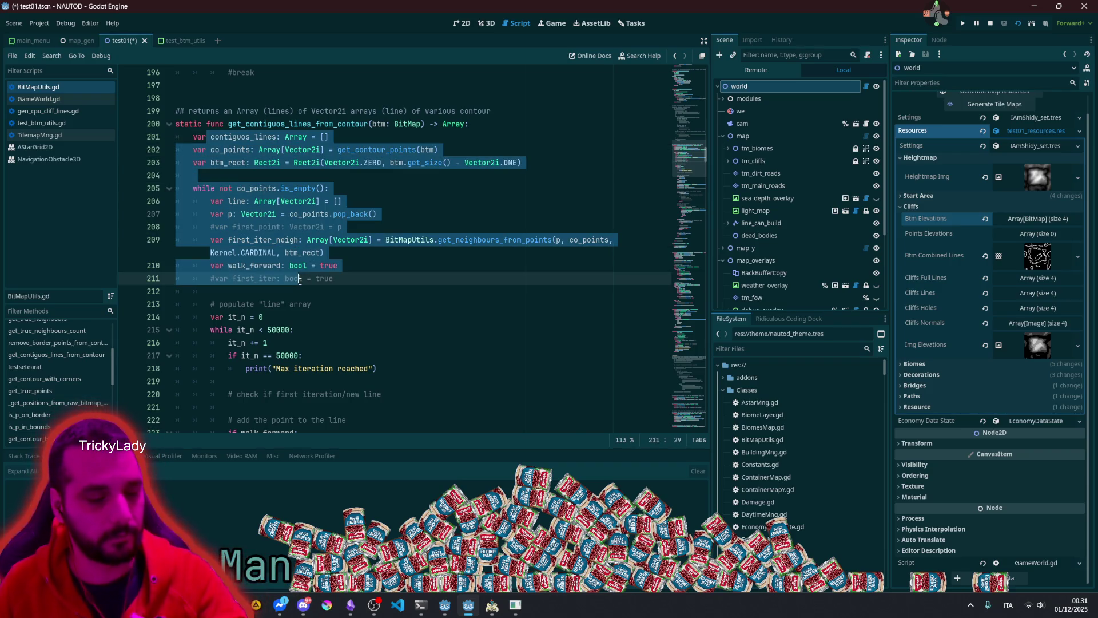
pyautogui.moveTo(300, 281)
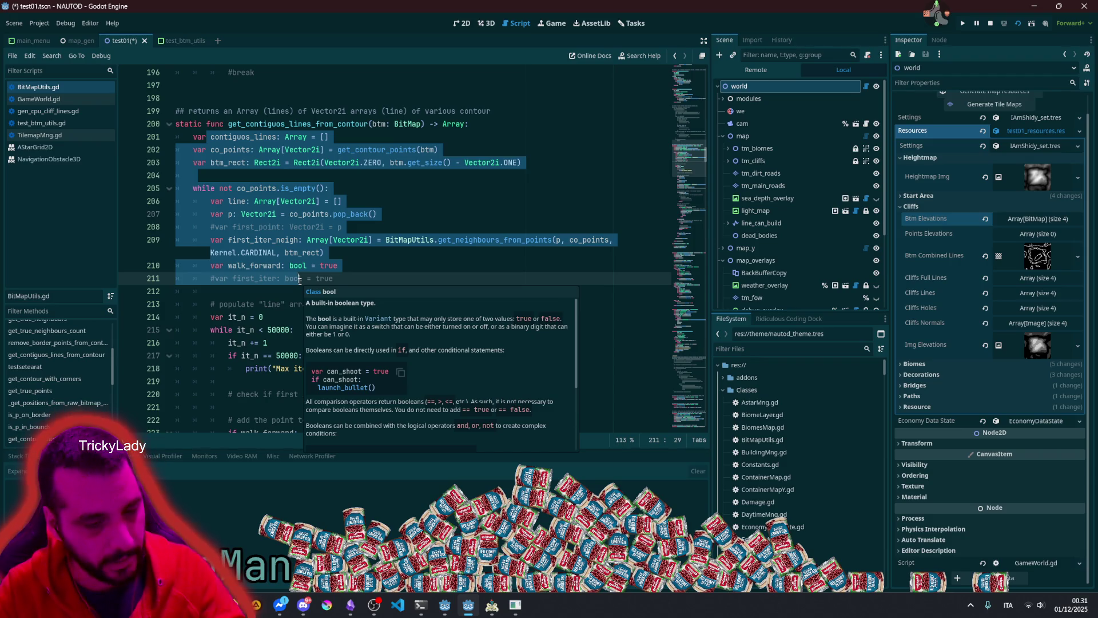
pyautogui.click(324, 227)
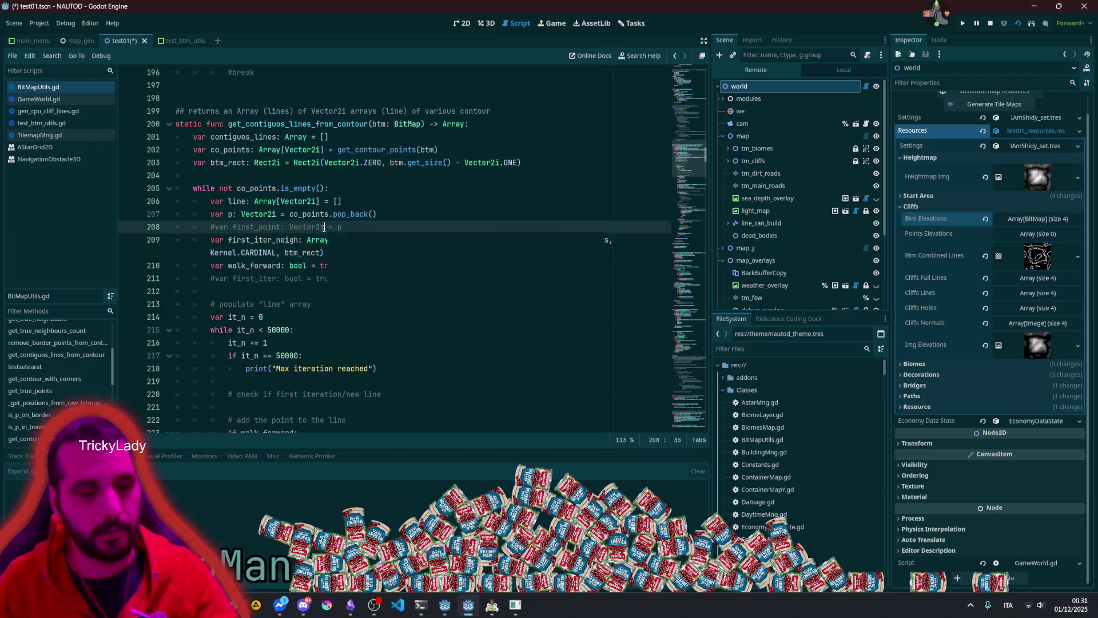
pyautogui.click(298, 150)
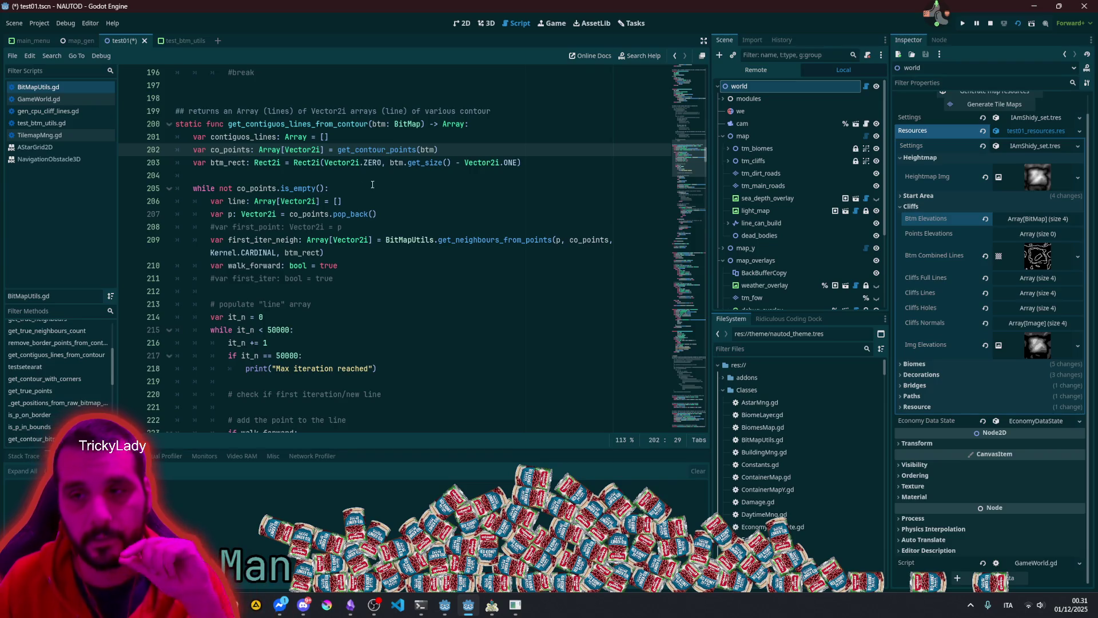
pyautogui.click(317, 278)
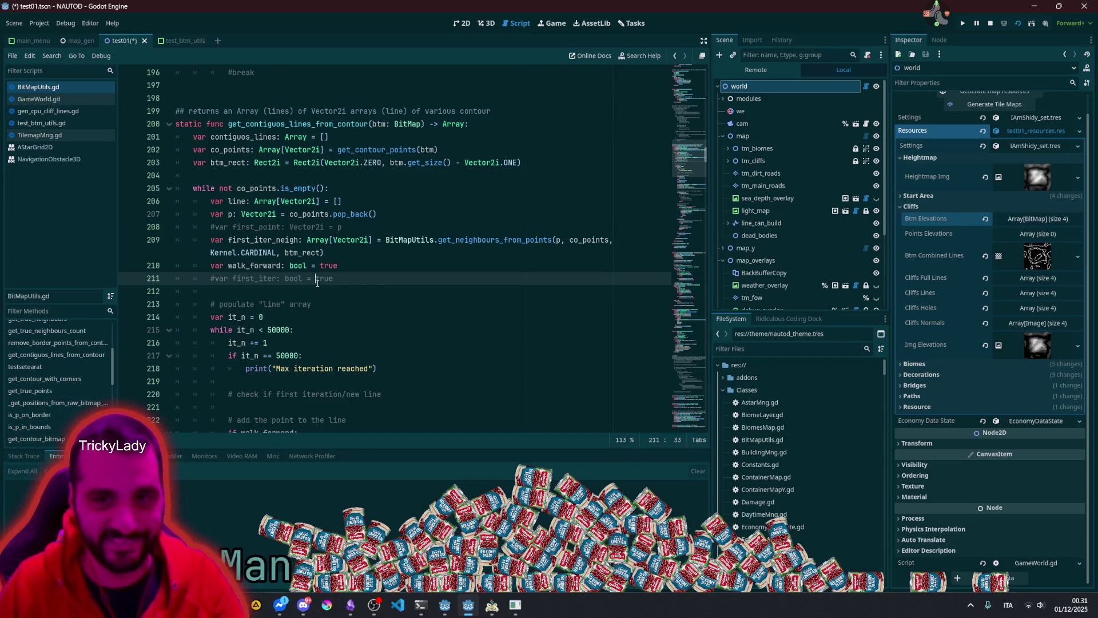
pyautogui.click(464, 23)
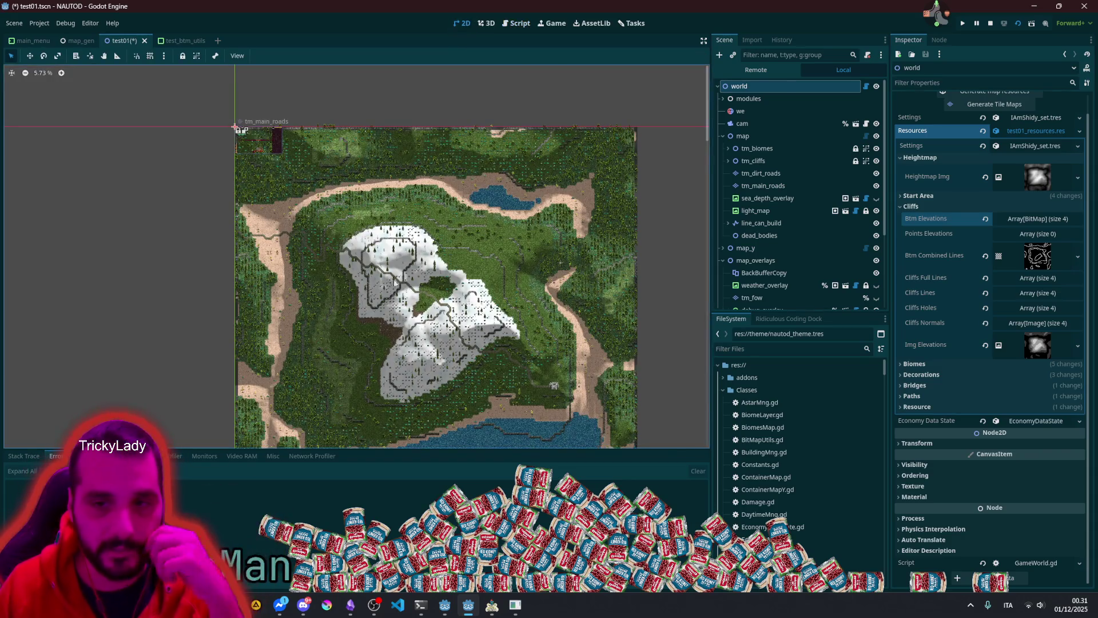
pyautogui.scroll(4, 351, 242)
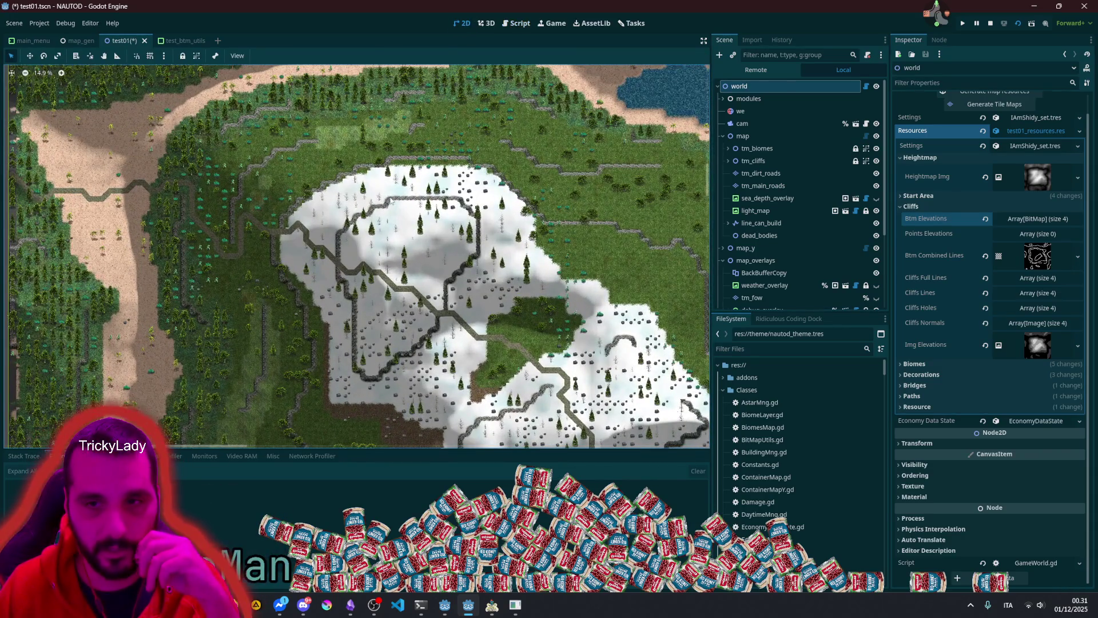
pyautogui.scroll(3, 417, 339)
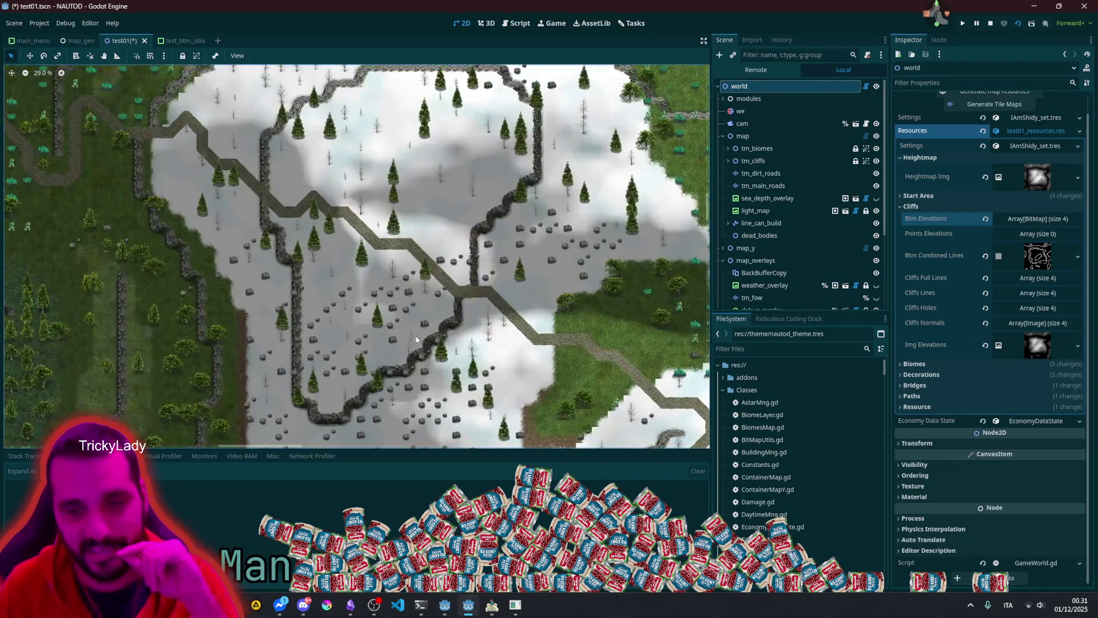
pyautogui.scroll(3, 438, 326)
pyautogui.scroll(-3, 315, 236)
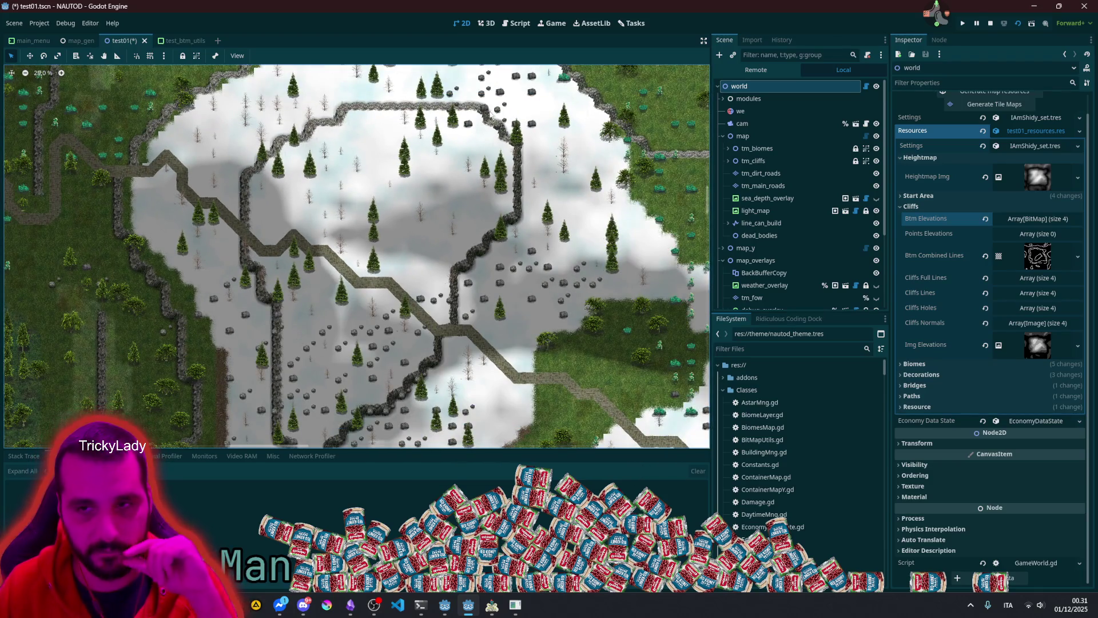
pyautogui.scroll(6, 443, 151)
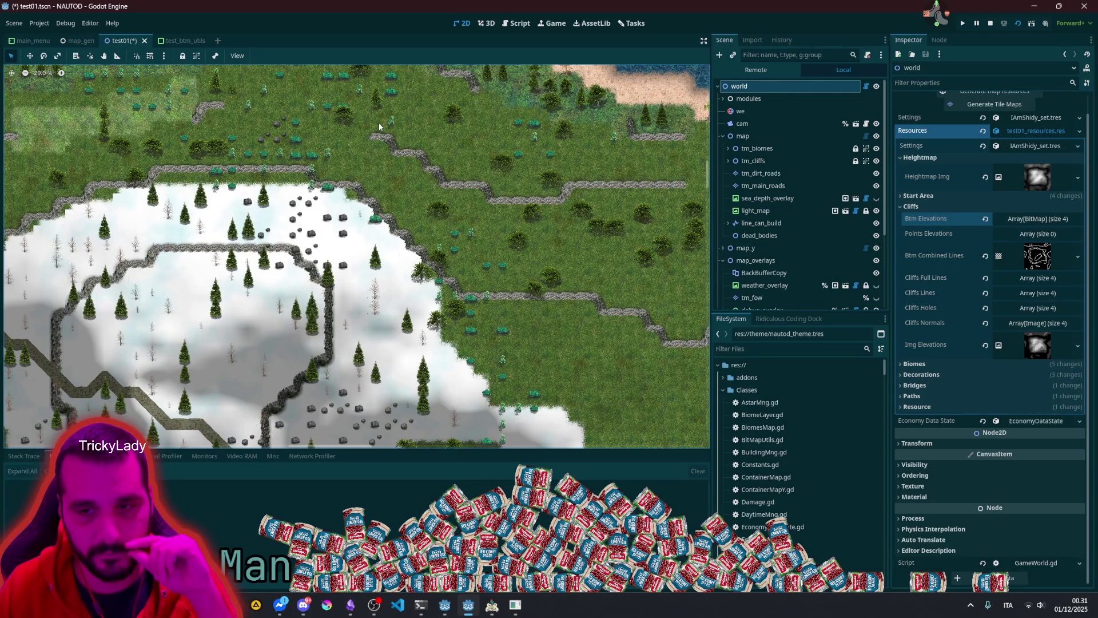
pyautogui.scroll(10, 379, 123)
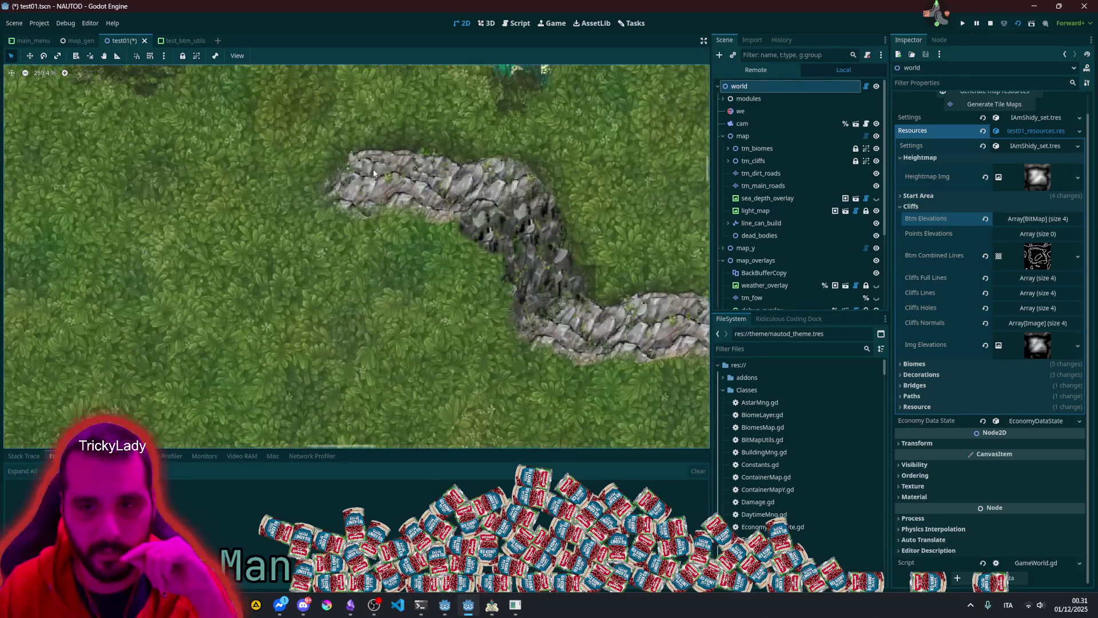
pyautogui.scroll(-10, 340, 161)
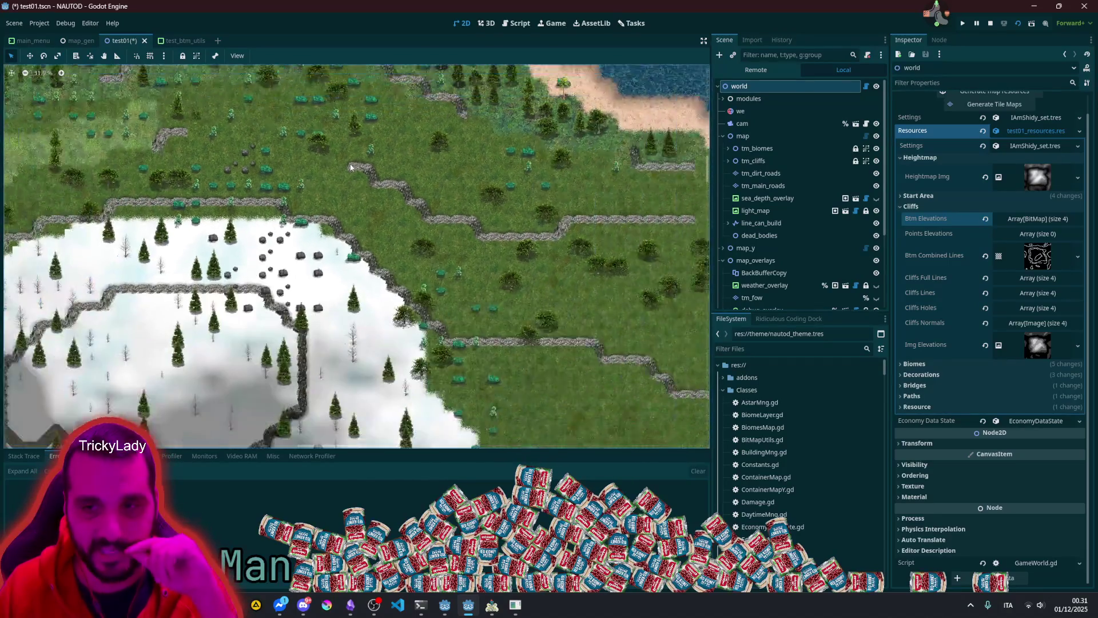
pyautogui.scroll(3, 354, 168)
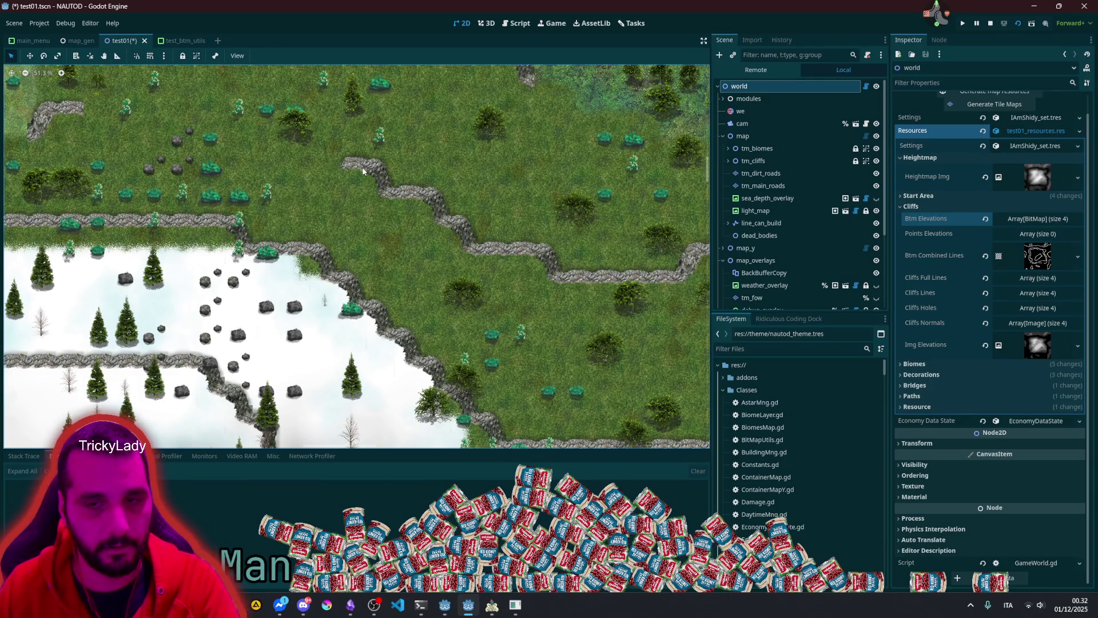
pyautogui.scroll(-4, 433, 209)
pyautogui.moveTo(433, 209); pyautogui.dragTo(379, 284)
pyautogui.scroll(15, 379, 284)
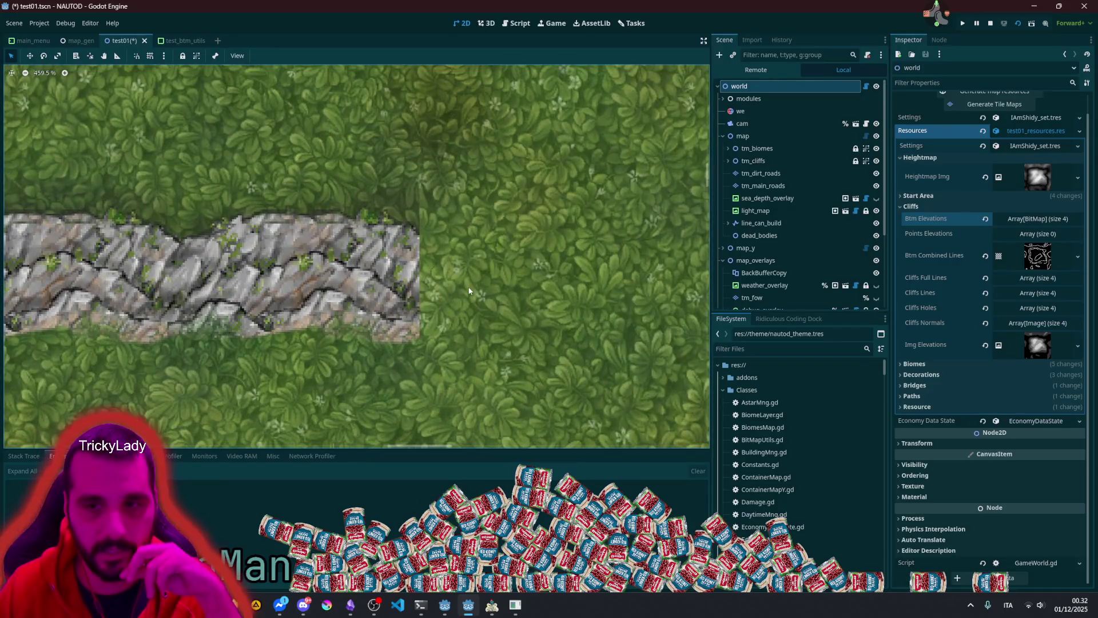
pyautogui.scroll(3, 469, 290)
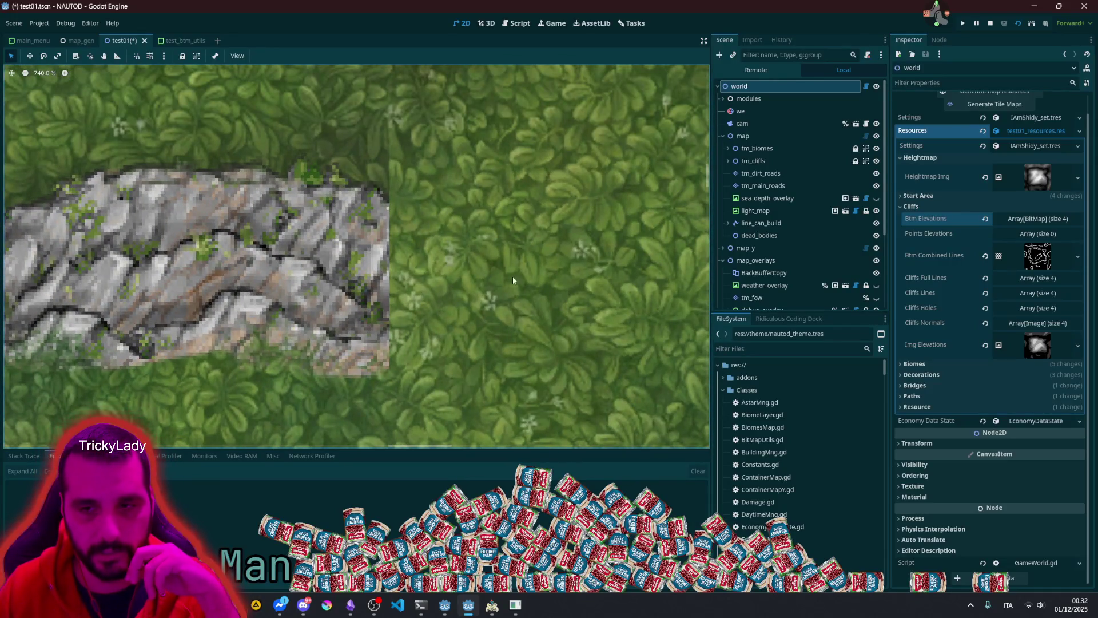
pyautogui.scroll(-14, 496, 273)
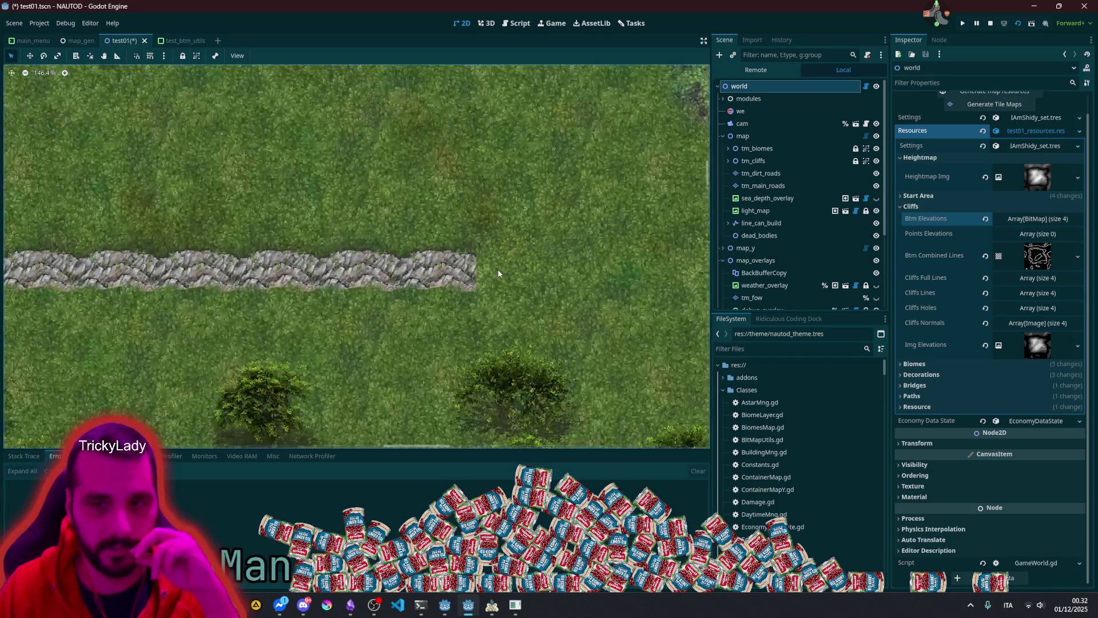
pyautogui.scroll(5, 401, 218)
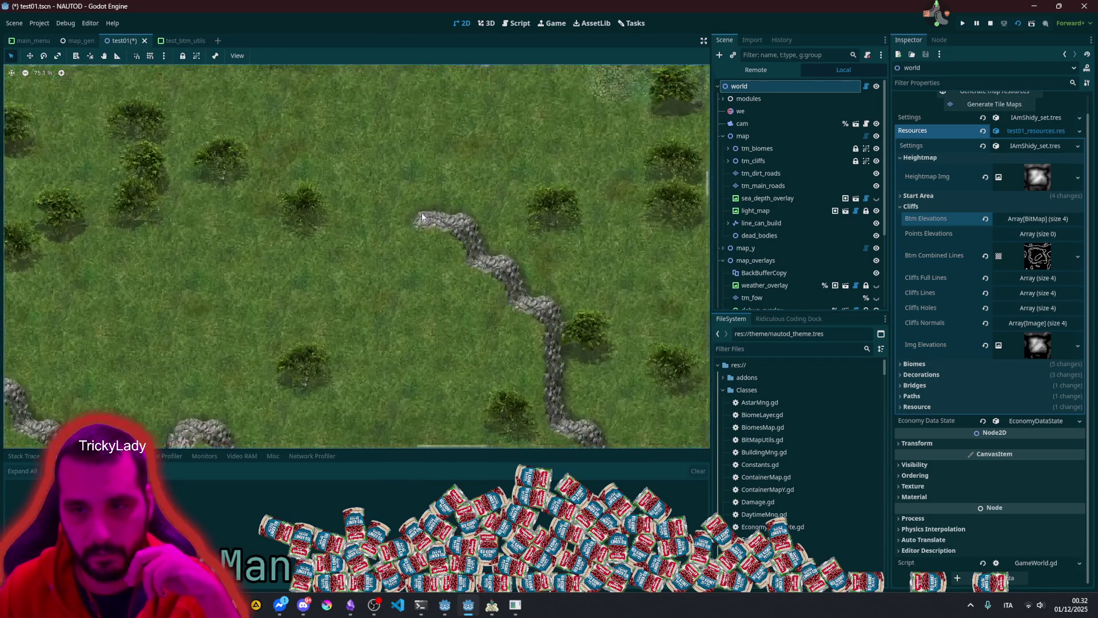
pyautogui.scroll(-7, 403, 215)
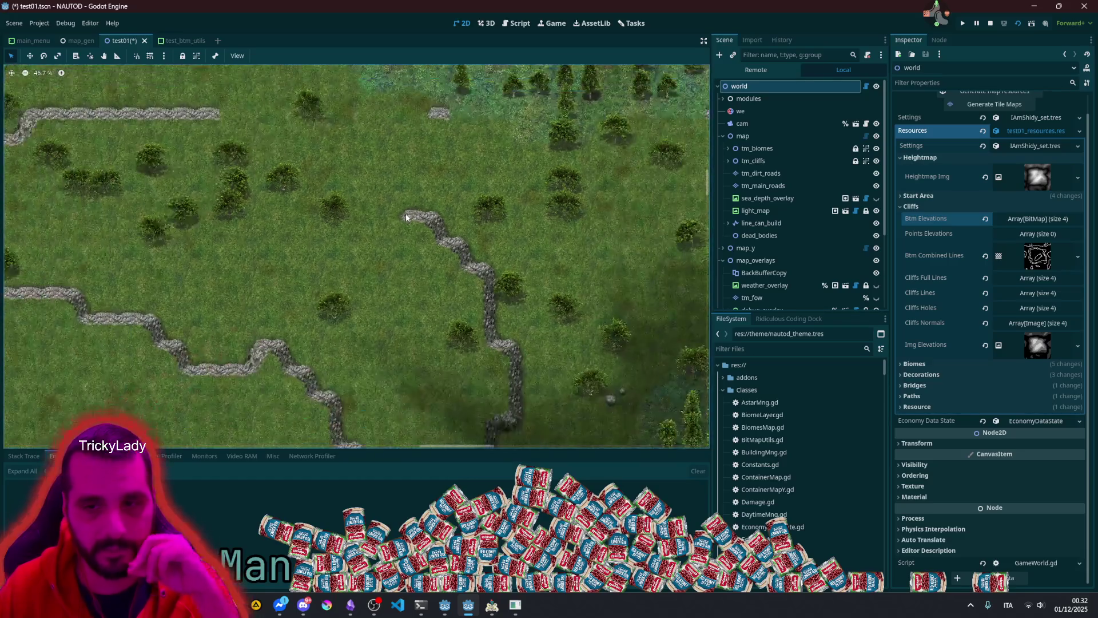
pyautogui.scroll(2, 429, 158)
pyautogui.scroll(-1, 429, 159)
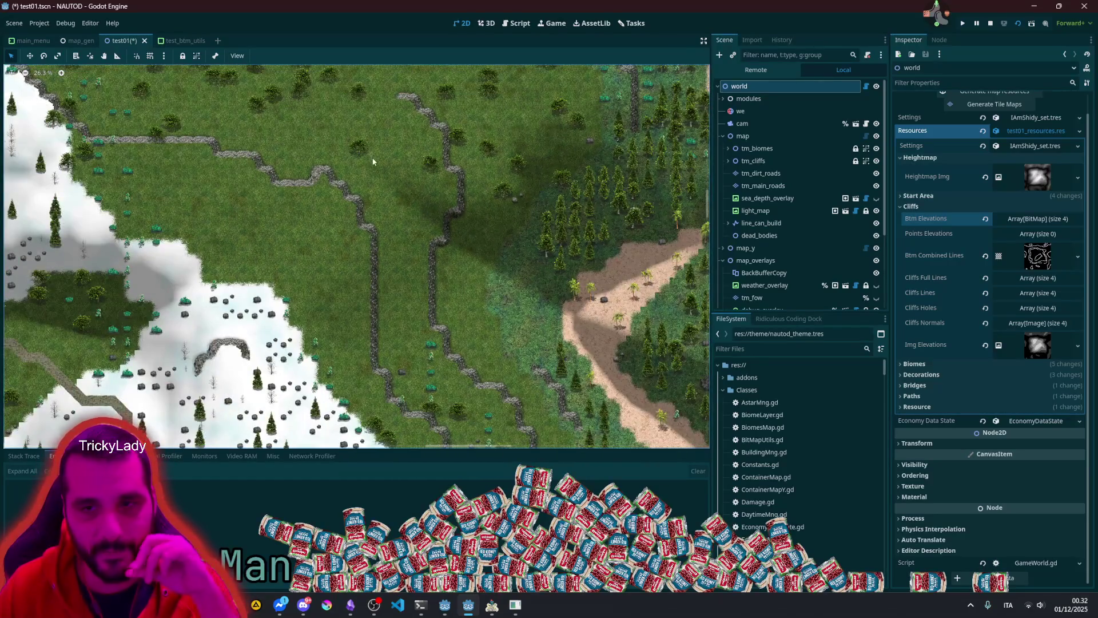
pyautogui.scroll(-1, 373, 159)
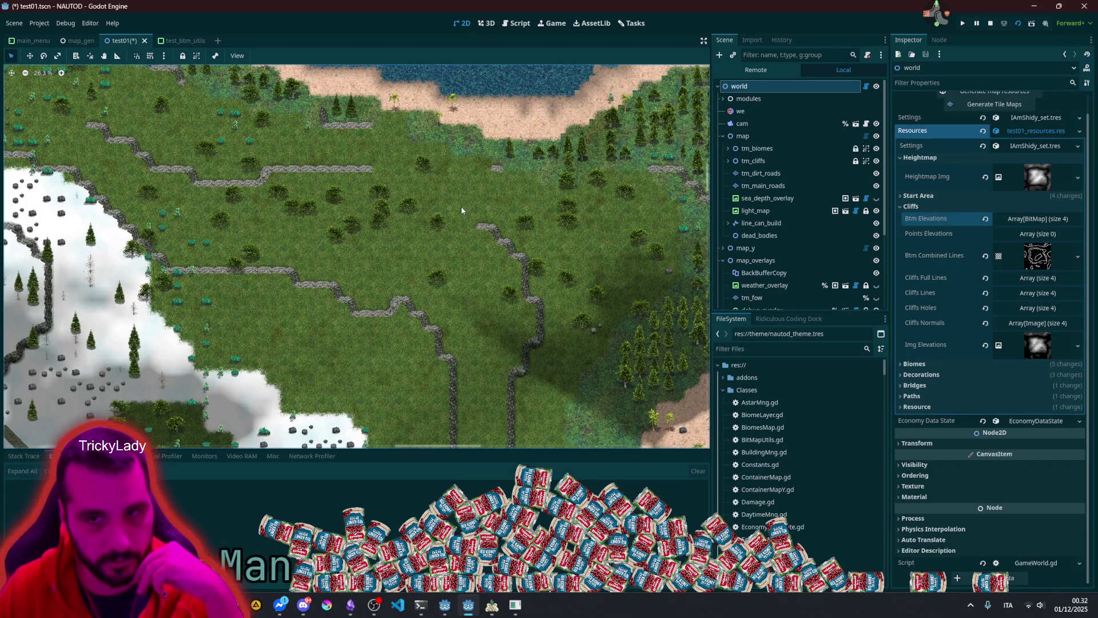
pyautogui.scroll(-2, 411, 212)
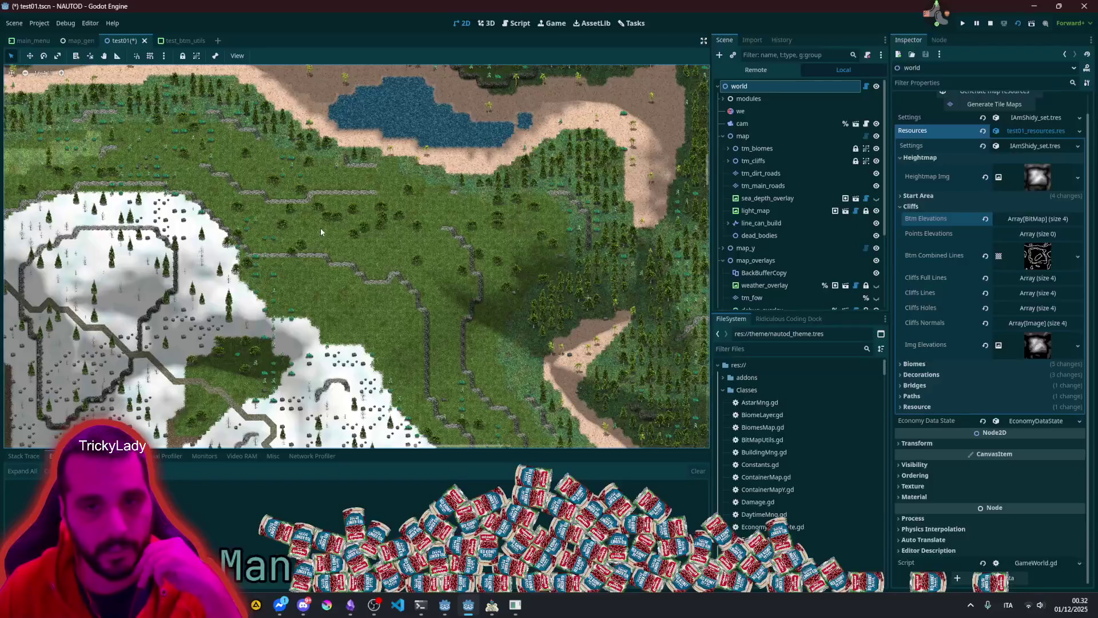
pyautogui.moveTo(320, 228); pyautogui.dragTo(361, 283)
pyautogui.scroll(2, 515, 257)
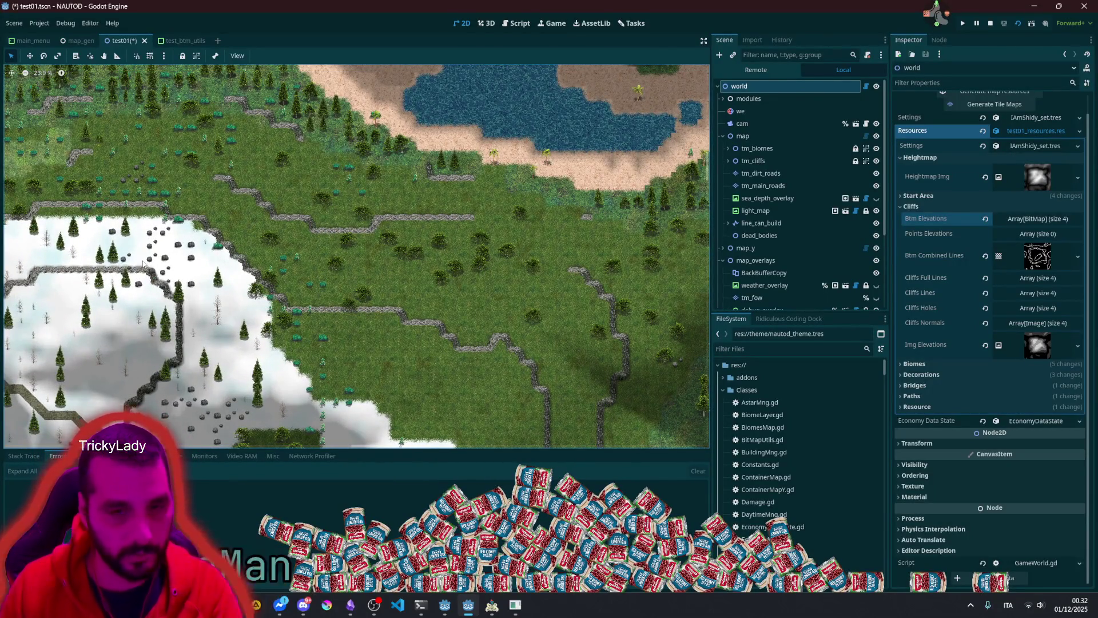
pyautogui.moveTo(144, 262); pyautogui.dragTo(229, 250)
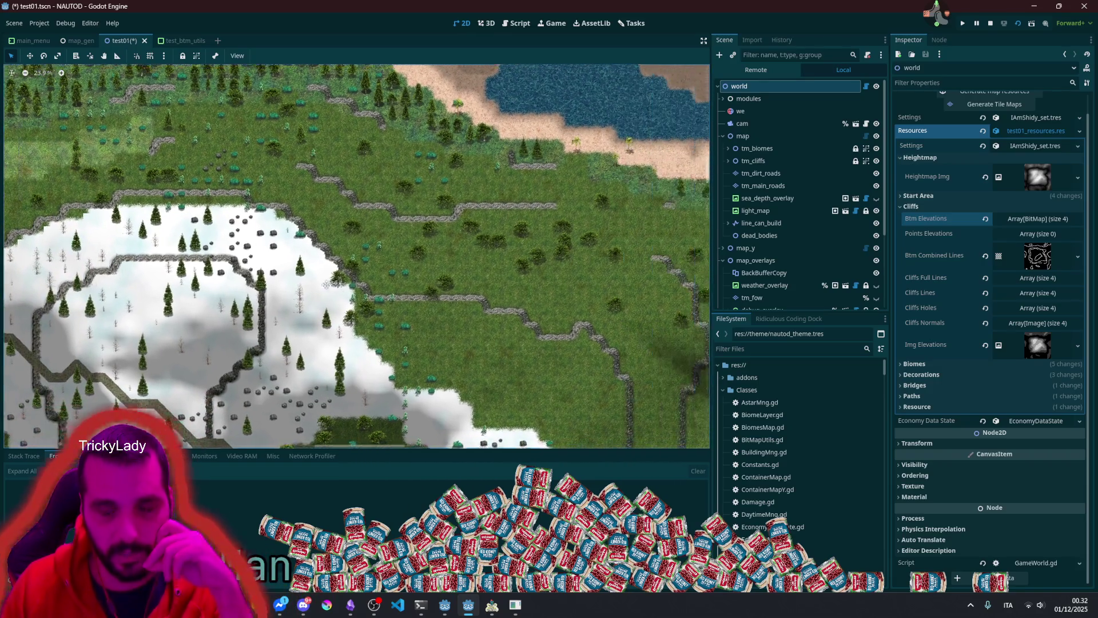
pyautogui.moveTo(335, 286); pyautogui.dragTo(299, 269)
pyautogui.scroll(3, 299, 268)
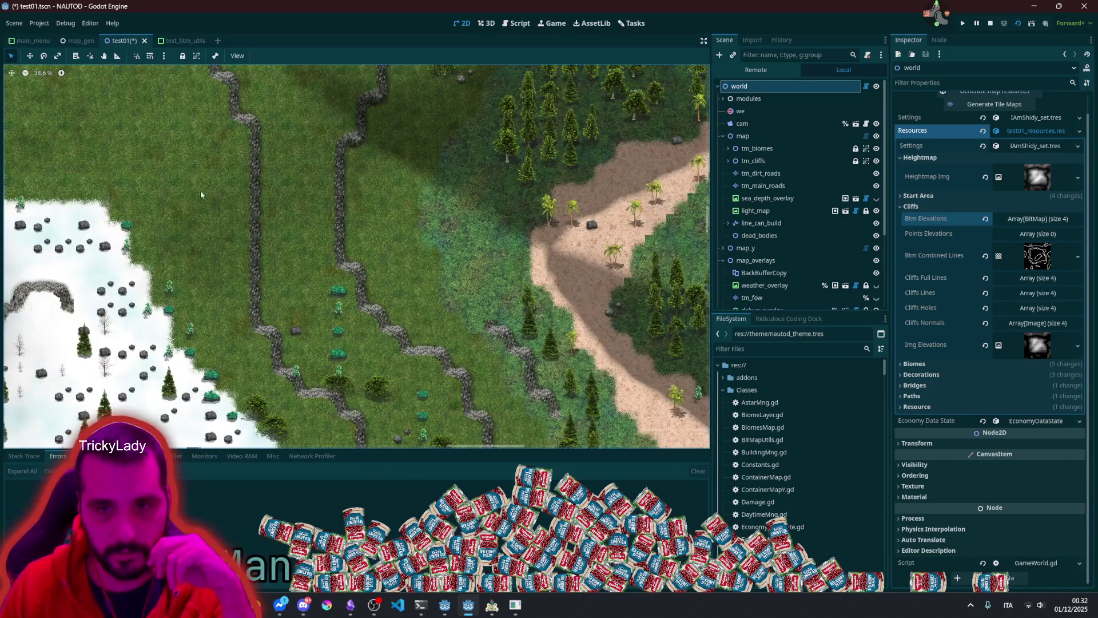
pyautogui.scroll(3, 280, 176)
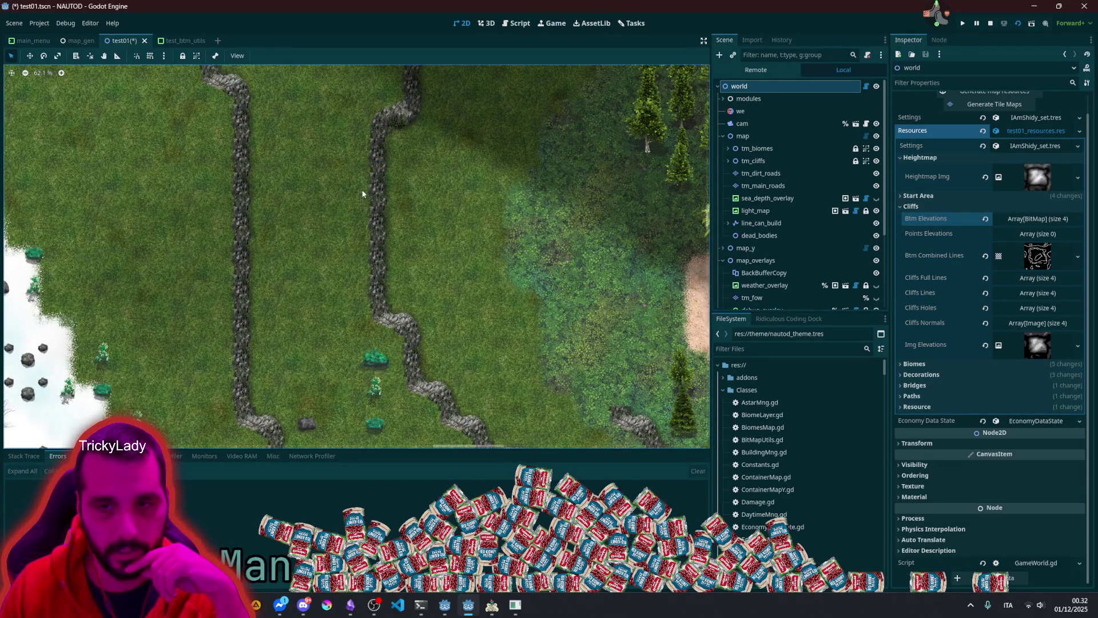
pyautogui.moveTo(416, 191); pyautogui.dragTo(553, 265)
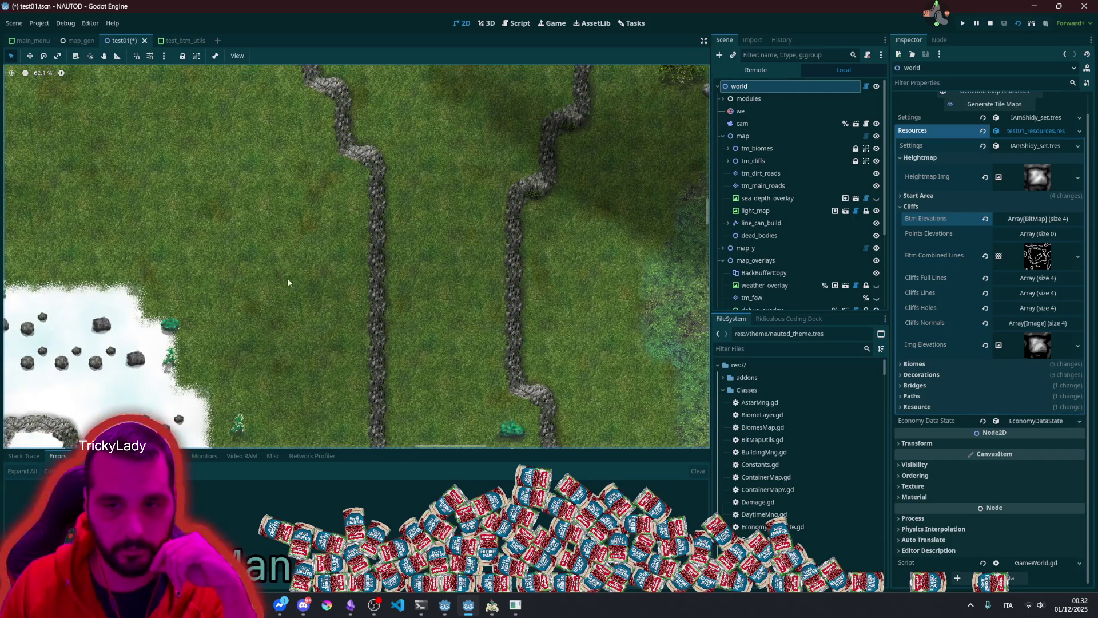
pyautogui.scroll(-6, 308, 270)
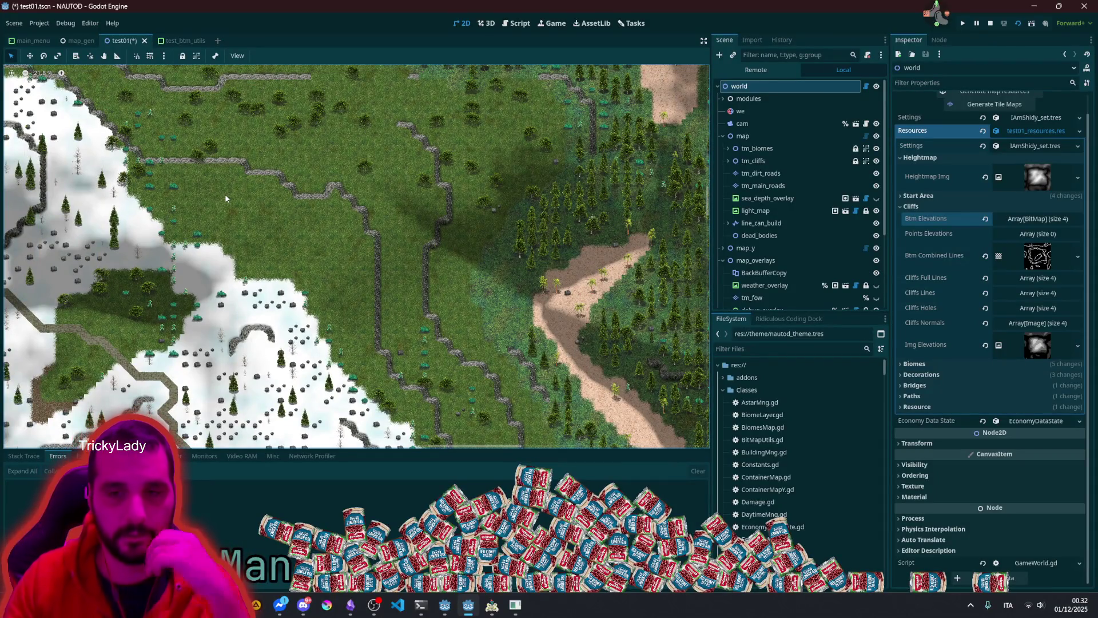
pyautogui.scroll(3, 226, 199)
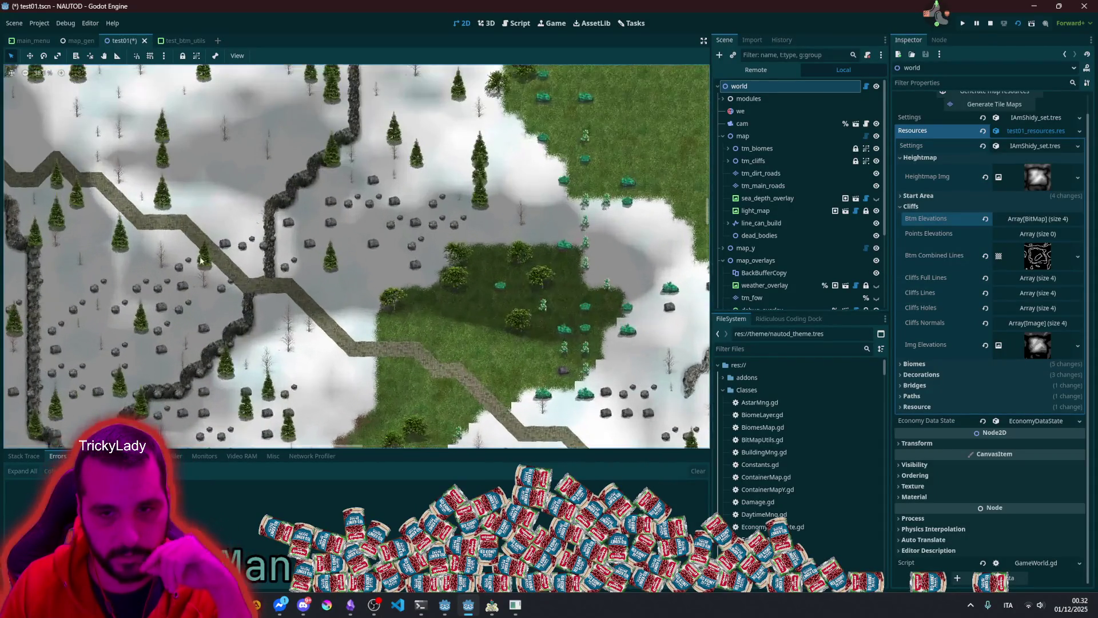
pyautogui.scroll(-7, 526, 372)
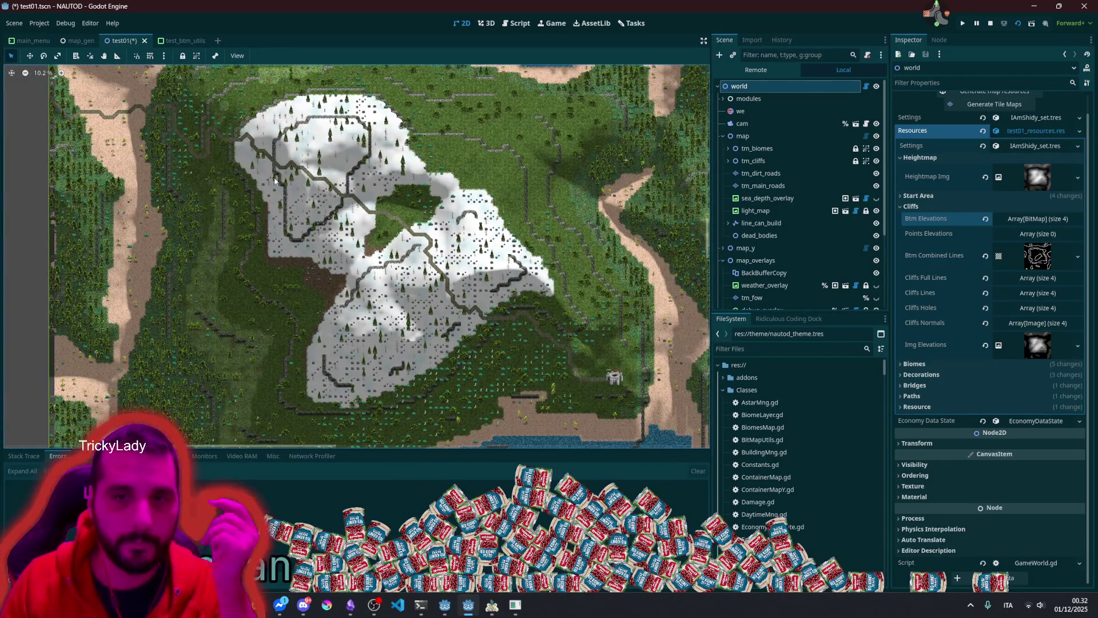
# Step: Zoom in and out across the 2D map to inspect the generated cliff lines
pyautogui.scroll(8, 285, 189)
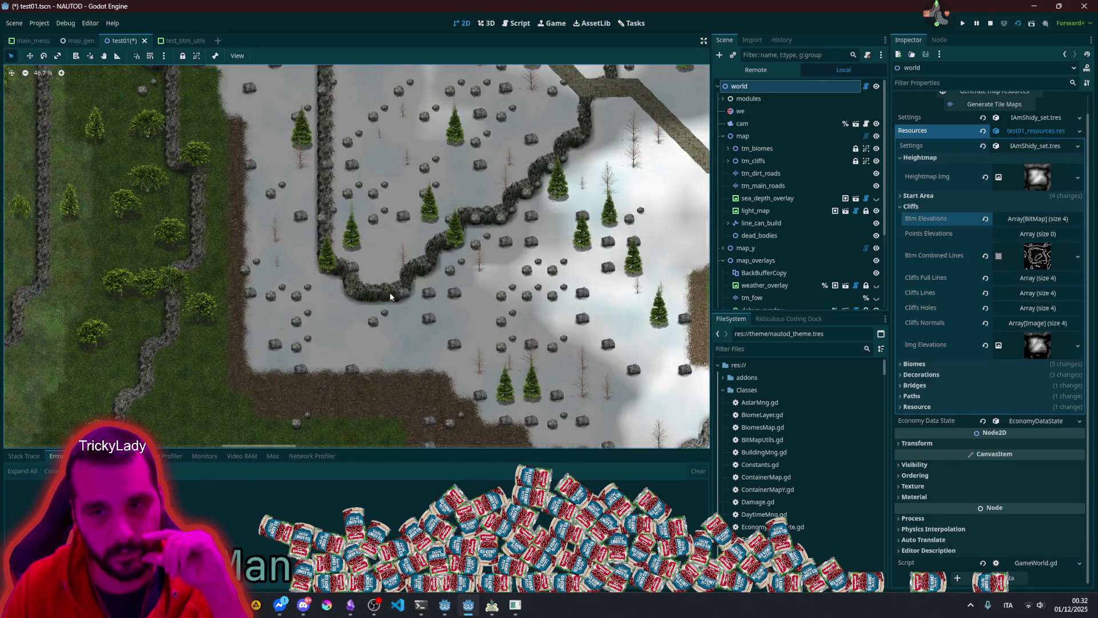
pyautogui.scroll(-6, 381, 292)
pyautogui.scroll(-3, 217, 127)
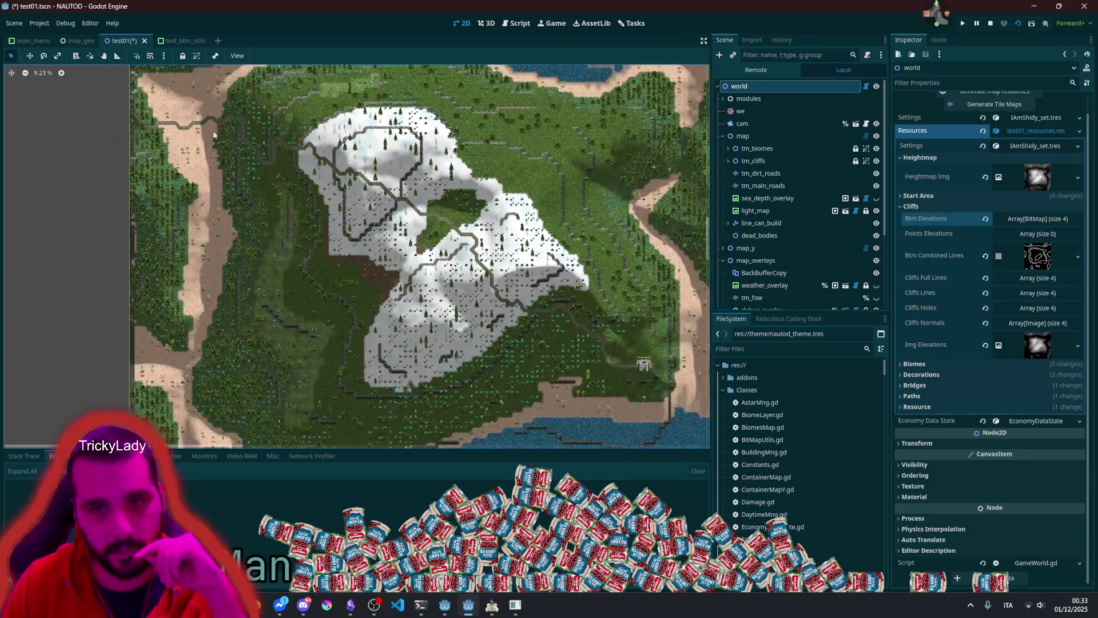
pyautogui.scroll(5, 158, 227)
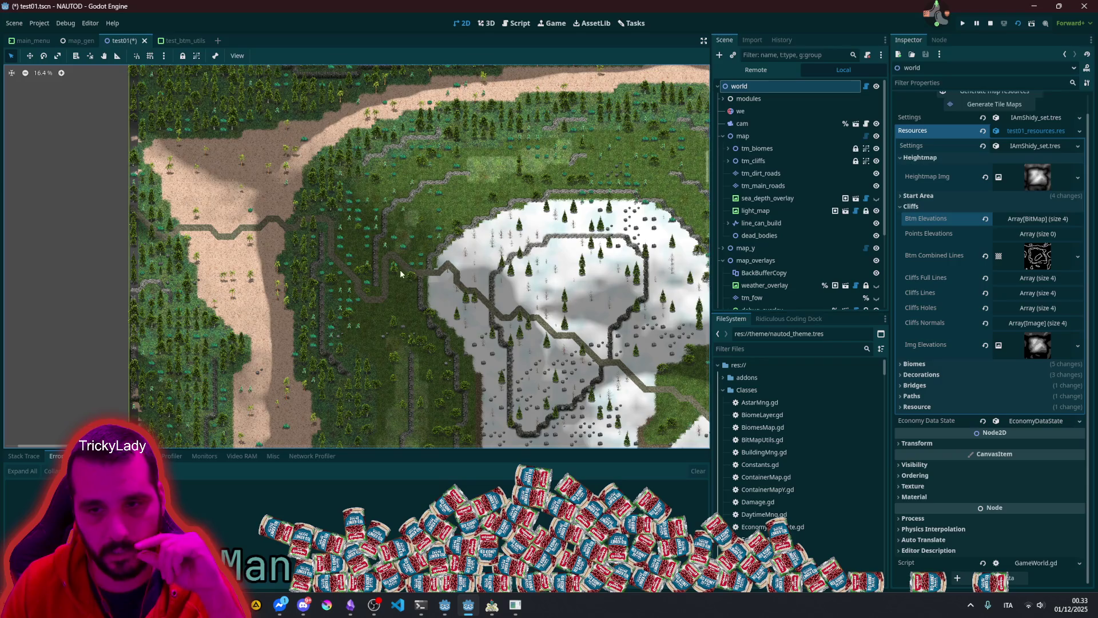
pyautogui.scroll(5, 400, 269)
pyautogui.scroll(4, 308, 184)
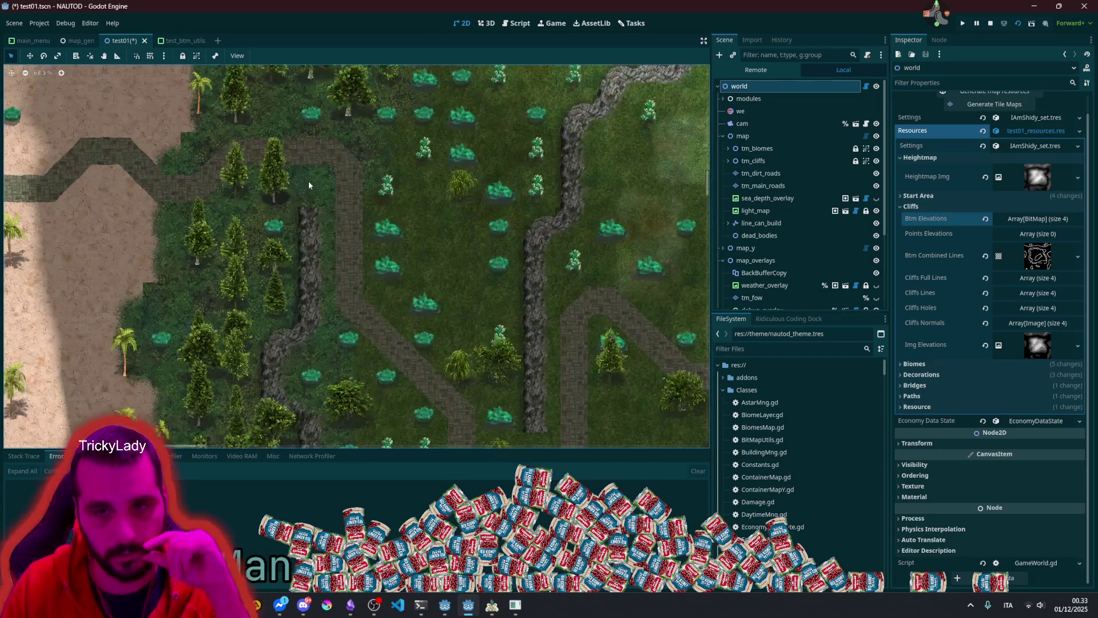
pyautogui.scroll(4, 313, 182)
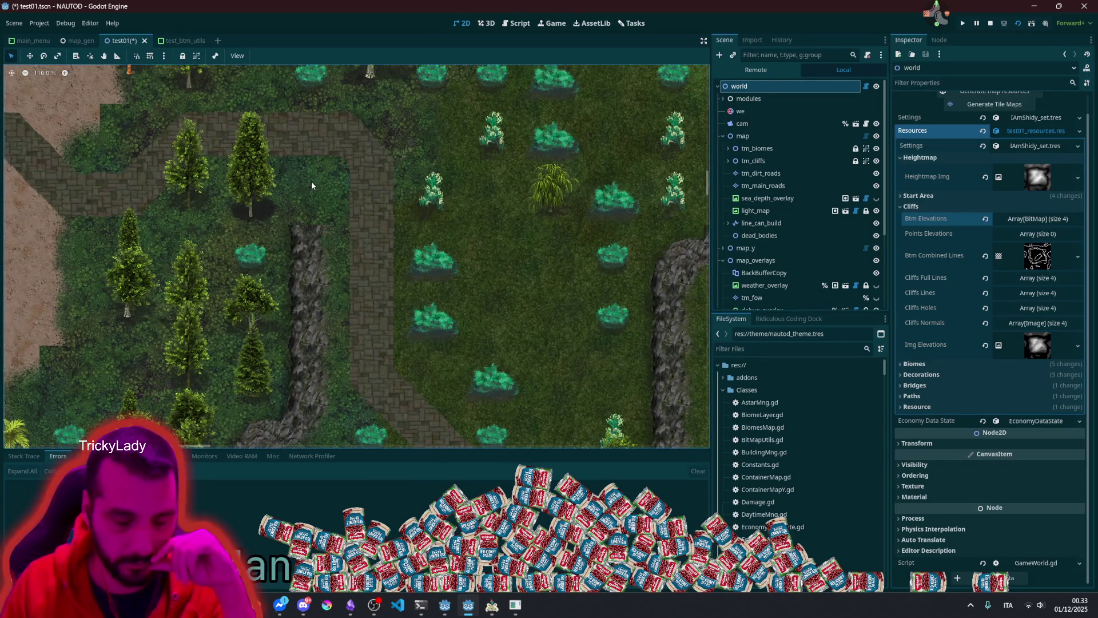
pyautogui.scroll(-9, 311, 186)
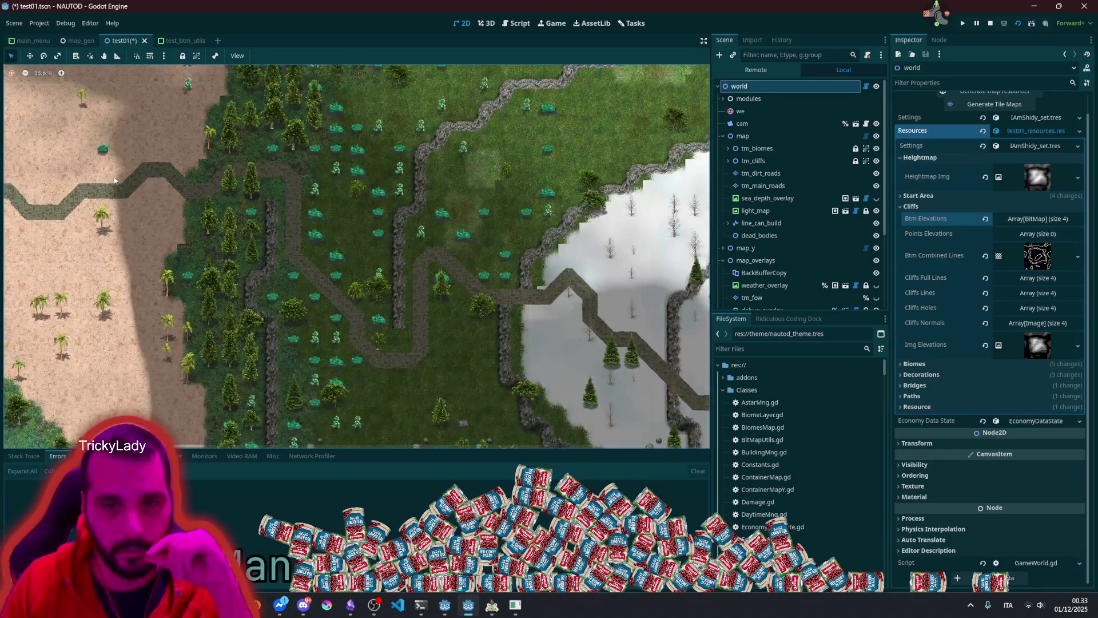
pyautogui.scroll(3, 182, 218)
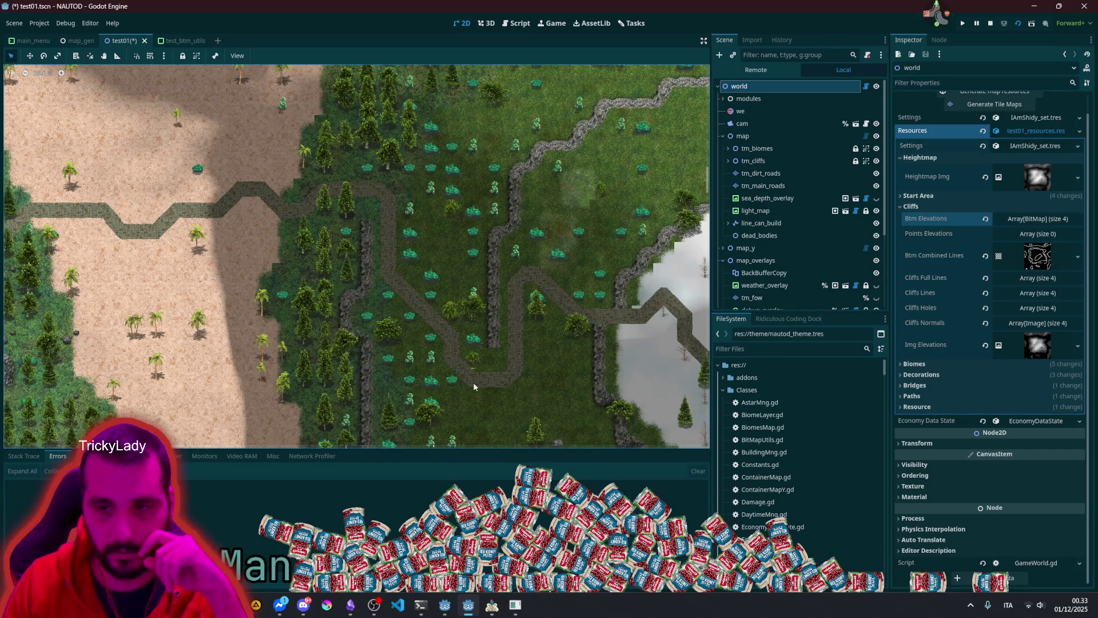
pyautogui.scroll(1, 193, 260)
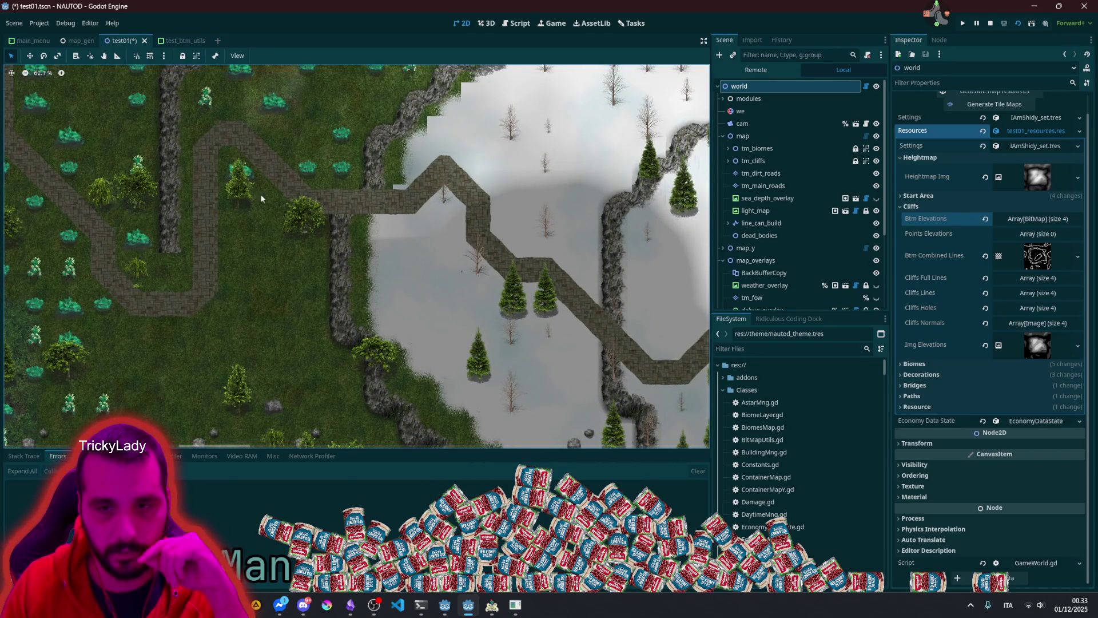
pyautogui.scroll(-3, 482, 228)
pyautogui.scroll(-1, 286, 174)
pyautogui.scroll(-3, 286, 174)
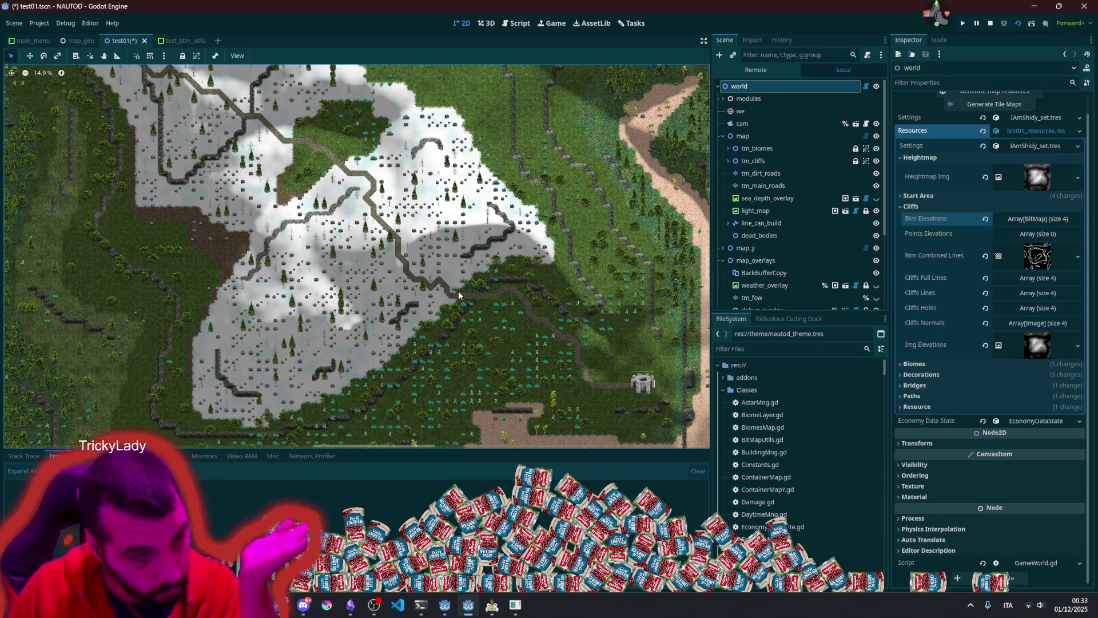
pyautogui.scroll(-3, 629, 395)
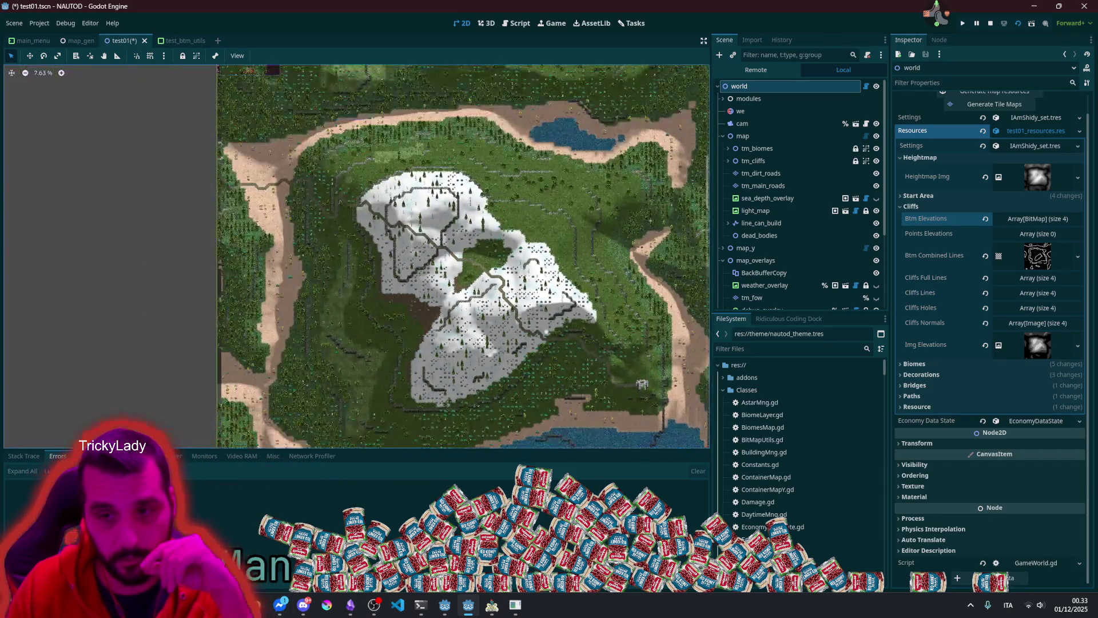
pyautogui.scroll(5, 348, 225)
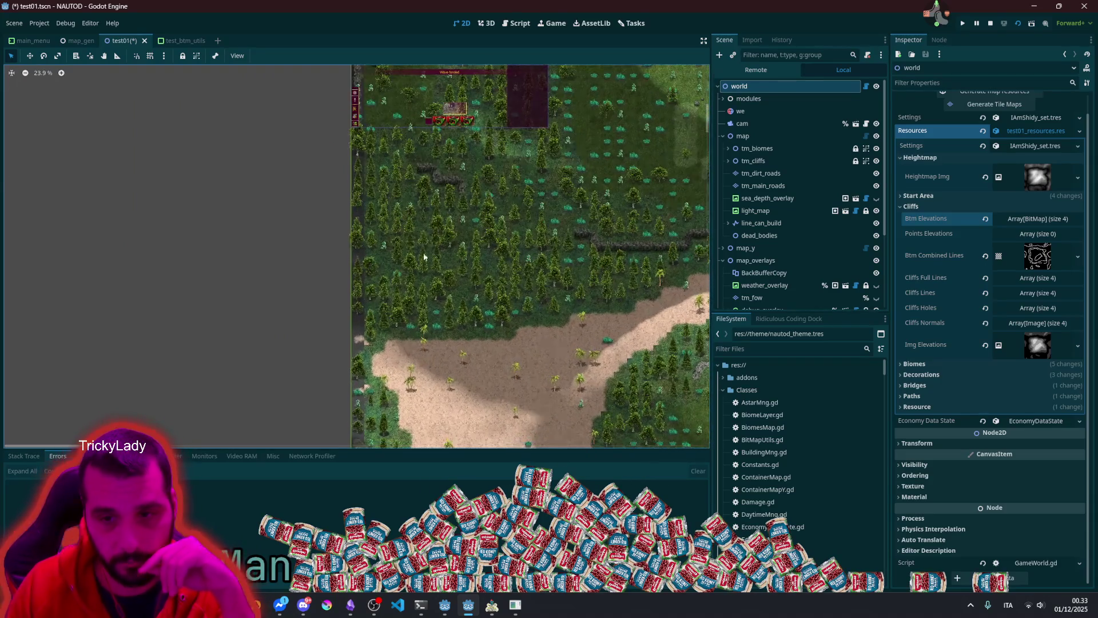
pyautogui.scroll(6, 396, 339)
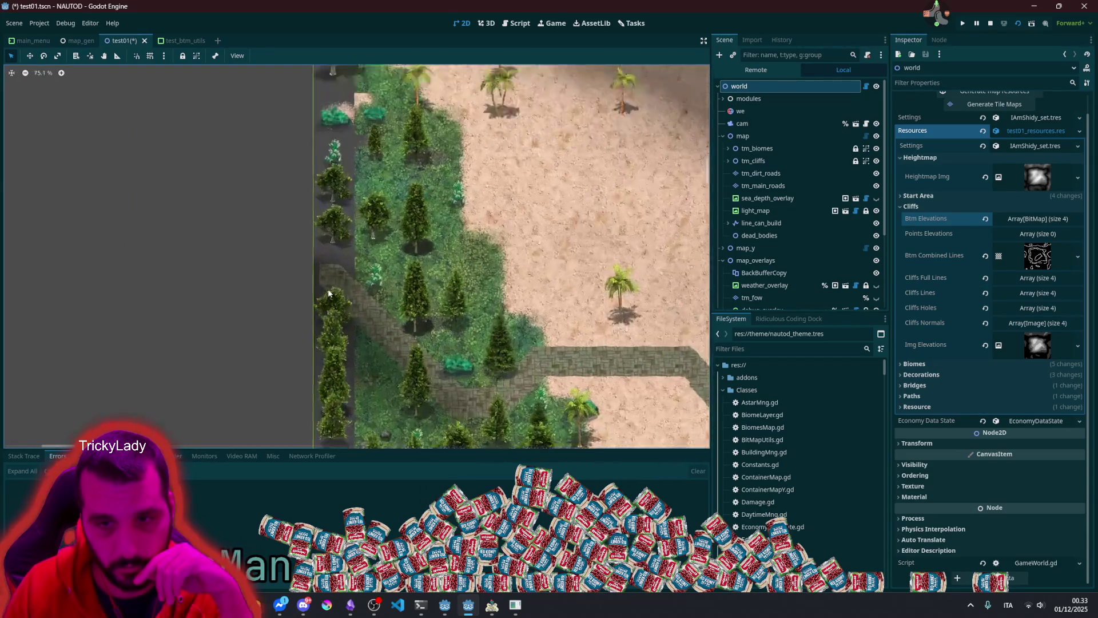
pyautogui.scroll(-6, 333, 271)
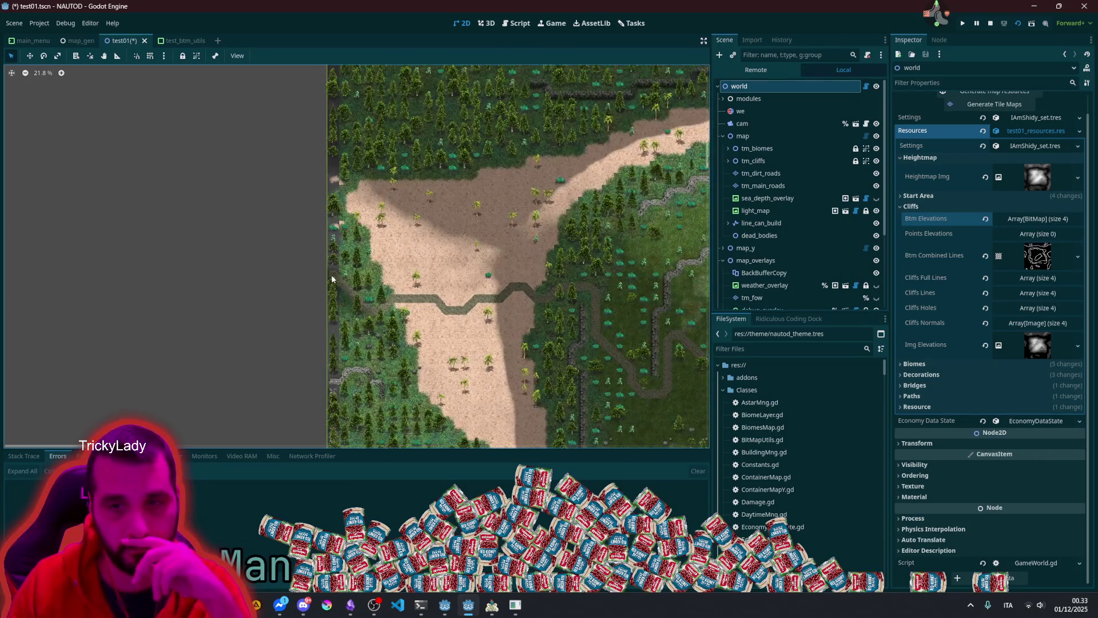
pyautogui.scroll(-4, 332, 278)
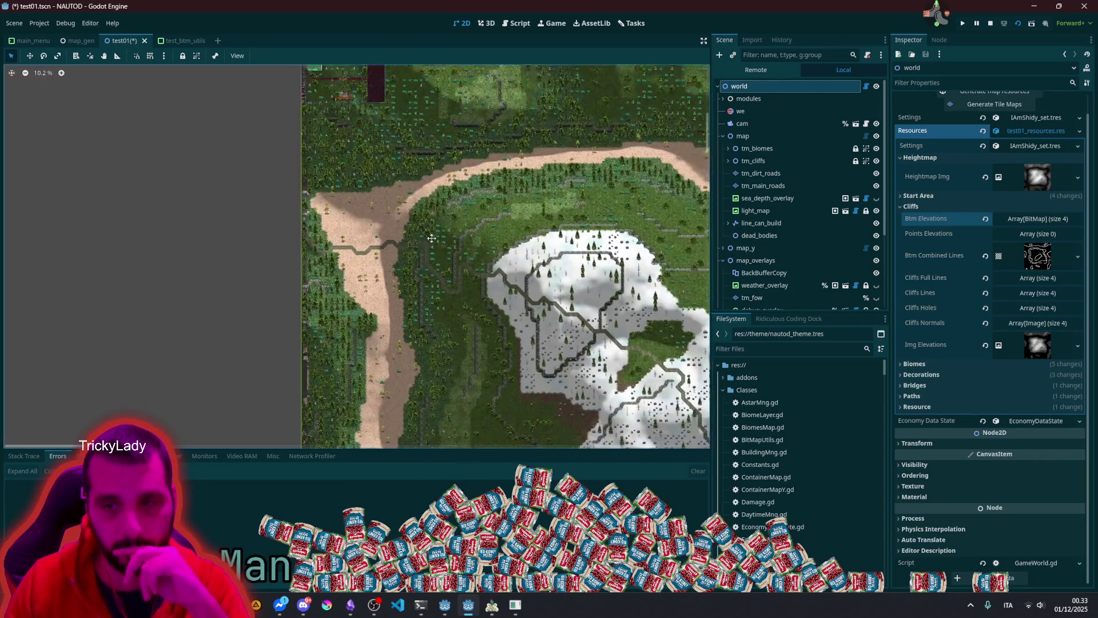
# Step: Pan to the coast, fortress and snowy area, then show the btm_test debug overlay
pyautogui.moveTo(547, 327)
pyautogui.mouseDown()
pyautogui.moveTo(394, 177)
pyautogui.moveTo(385, 241)
pyautogui.mouseUp()
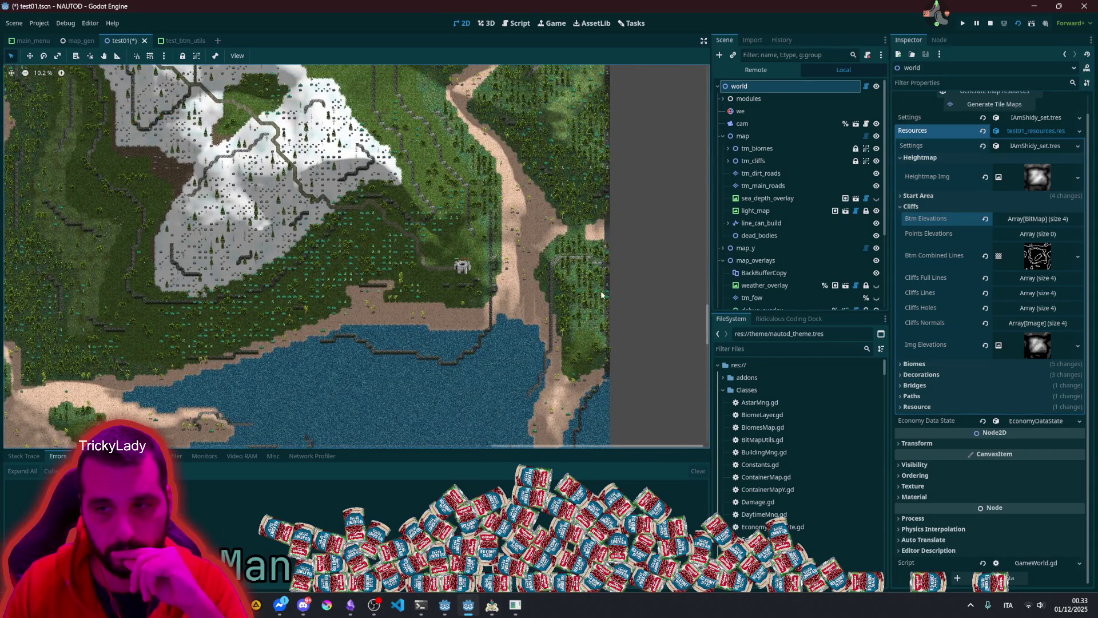
pyautogui.scroll(10, 601, 295)
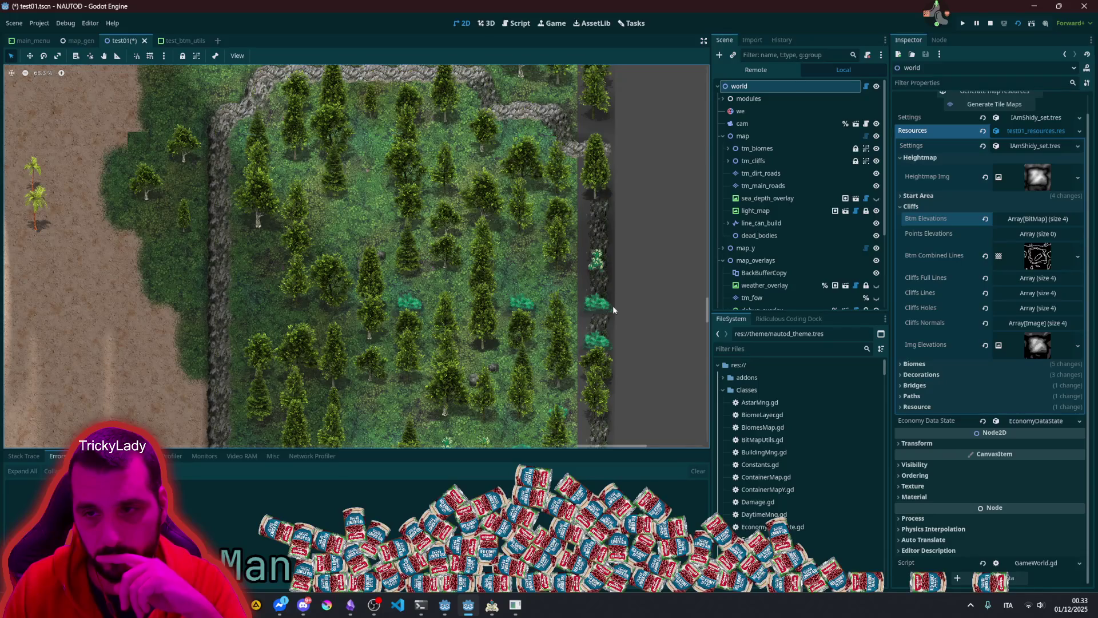
pyautogui.scroll(-4, 606, 139)
pyautogui.moveTo(418, 177); pyautogui.dragTo(699, 282)
pyautogui.scroll(2, 477, 297)
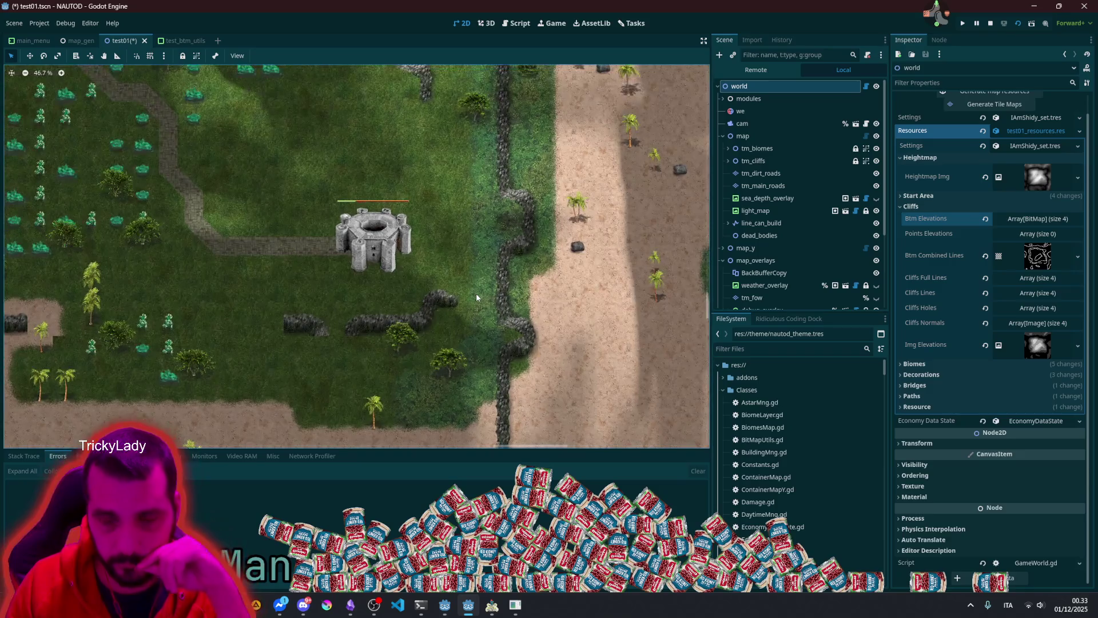
pyautogui.scroll(5, 554, 369)
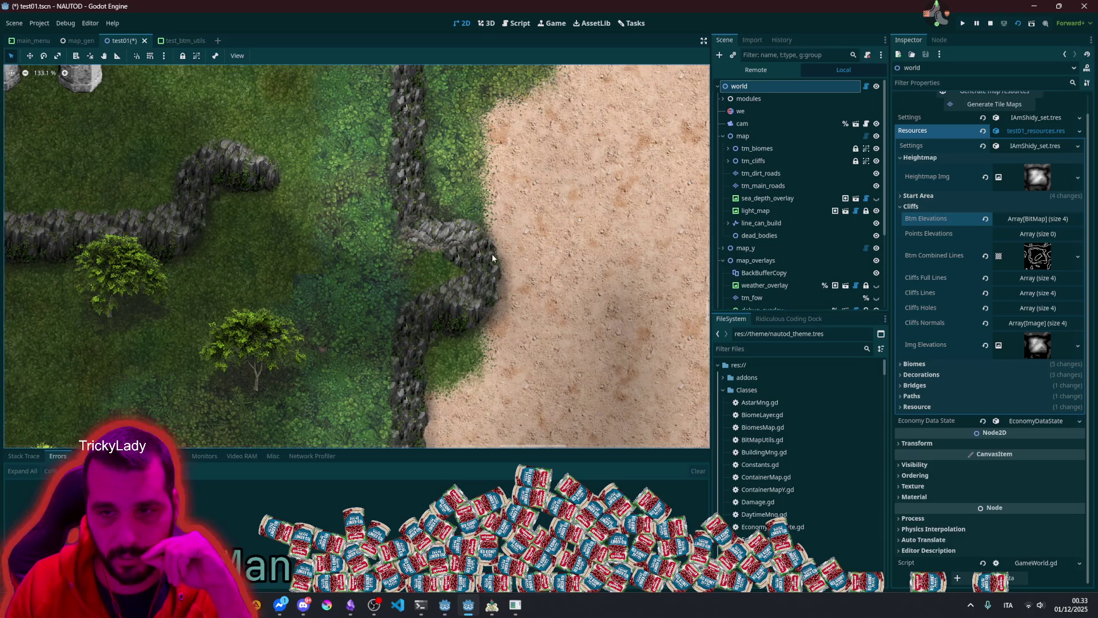
pyautogui.scroll(3, 475, 253)
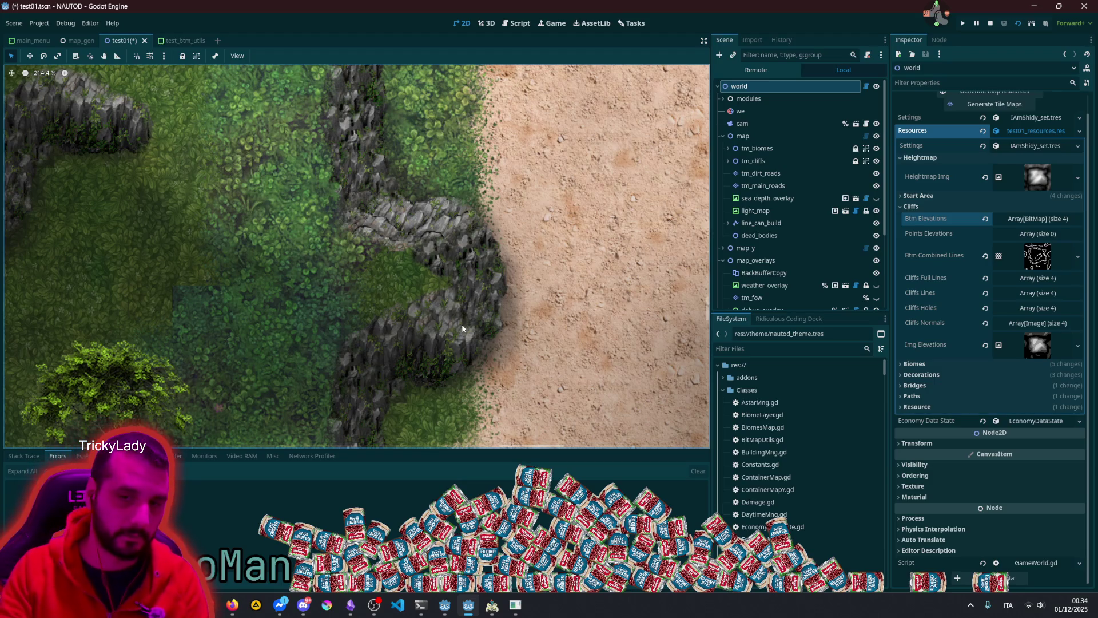
pyautogui.scroll(-10, 462, 324)
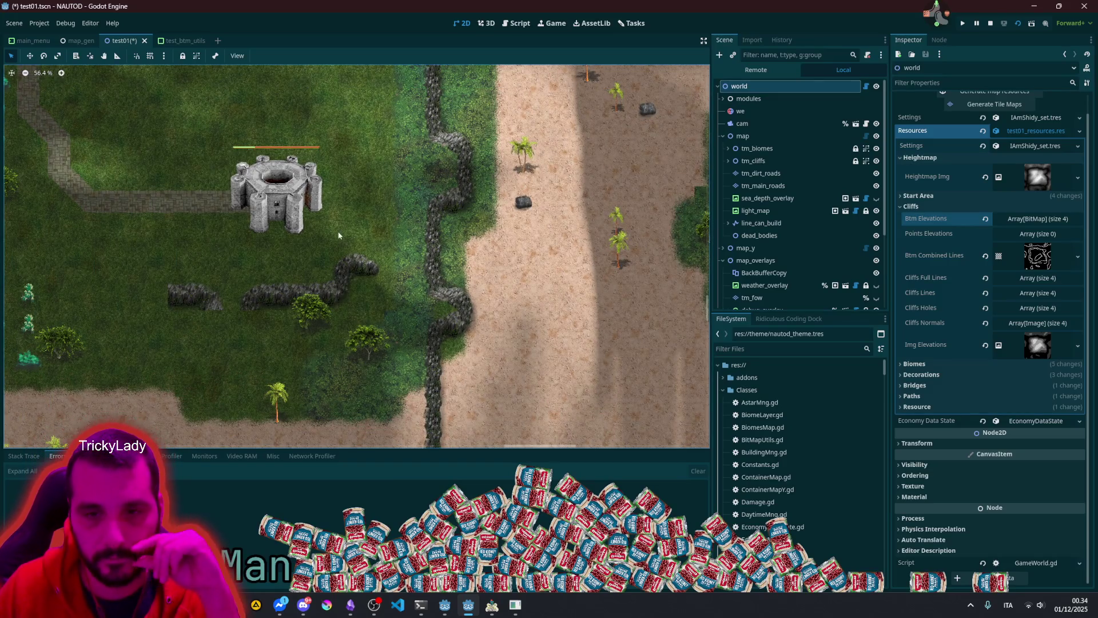
pyautogui.scroll(-8, 335, 232)
pyautogui.scroll(-1, 335, 233)
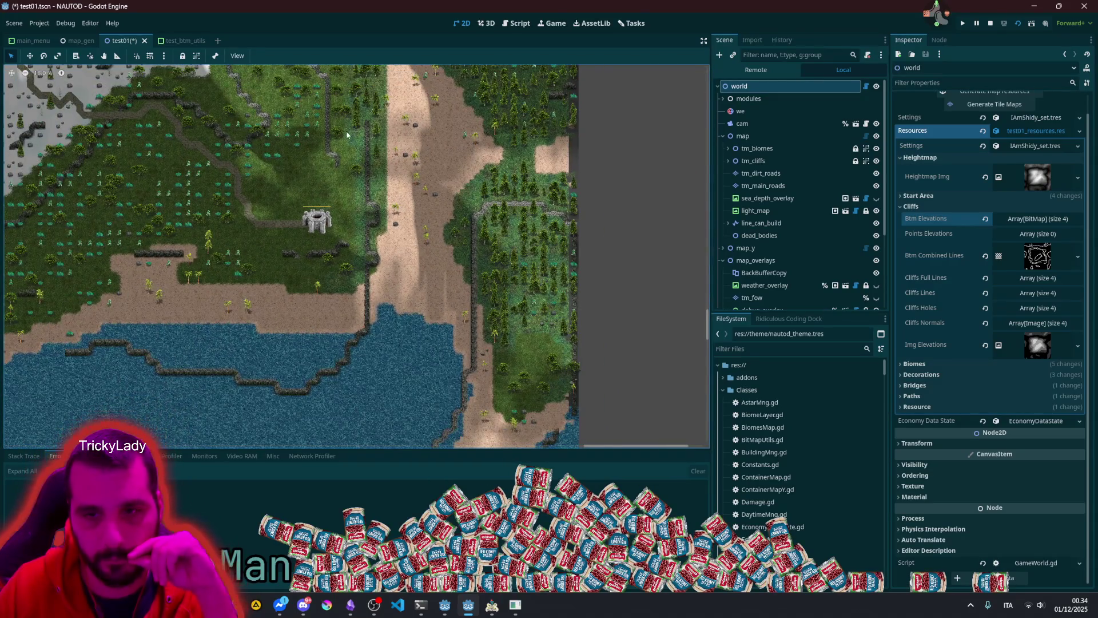
pyautogui.scroll(-4, 345, 130)
pyautogui.moveTo(345, 130)
pyautogui.mouseDown()
pyautogui.moveTo(438, 268)
pyautogui.moveTo(370, 199)
pyautogui.mouseUp()
pyautogui.scroll(12, 369, 199)
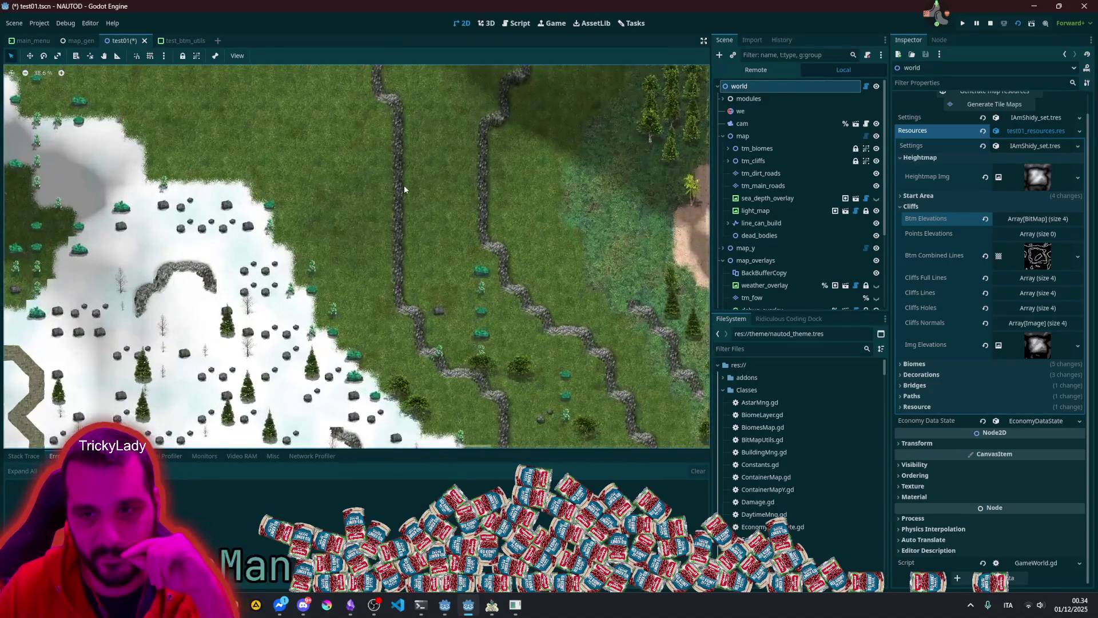
pyautogui.scroll(20, 403, 184)
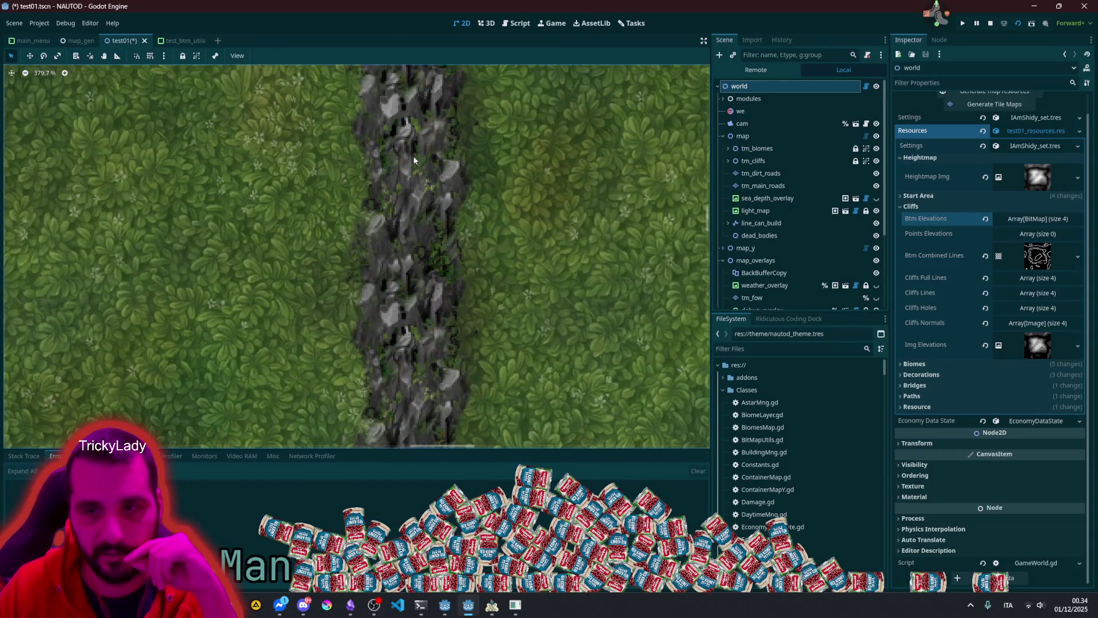
pyautogui.scroll(-20, 417, 200)
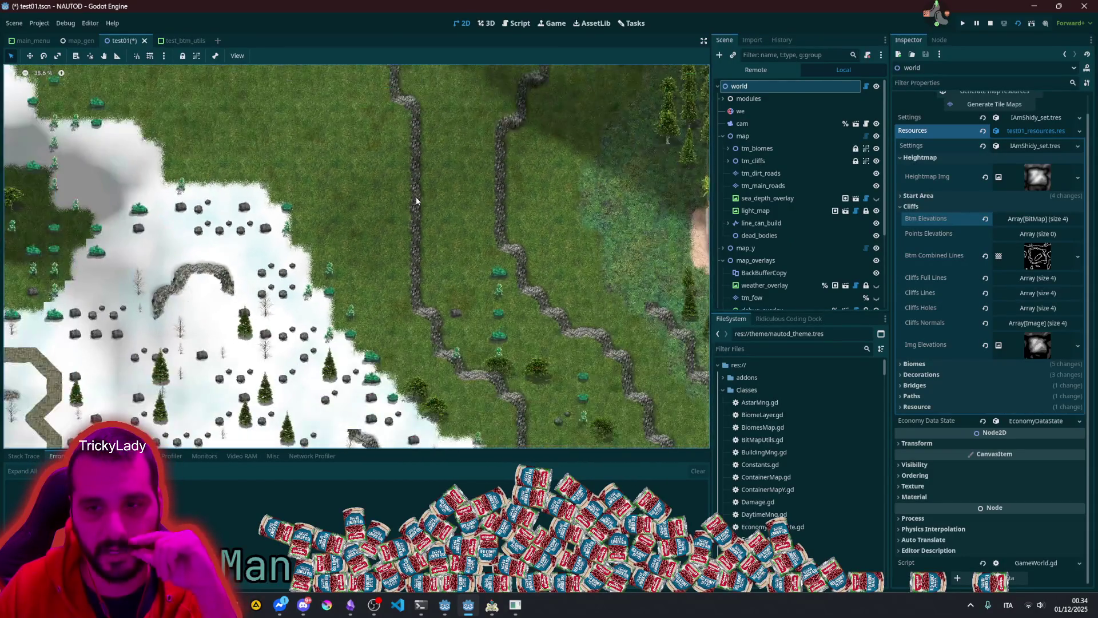
pyautogui.scroll(-6, 503, 353)
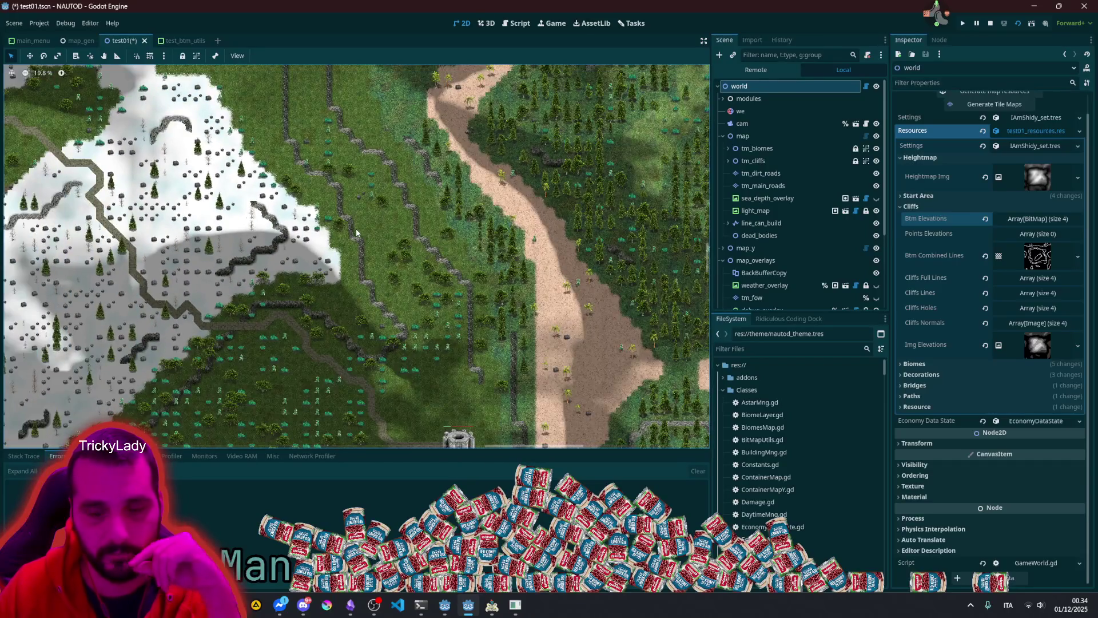
pyautogui.scroll(16, 399, 336)
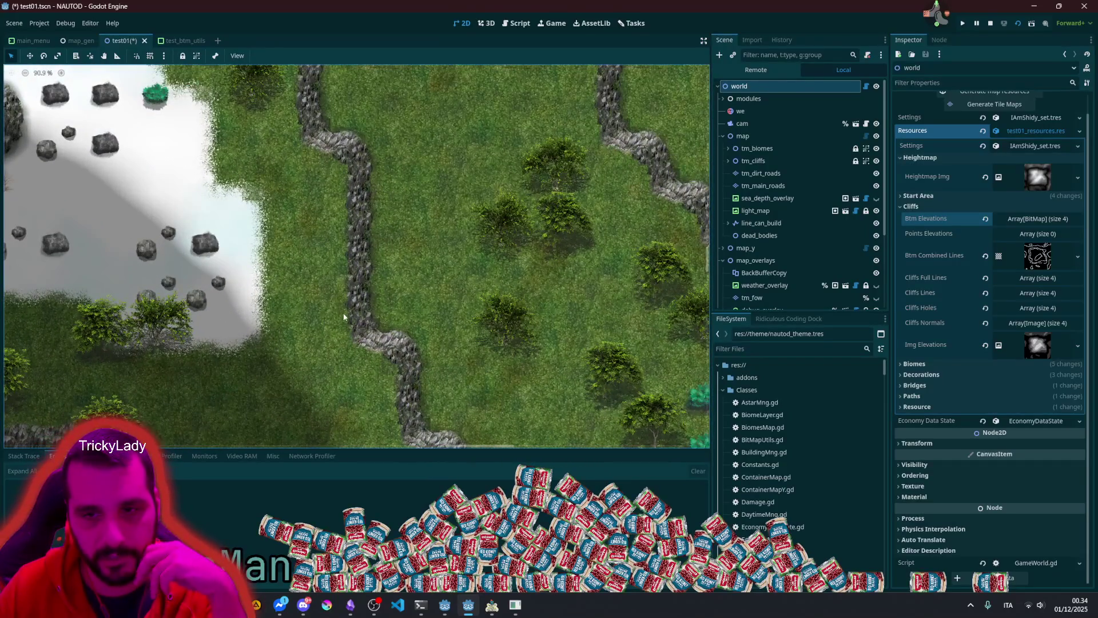
pyautogui.scroll(6, 345, 305)
pyautogui.scroll(3, 371, 229)
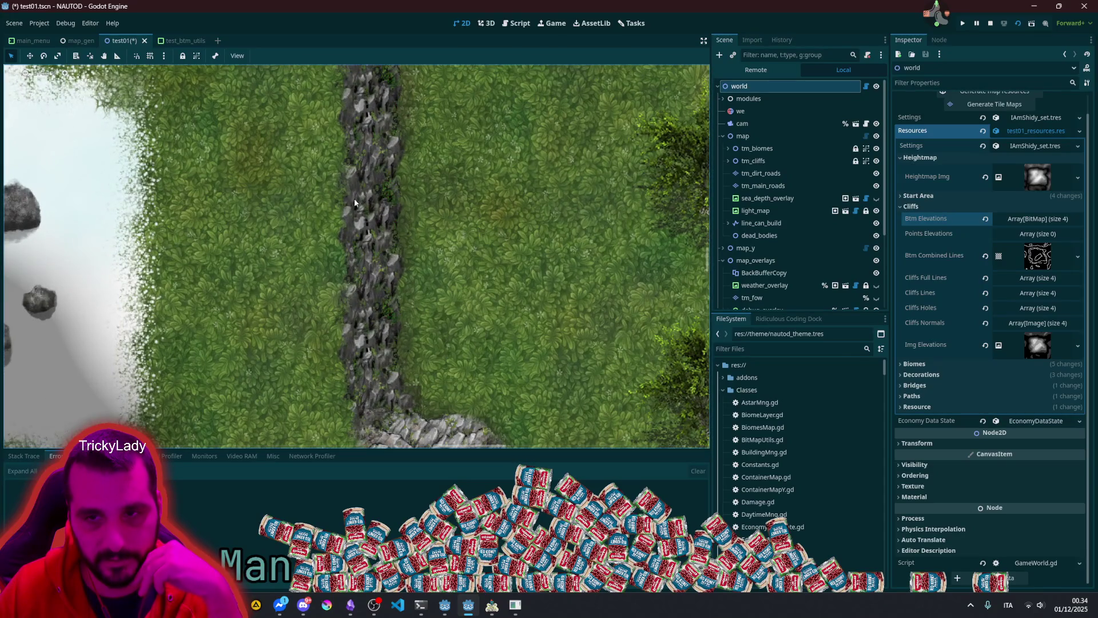
pyautogui.scroll(-20, 357, 209)
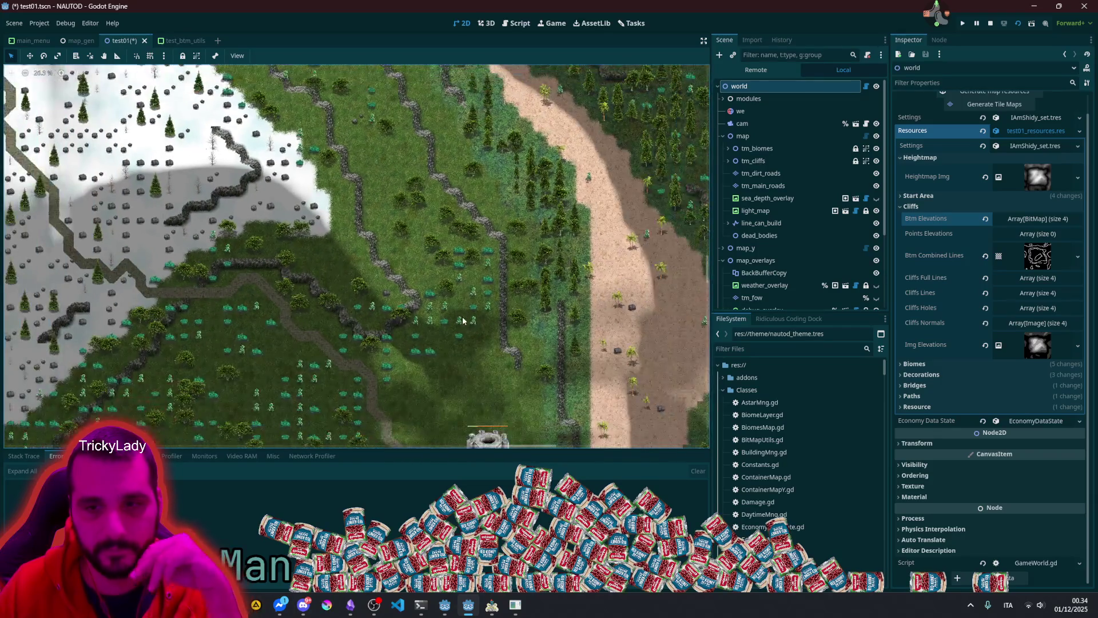
pyautogui.scroll(15, 463, 321)
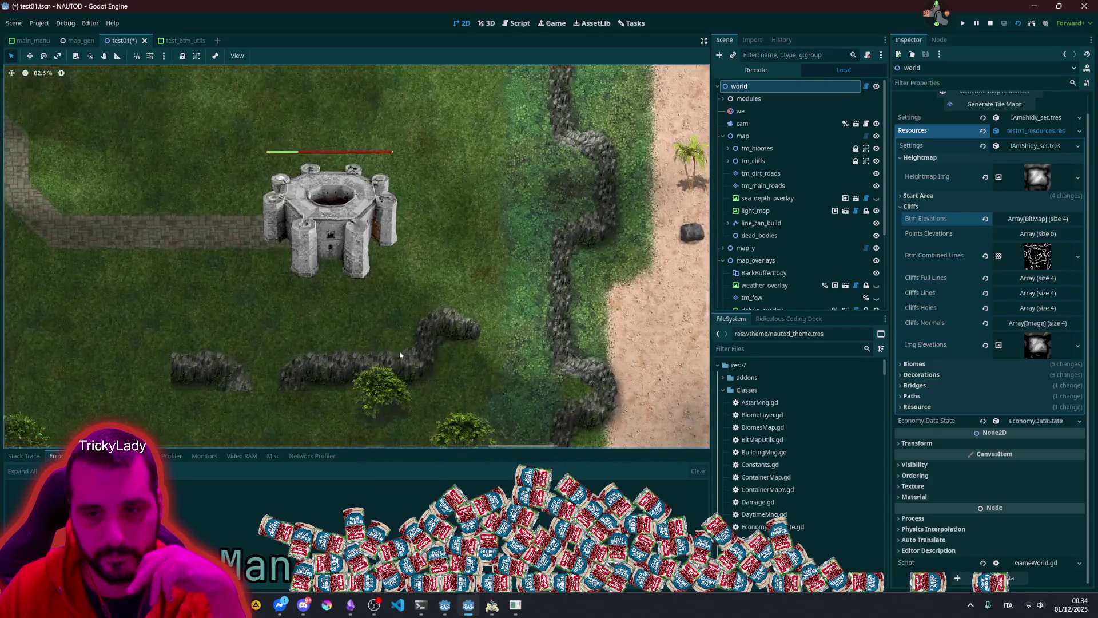
pyautogui.scroll(12, 410, 339)
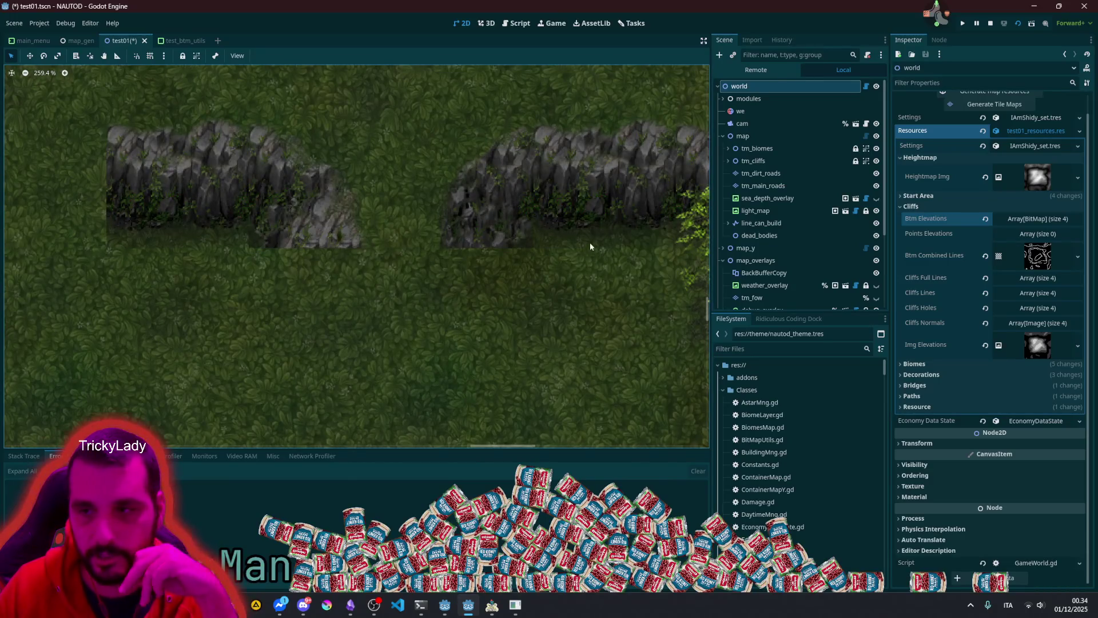
pyautogui.scroll(-4, 795, 267)
pyautogui.click(877, 251)
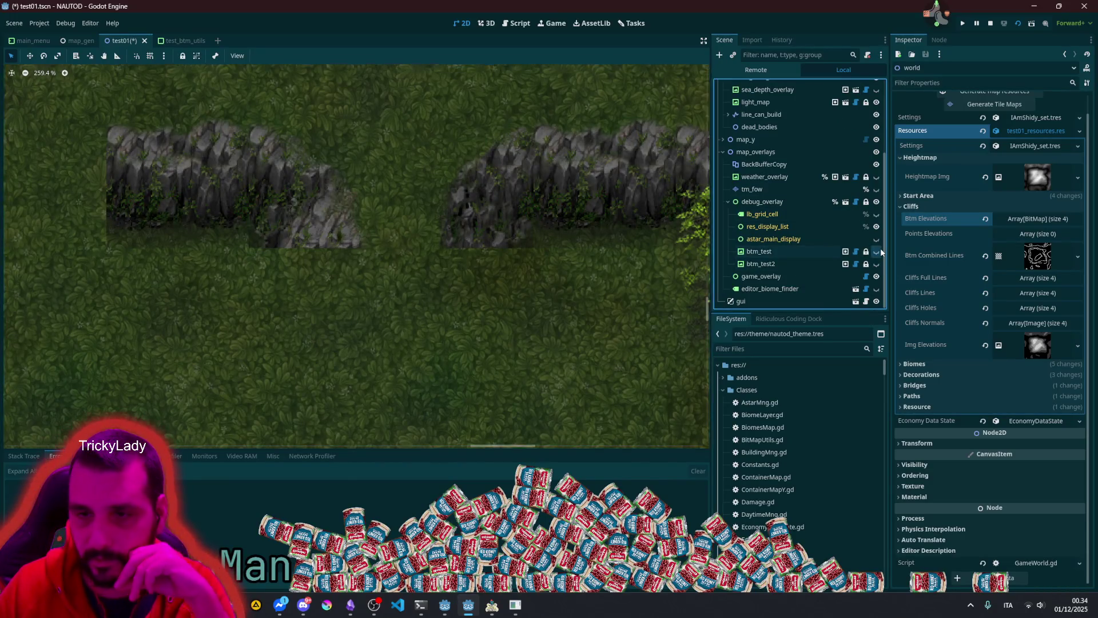
# Step: Hide btm_test and set btm_test2's Pr to Display to cliffs_lines
pyautogui.scroll(-9, 524, 246)
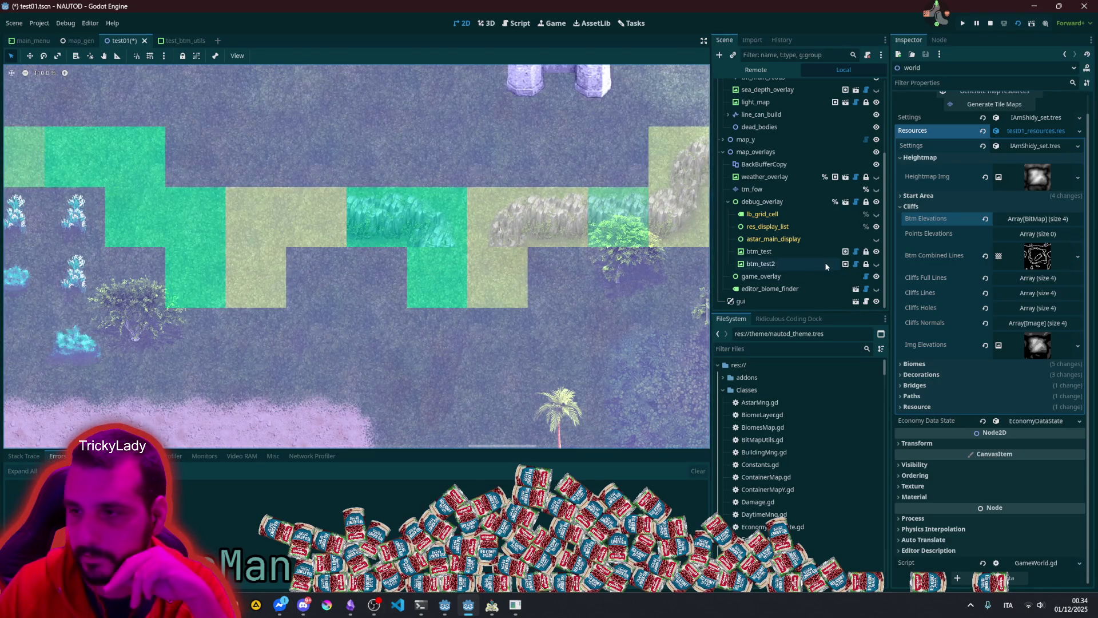
pyautogui.click(875, 252)
pyautogui.scroll(-13, 475, 252)
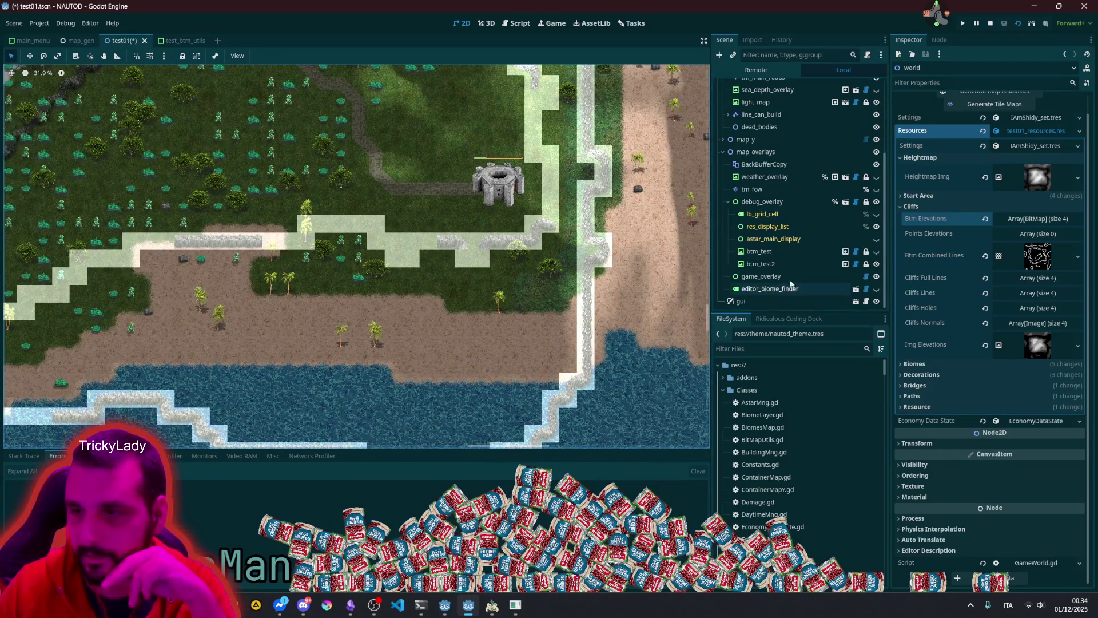
pyautogui.click(801, 263)
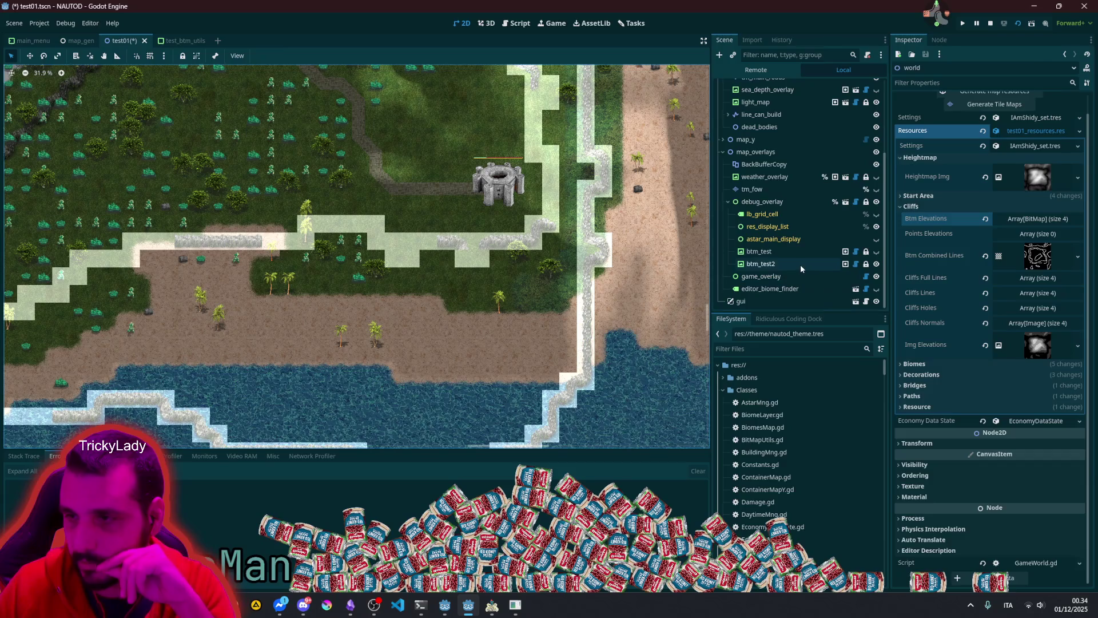
pyautogui.click(1023, 124)
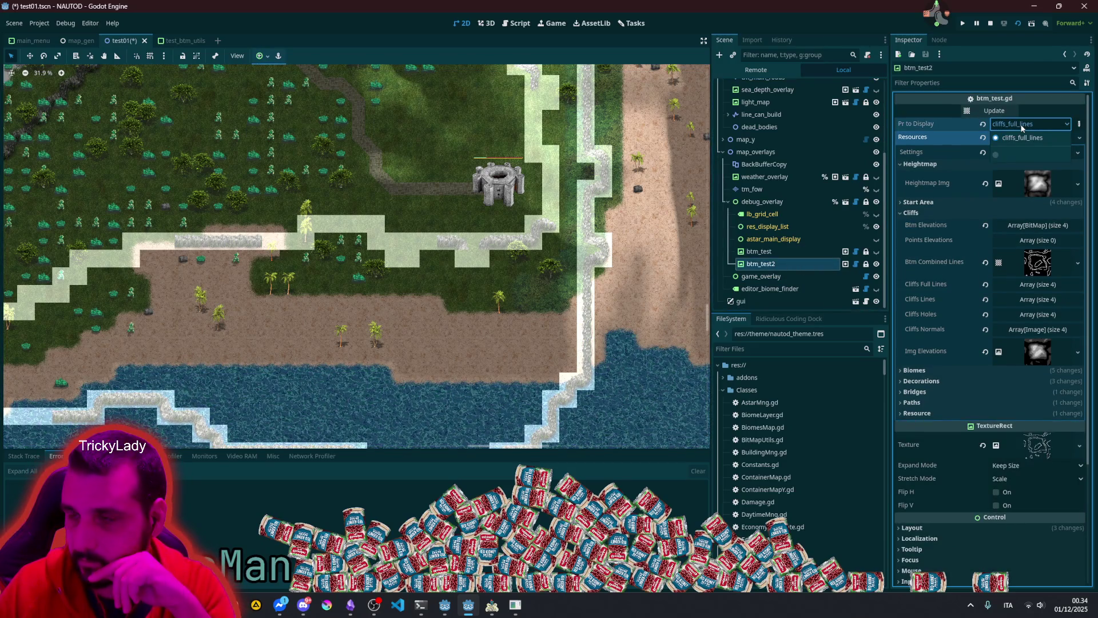
pyautogui.click(1023, 124)
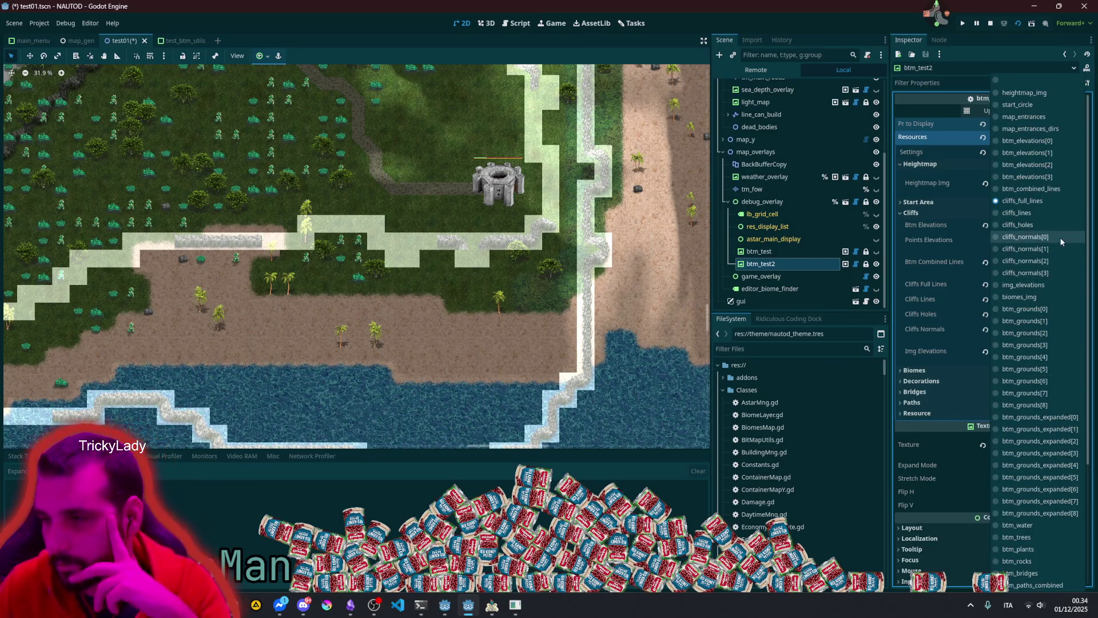
pyautogui.click(1042, 214)
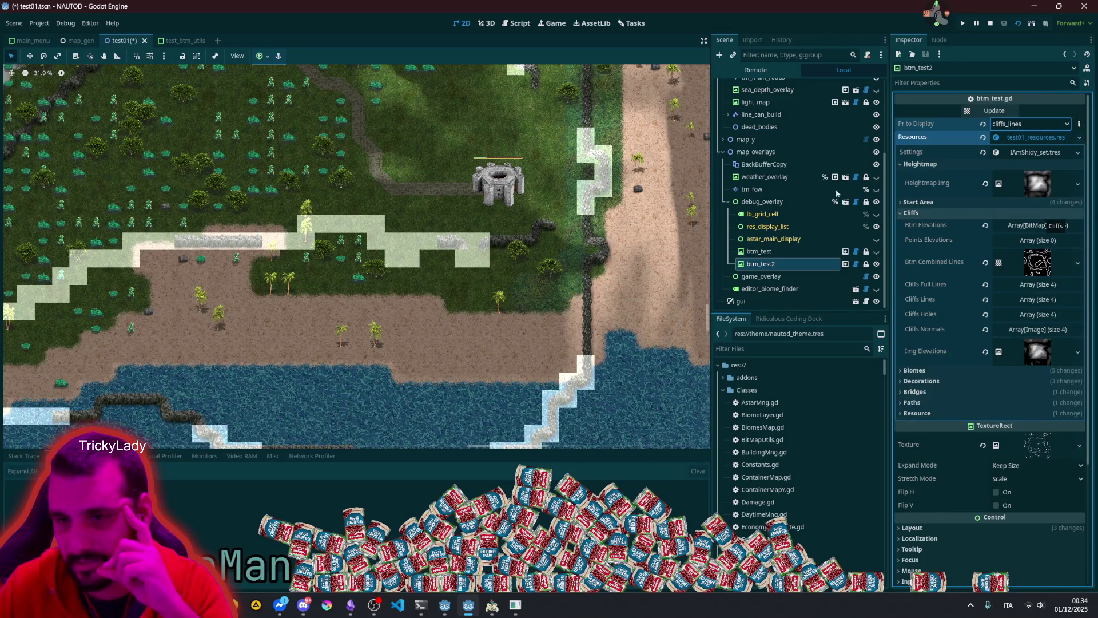
# Step: Pan and zoom the map to check the cliffs_lines bands along the coastline and snow
pyautogui.scroll(-3, 493, 235)
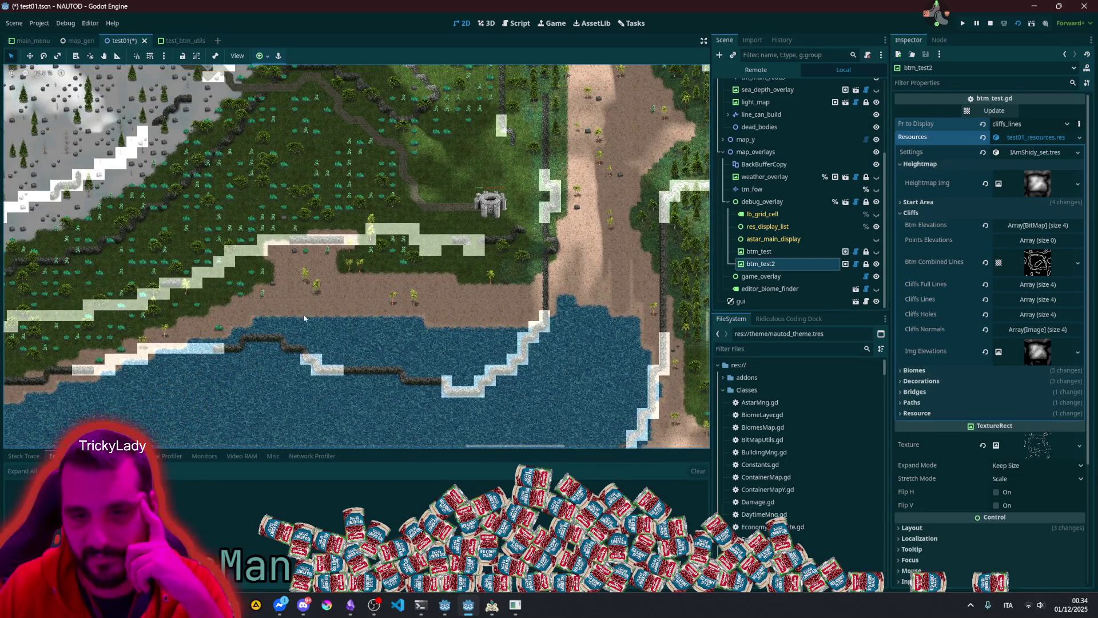
pyautogui.moveTo(303, 314); pyautogui.dragTo(549, 279)
pyautogui.scroll(2, 588, 309)
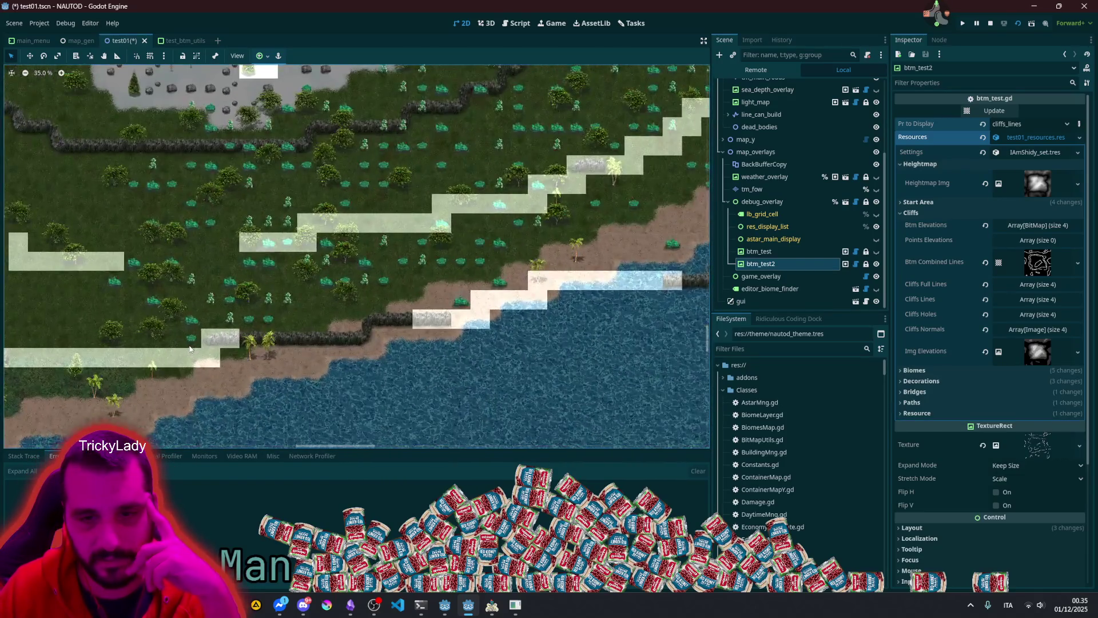
pyautogui.scroll(-3, 431, 292)
pyautogui.scroll(2, 196, 216)
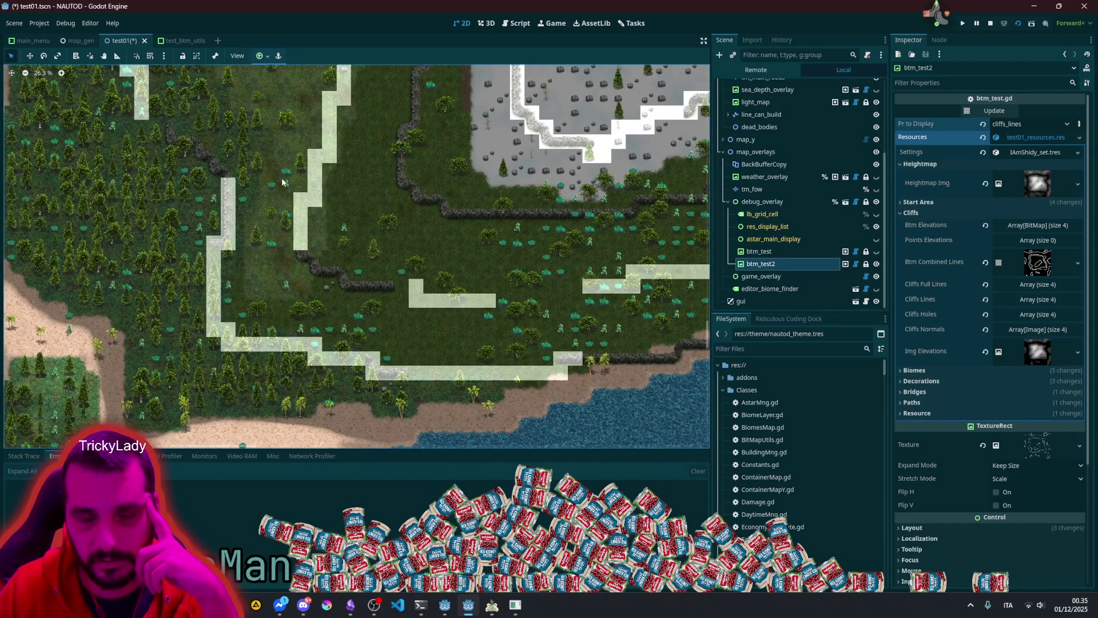
pyautogui.scroll(5, 802, 99)
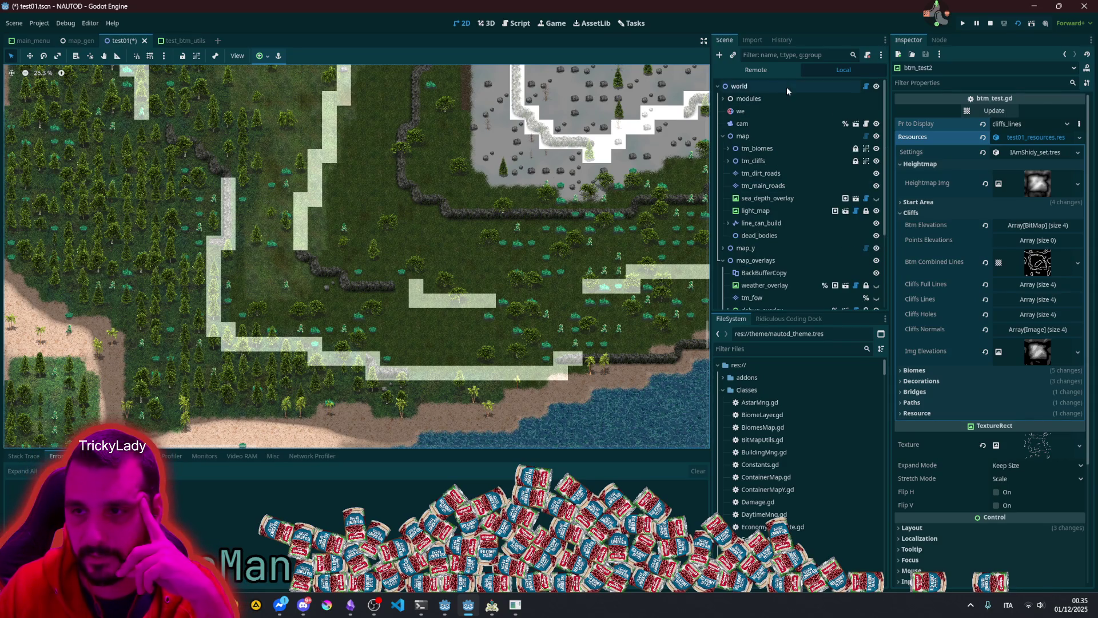
# Step: On the world node, collapse Resources, run Generate map resources, then Generate Tile Maps
pyautogui.click(787, 87)
pyautogui.click(1033, 131)
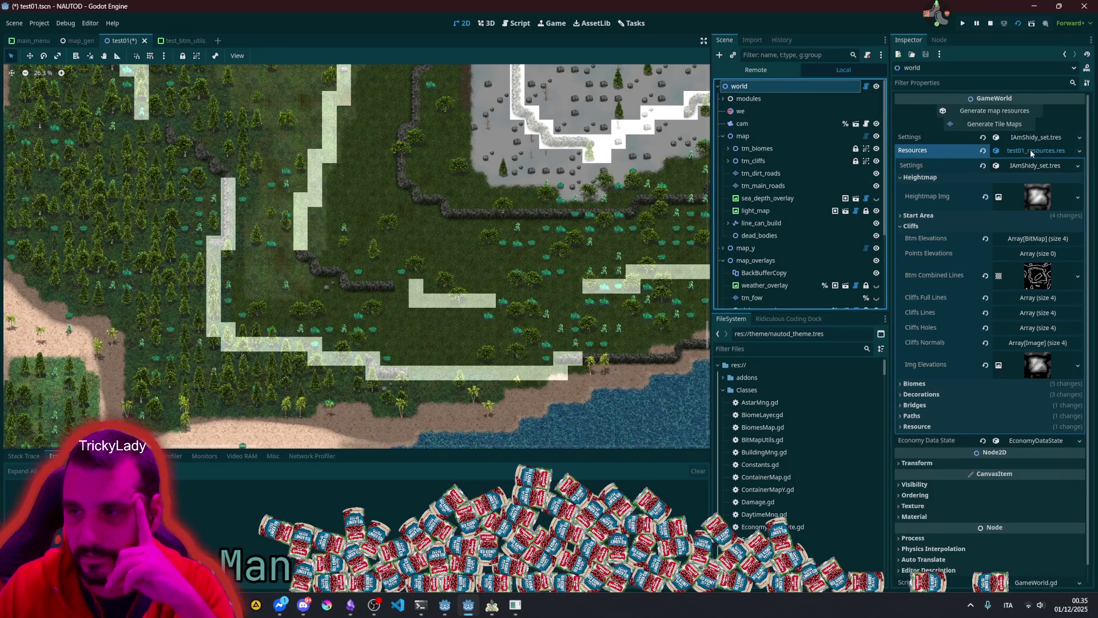
pyautogui.click(1011, 112)
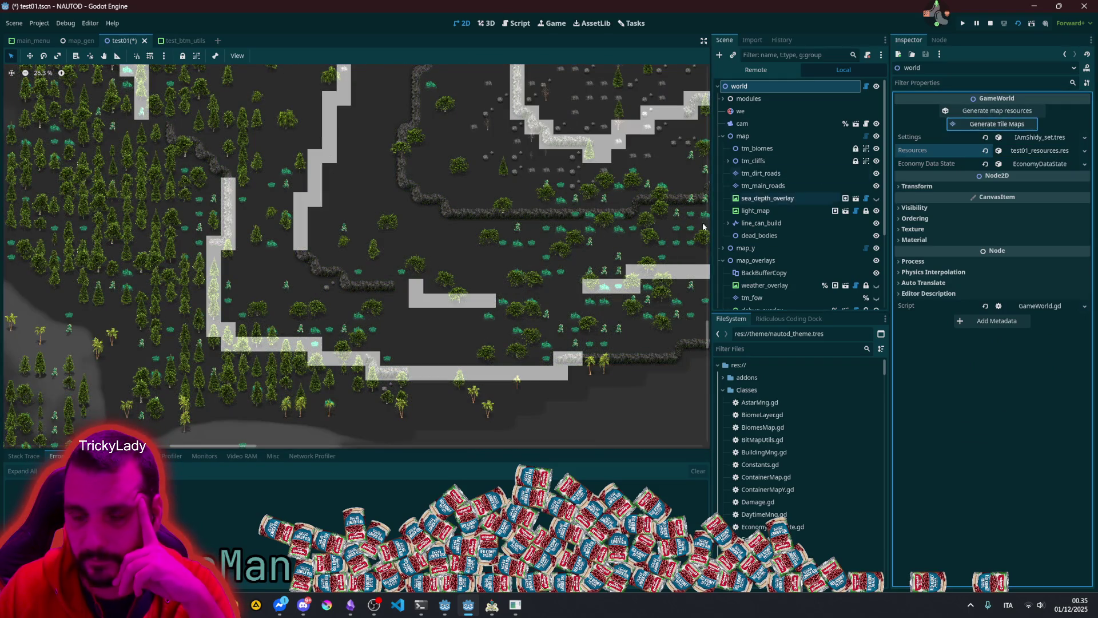
pyautogui.click(993, 112)
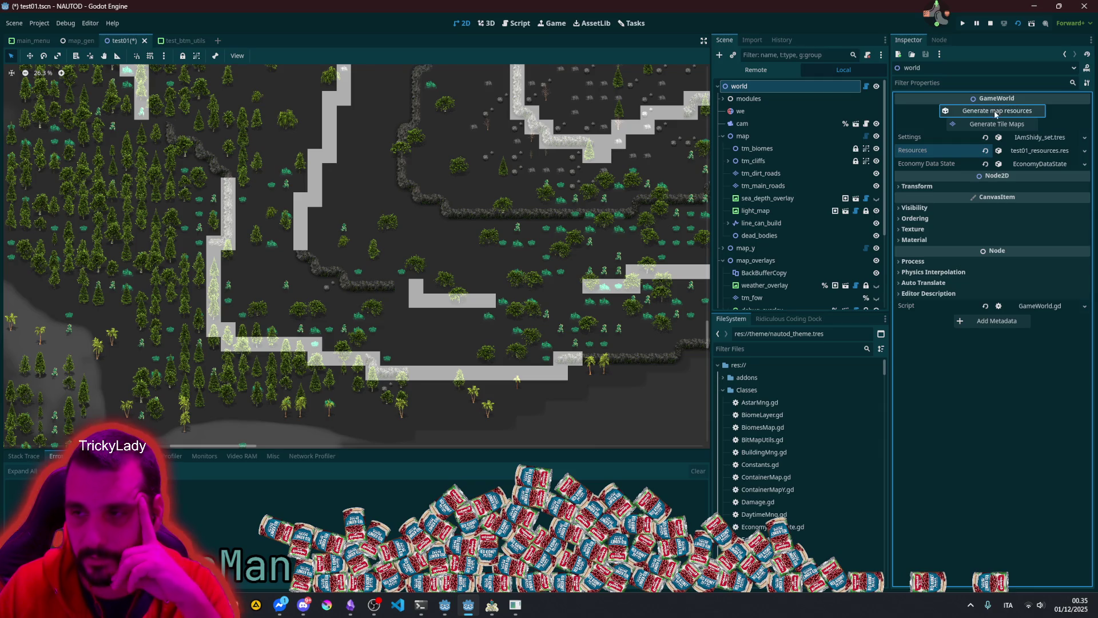
pyautogui.click(987, 112)
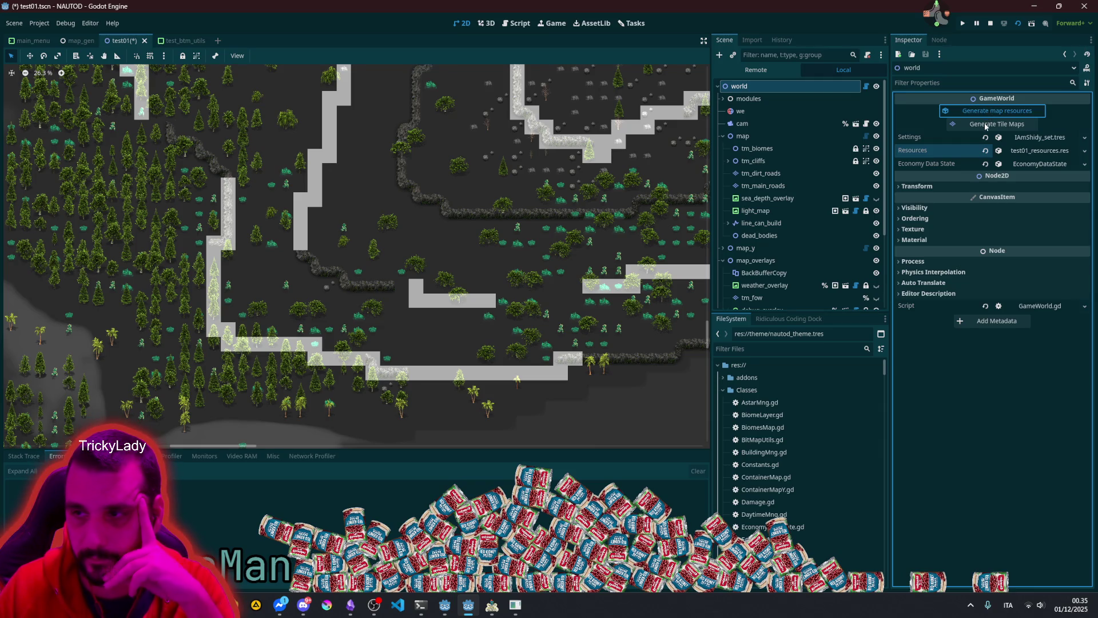
pyautogui.click(985, 125)
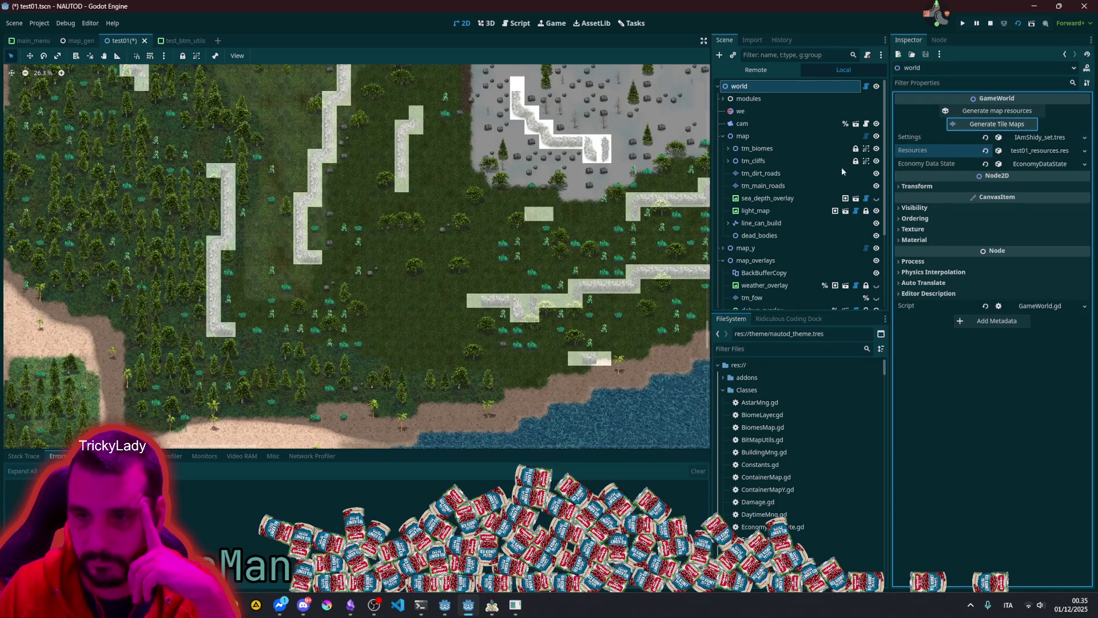
pyautogui.scroll(-5, 383, 277)
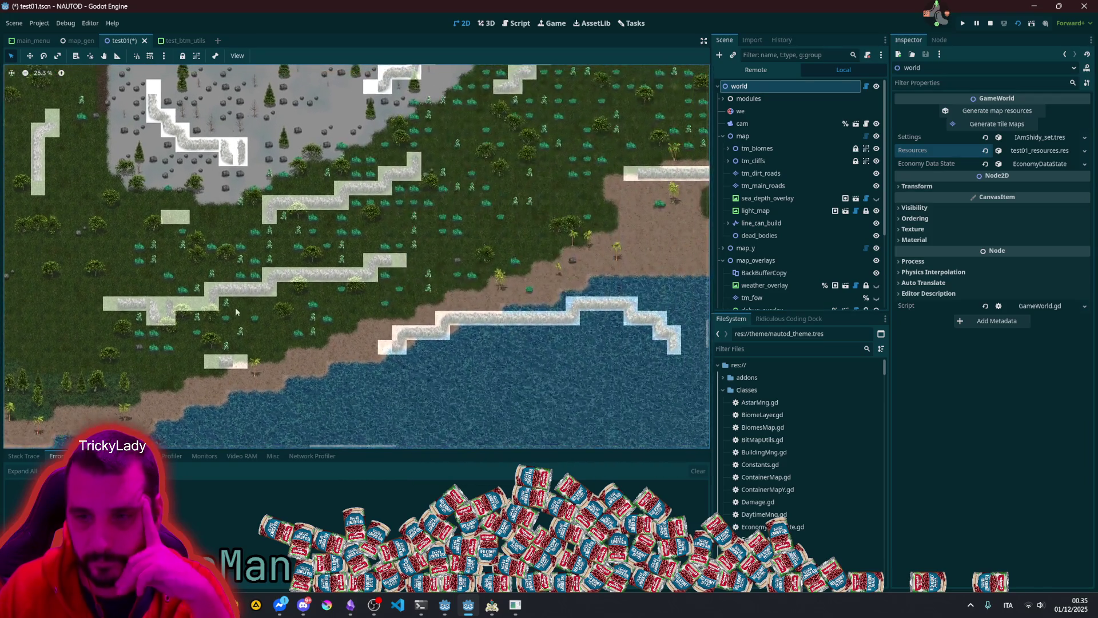
pyautogui.hscroll(5, 441, 245)
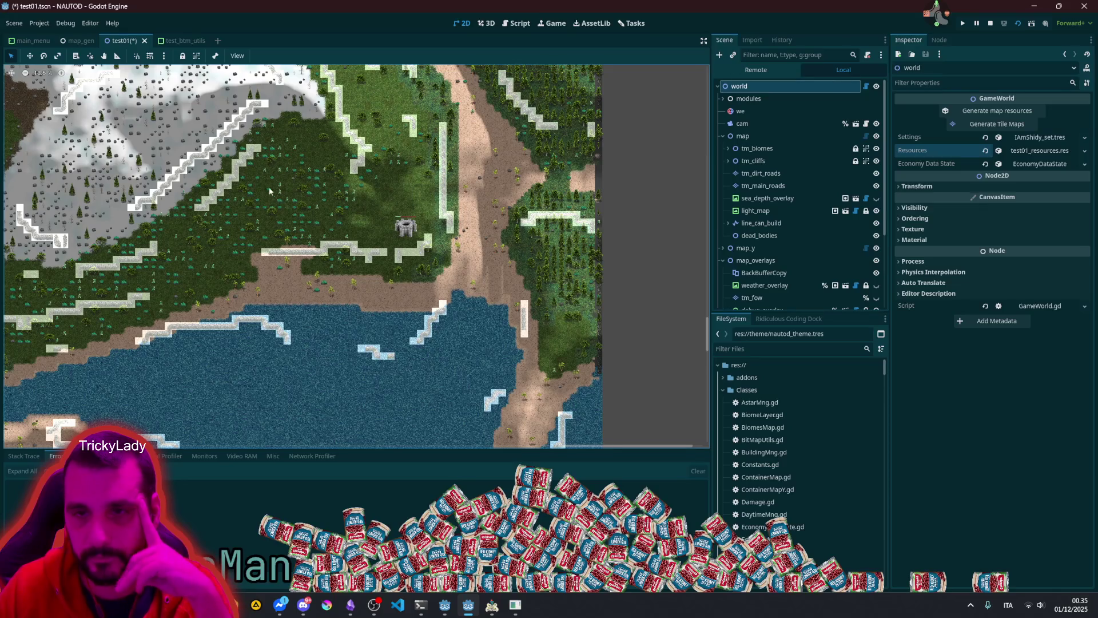
pyautogui.scroll(4, 414, 269)
pyautogui.hscroll(-3, 414, 270)
pyautogui.scroll(12, 454, 317)
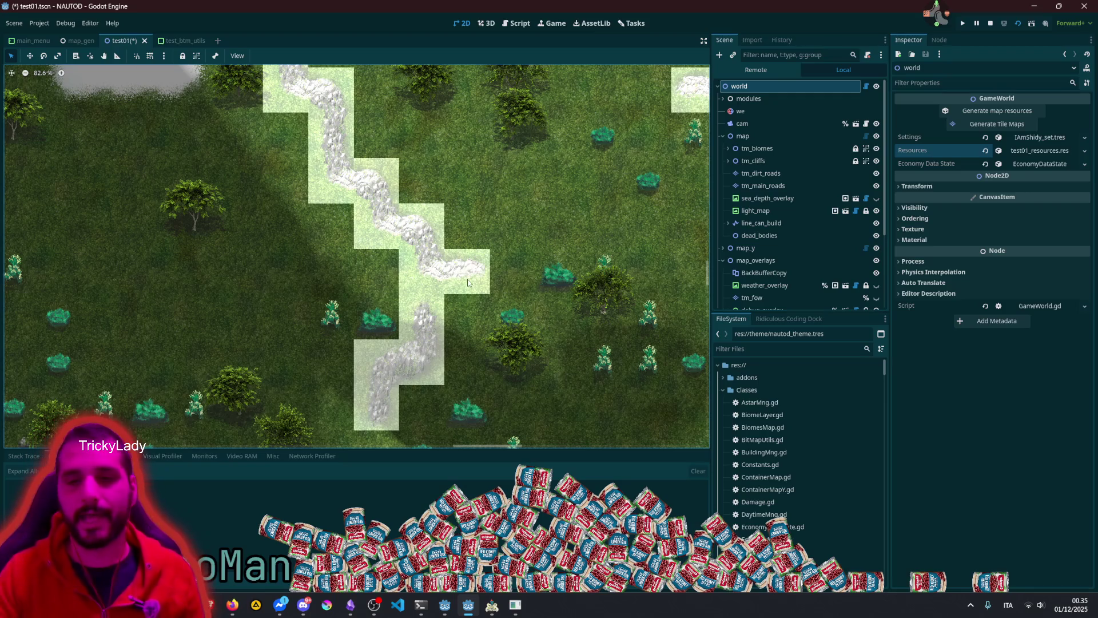
pyautogui.scroll(-6, 465, 282)
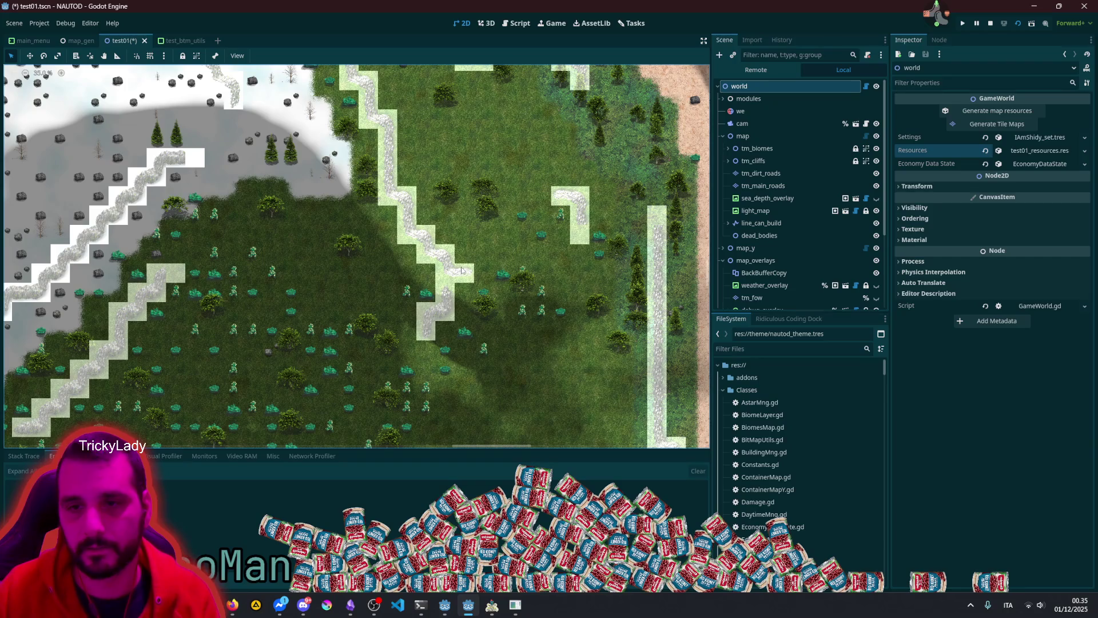
pyautogui.scroll(-4, 452, 269)
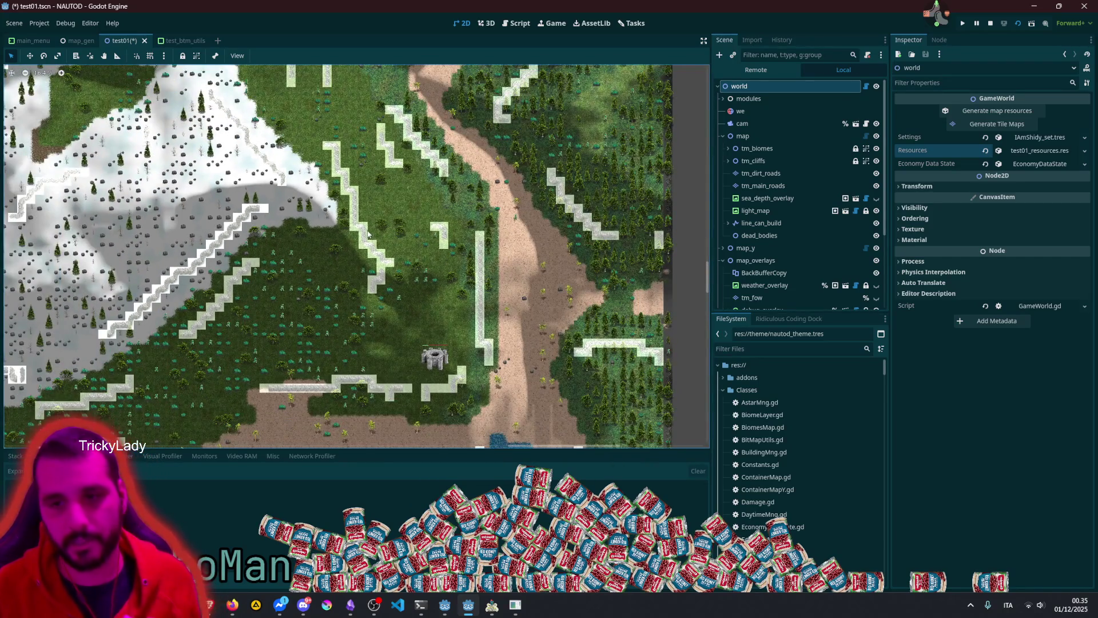
pyautogui.scroll(10, 471, 325)
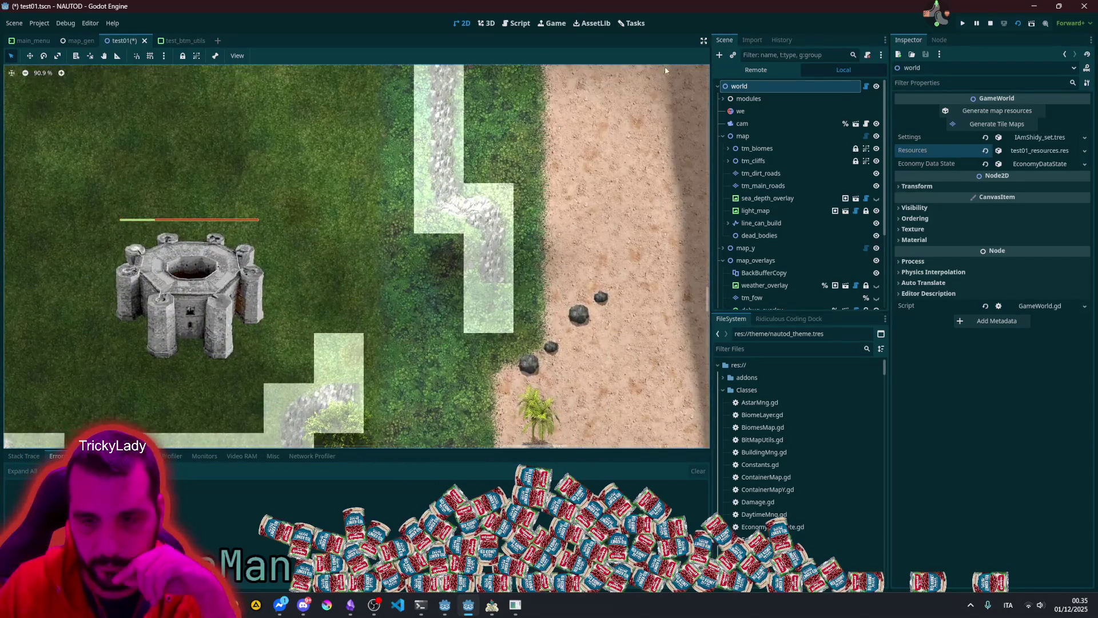
pyautogui.scroll(-4, 488, 163)
pyautogui.scroll(5, 454, 185)
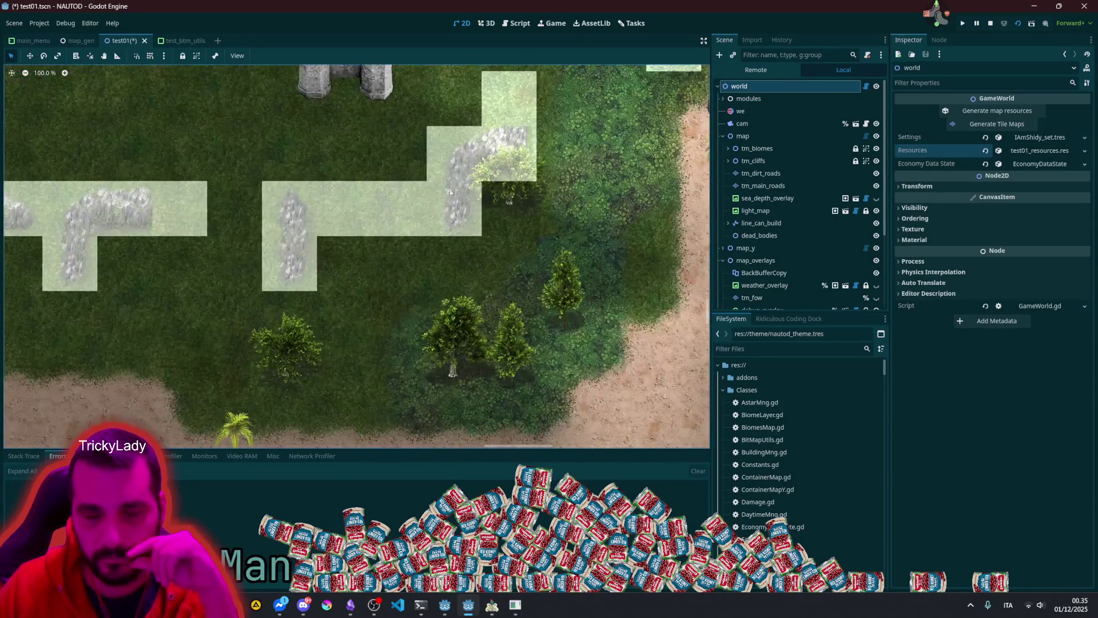
pyautogui.scroll(4, 295, 206)
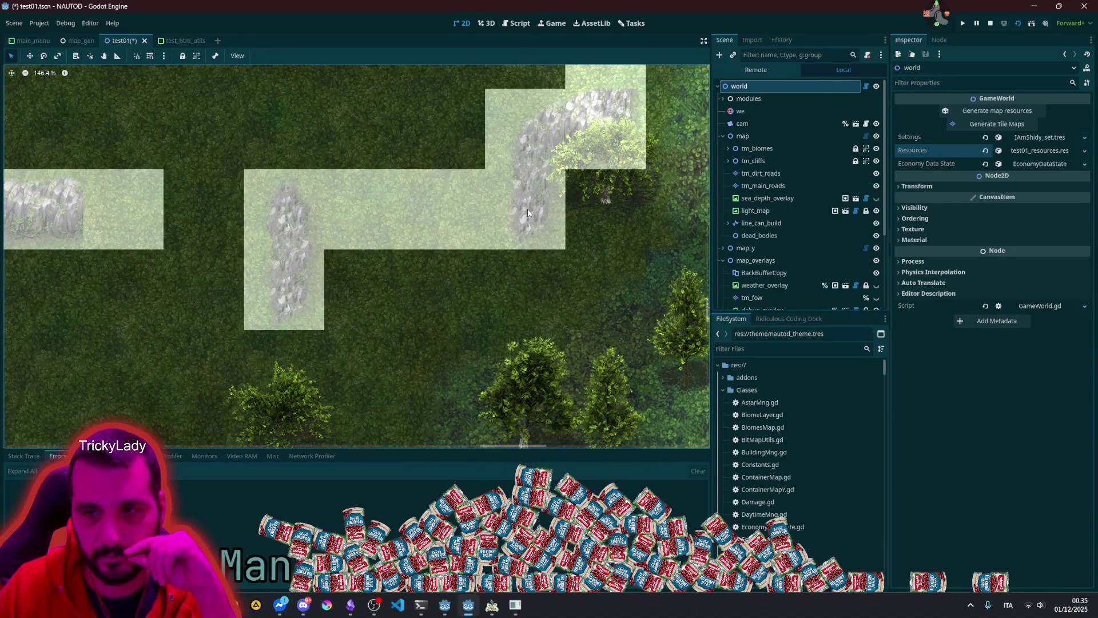
pyautogui.scroll(-12, 370, 205)
pyautogui.hscroll(-3, 366, 220)
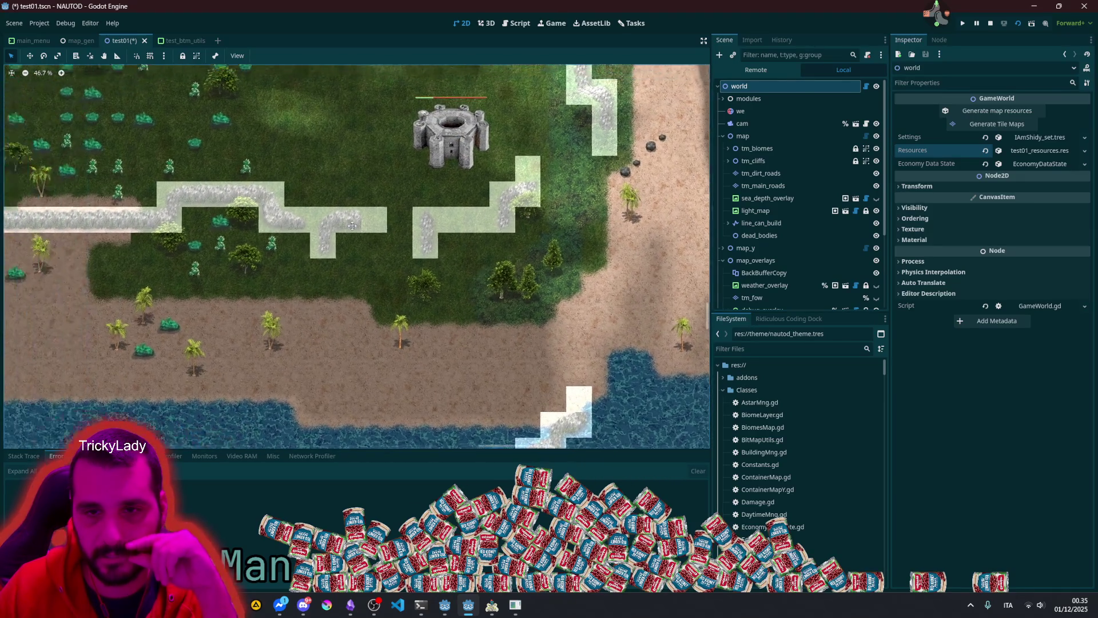
pyautogui.scroll(-15, 367, 224)
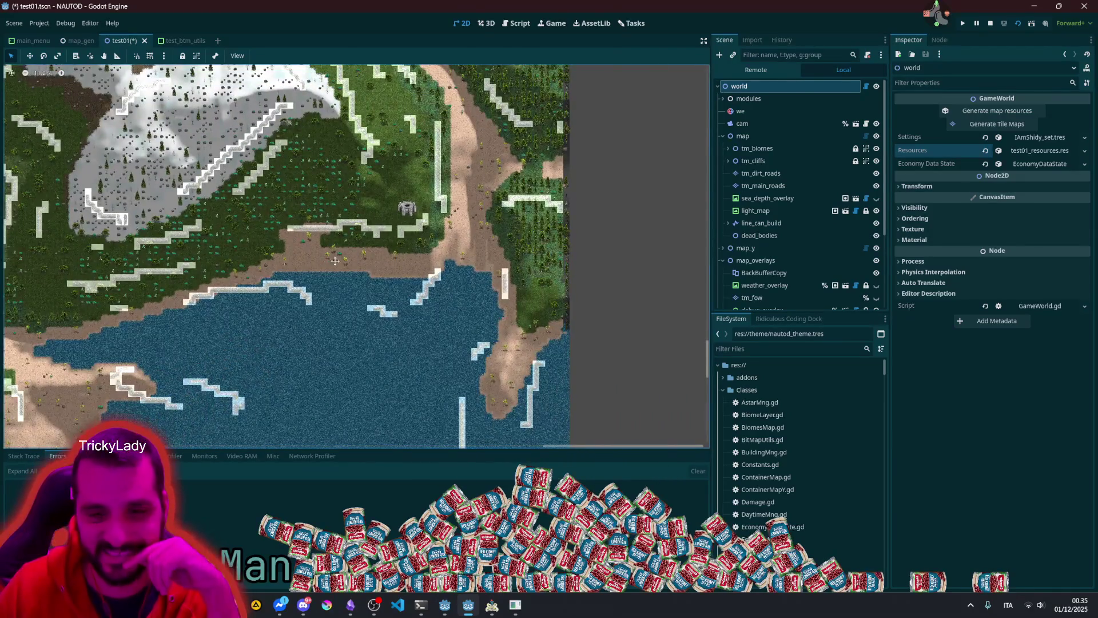
pyautogui.hscroll(-5, 324, 259)
pyautogui.scroll(-1, 329, 298)
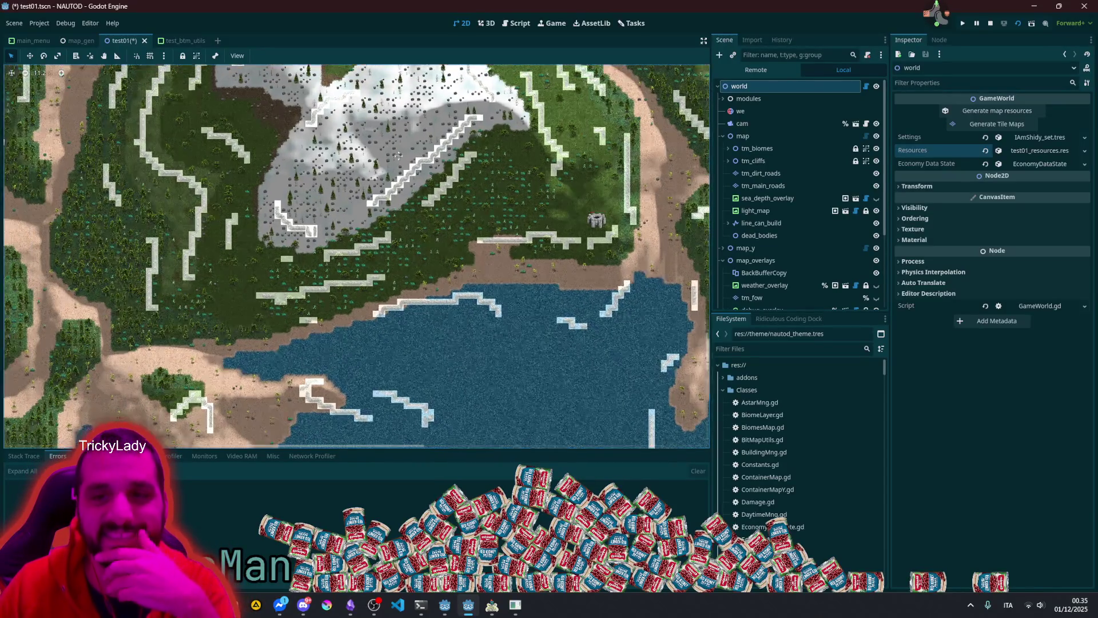
pyautogui.scroll(-4, 265, 215)
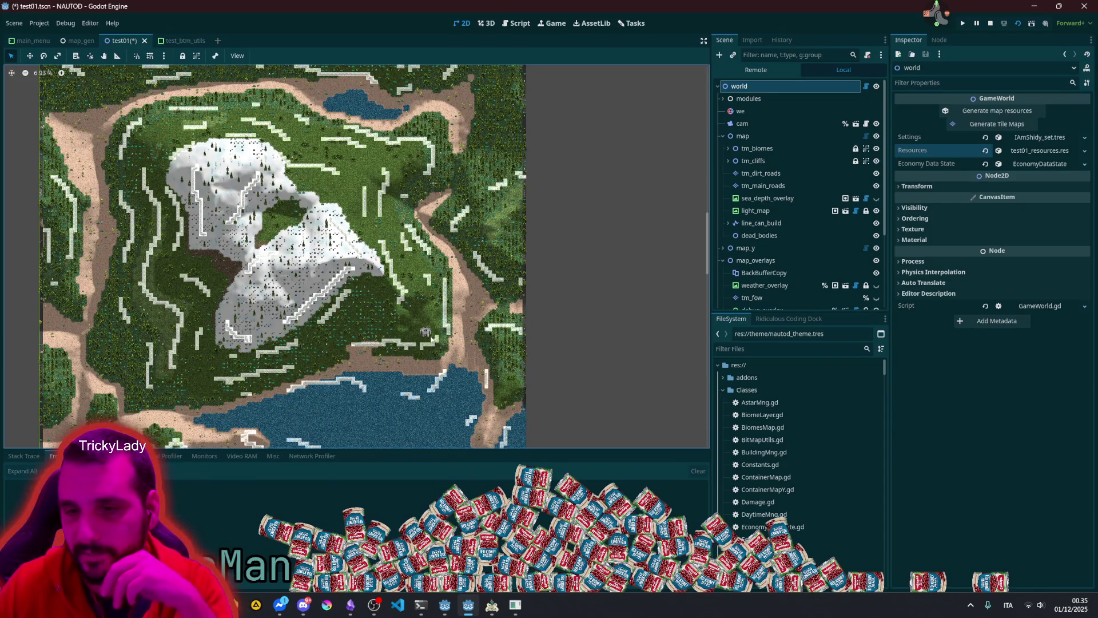
pyautogui.scroll(14, 429, 333)
pyautogui.scroll(-18, 429, 333)
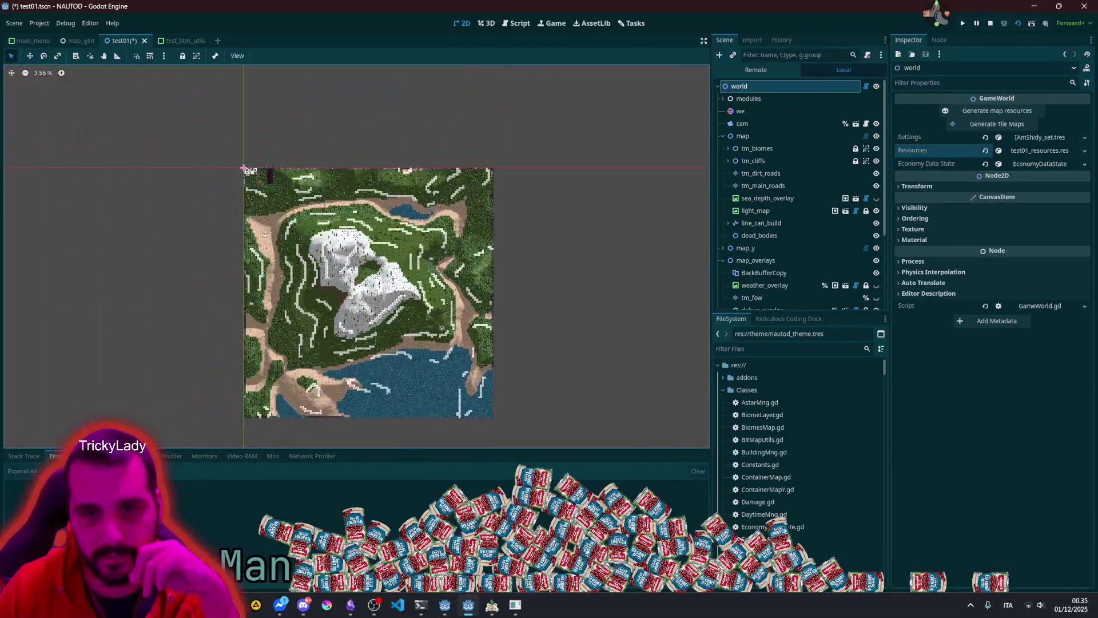
pyautogui.scroll(12, 343, 264)
pyautogui.scroll(5, 344, 265)
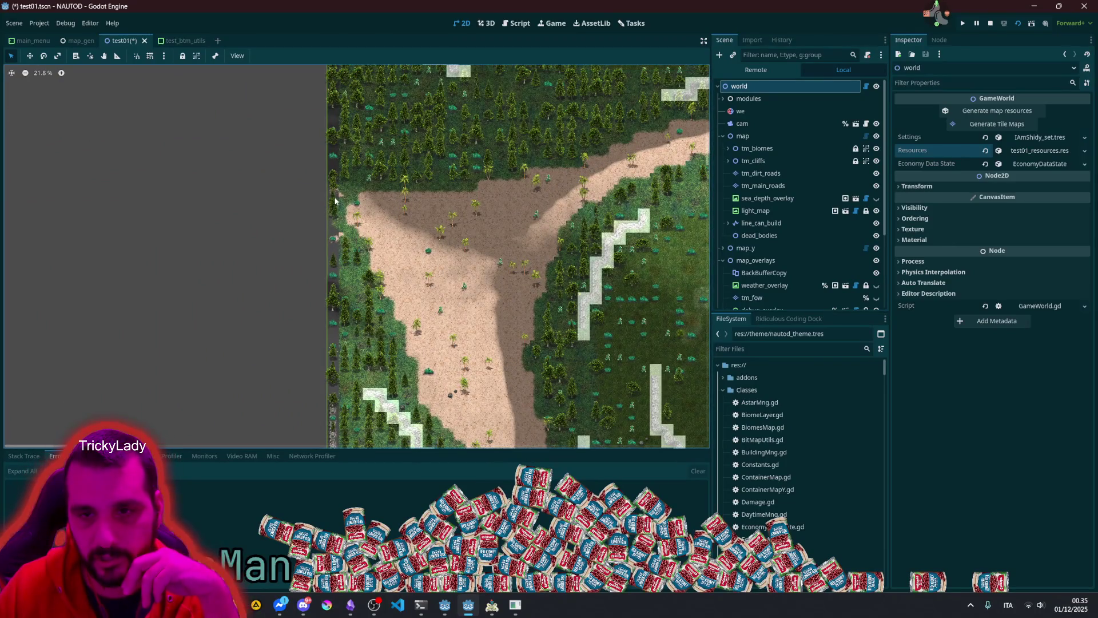
pyautogui.scroll(-12, 384, 205)
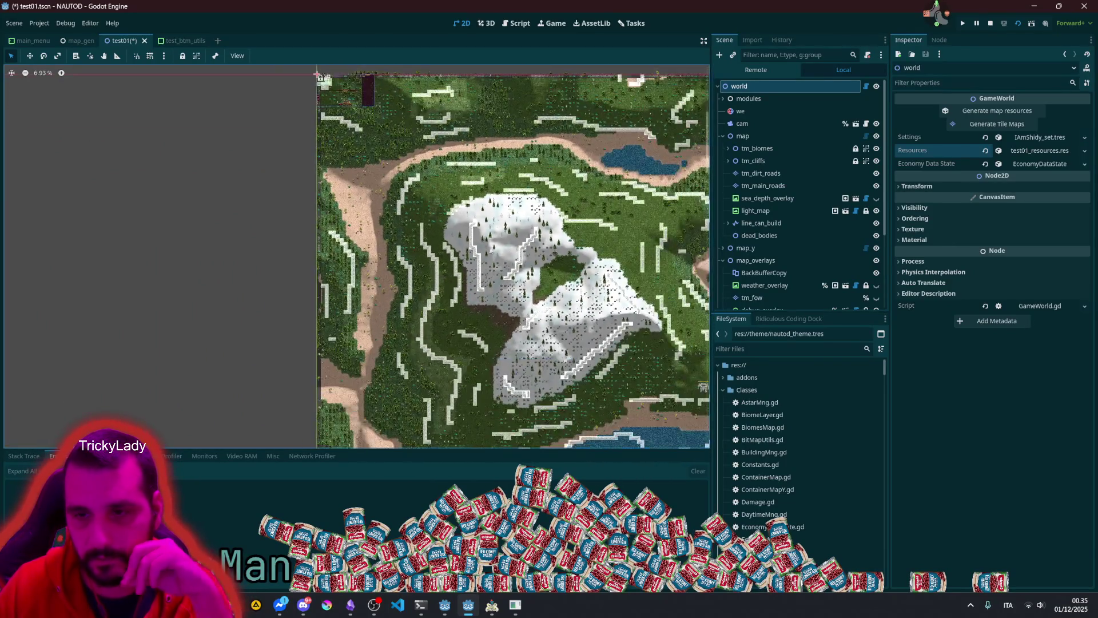
pyautogui.scroll(13, 662, 349)
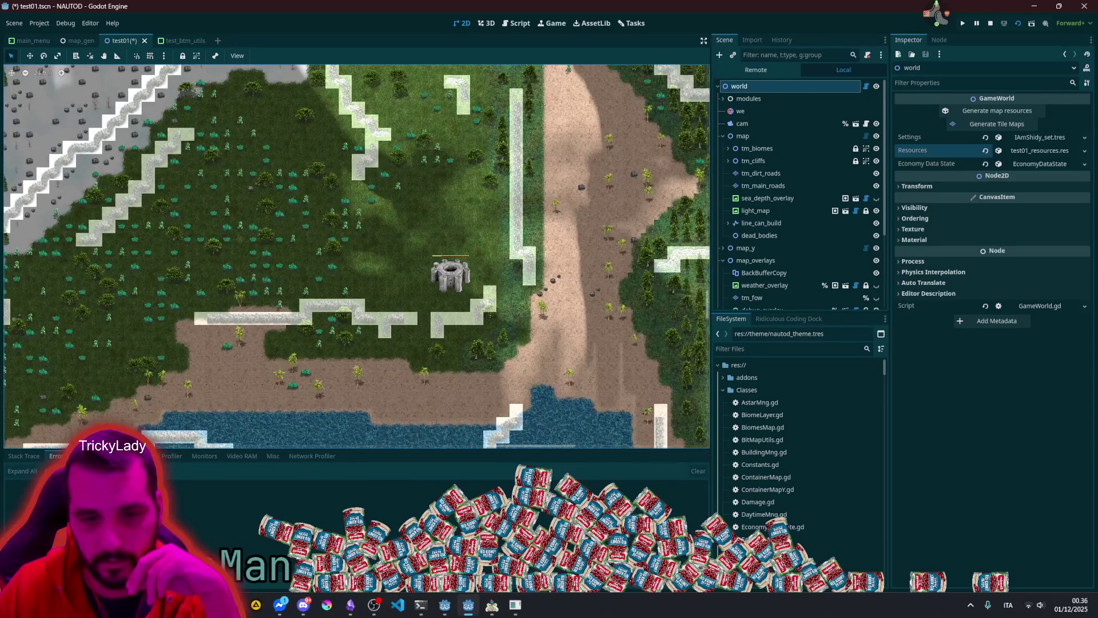
pyautogui.click(154, 583)
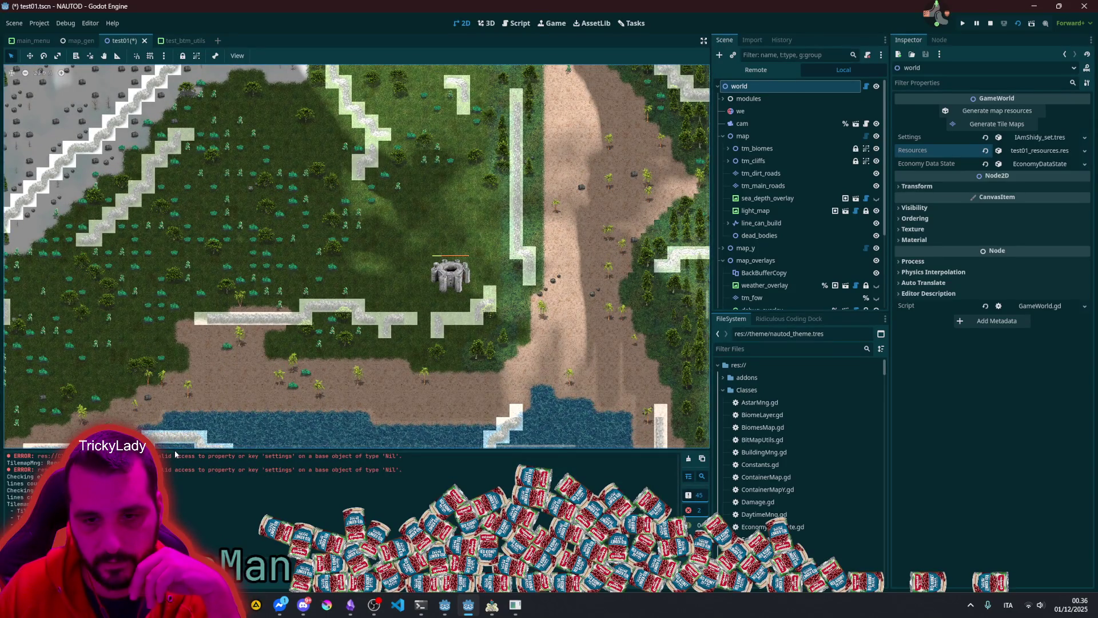
# Step: Enlarge the Output log, inspect t_2_final 470475 and the TilemapMng line, then clear and shrink it
pyautogui.moveTo(169, 448); pyautogui.dragTo(168, 302)
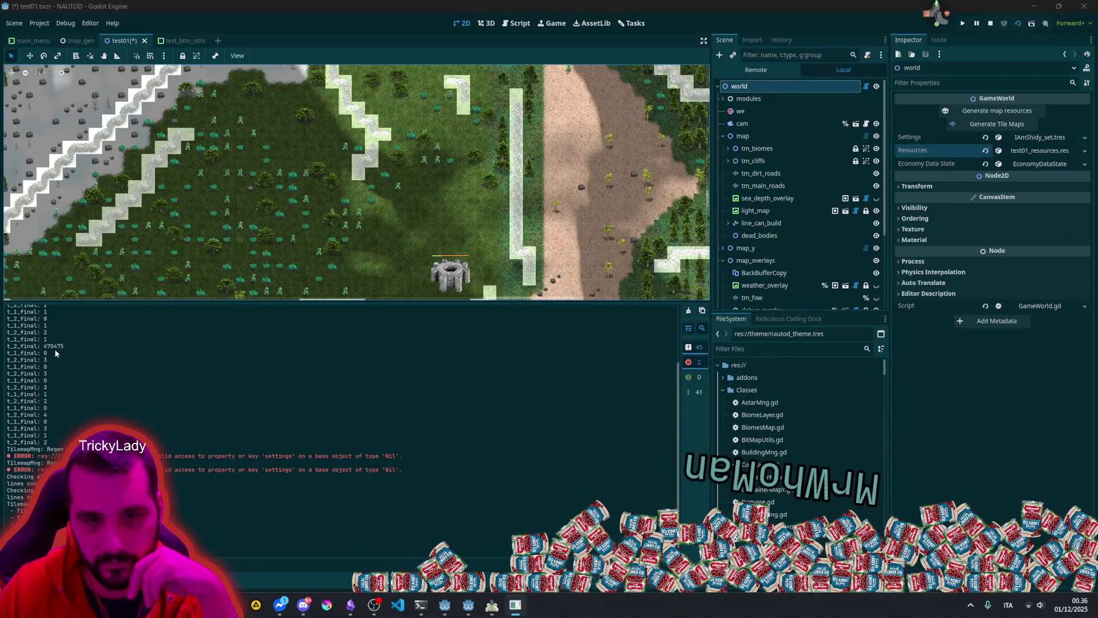
pyautogui.doubleClick(44, 346)
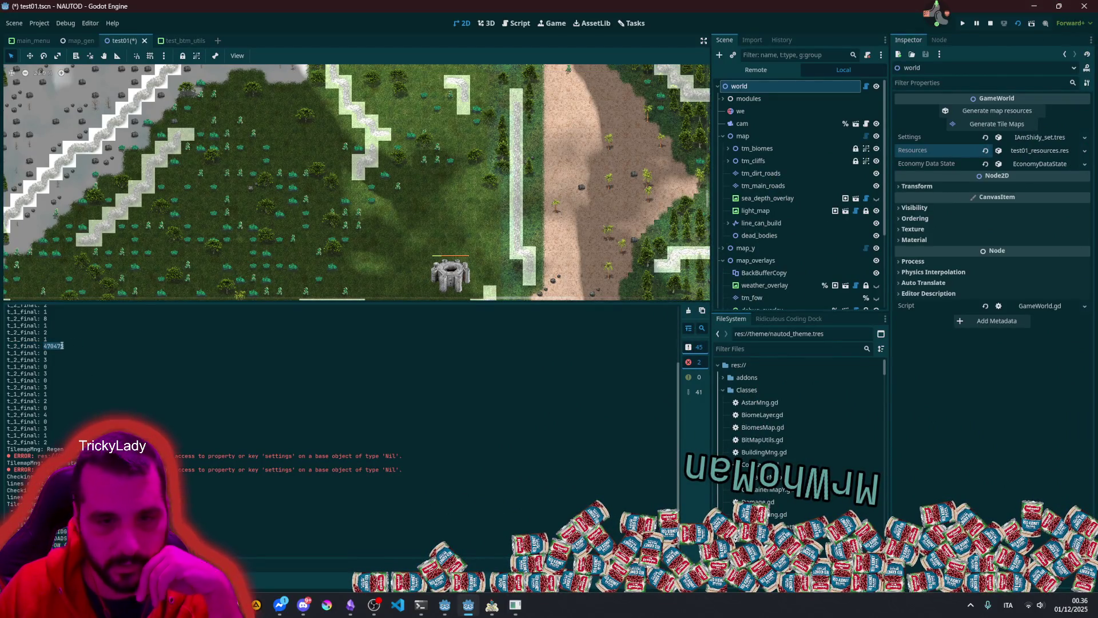
pyautogui.doubleClick(55, 346)
pyautogui.doubleClick(56, 346)
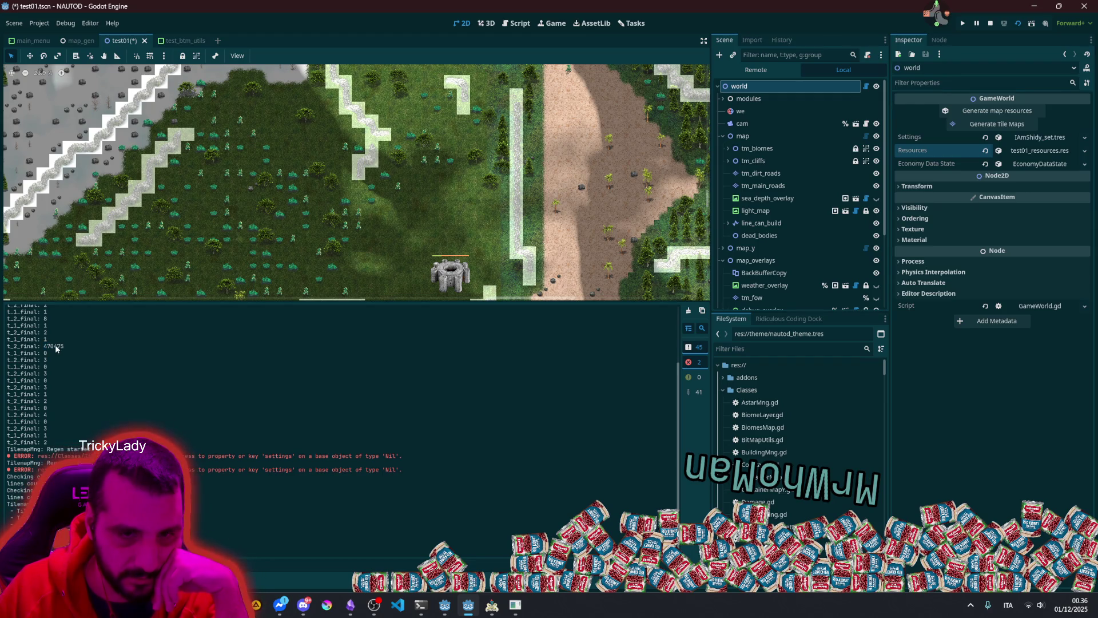
pyautogui.moveTo(42, 447); pyautogui.dragTo(23, 309)
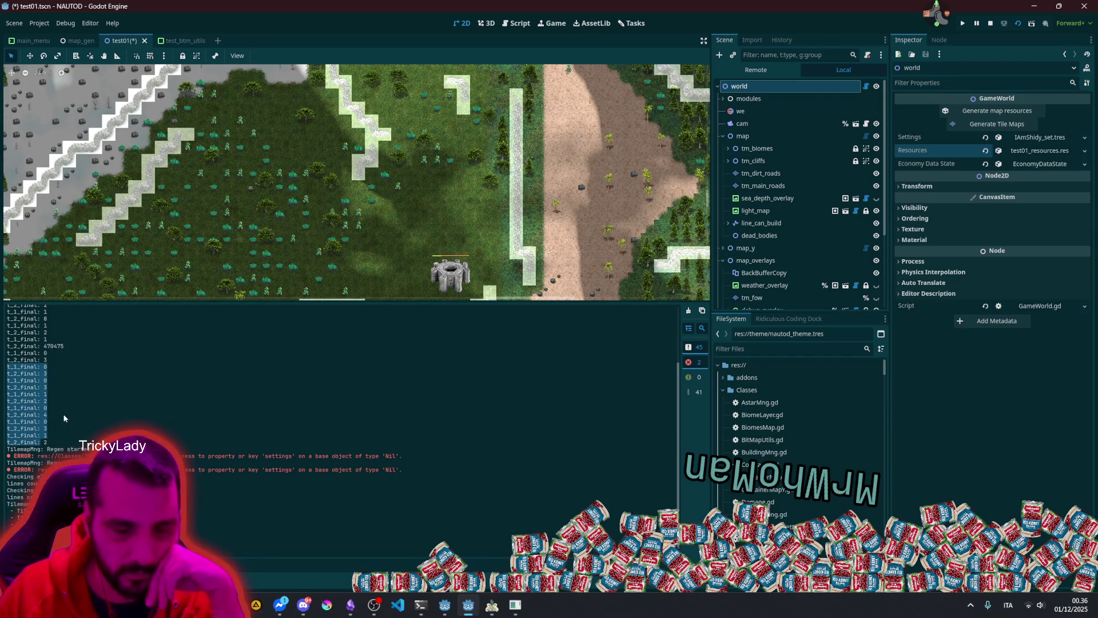
pyautogui.tripleClick(41, 449)
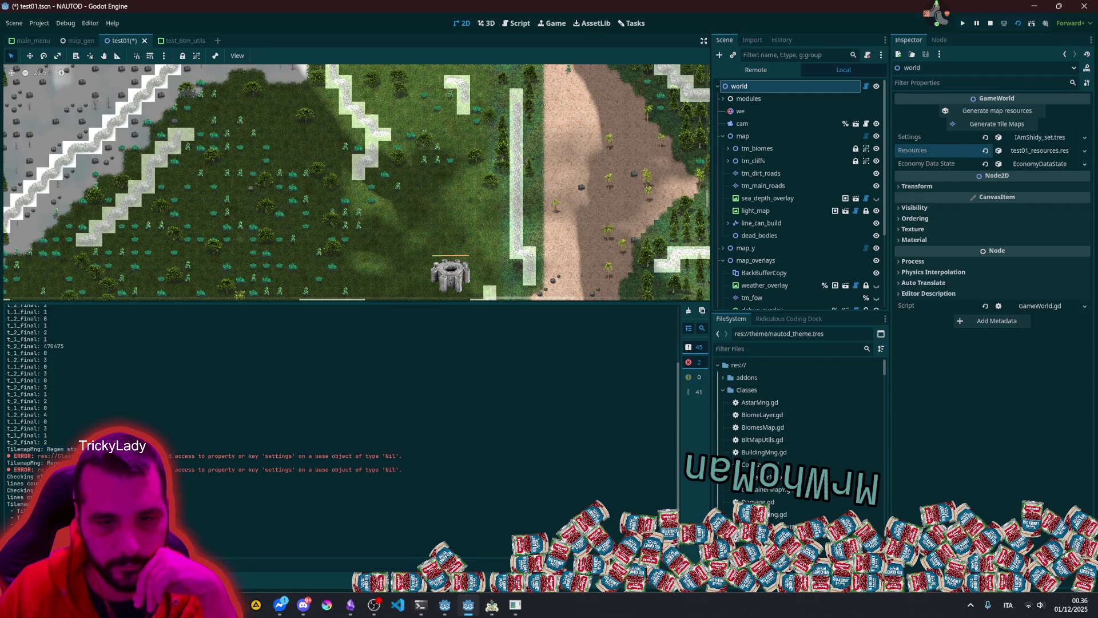
pyautogui.click(689, 310)
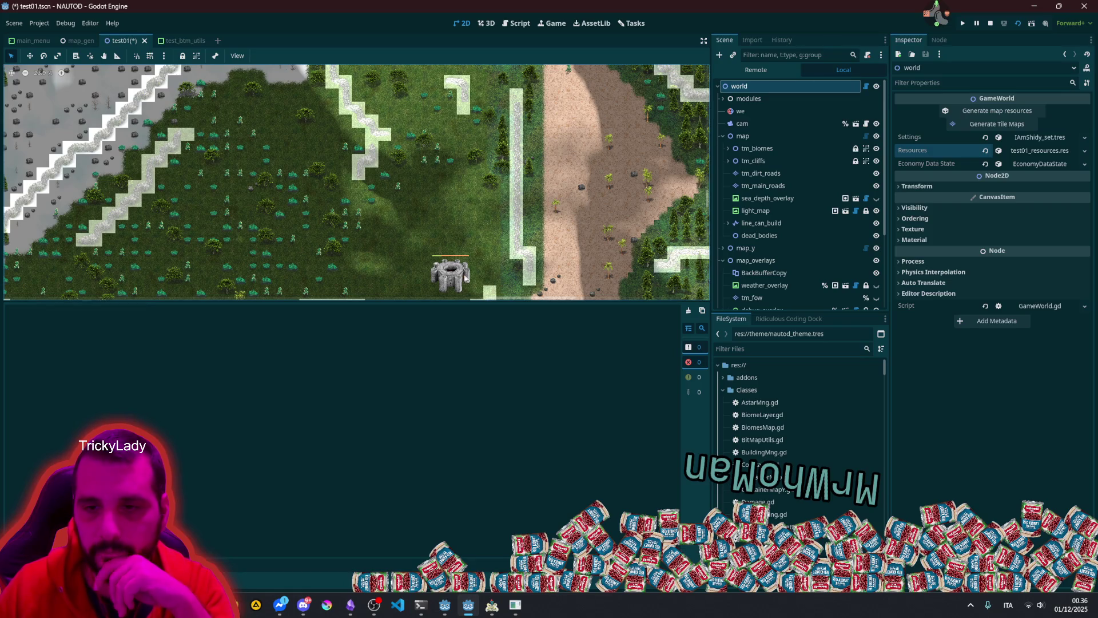
pyautogui.moveTo(435, 299); pyautogui.dragTo(503, 475)
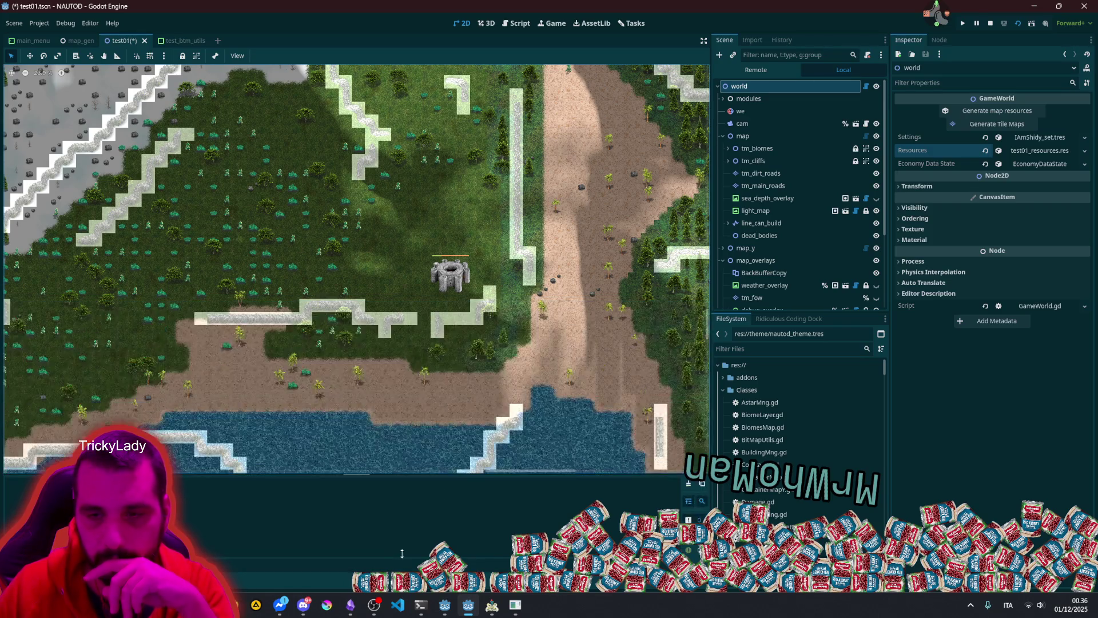
pyautogui.scroll(5, 487, 314)
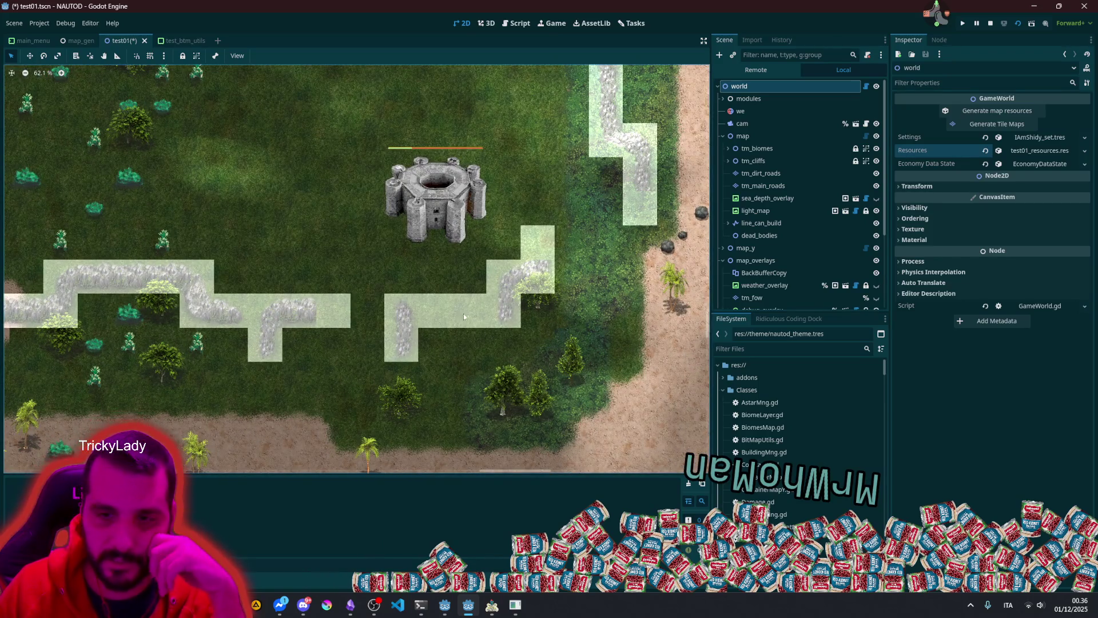
pyautogui.moveTo(222, 311); pyautogui.dragTo(469, 330)
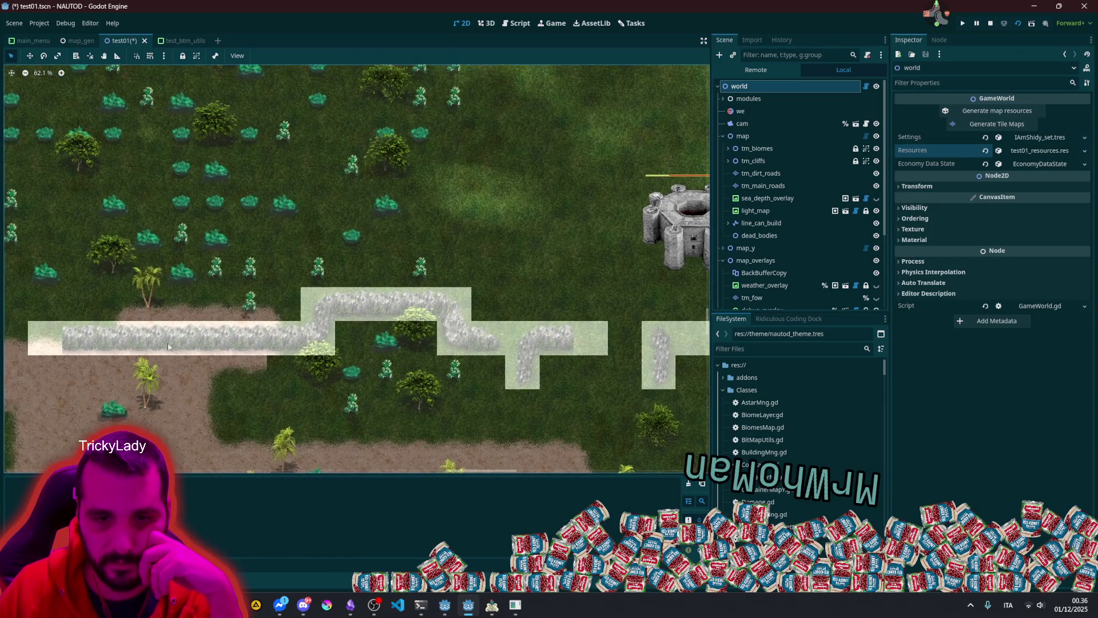
pyautogui.scroll(1, 308, 316)
pyautogui.scroll(-6, 308, 316)
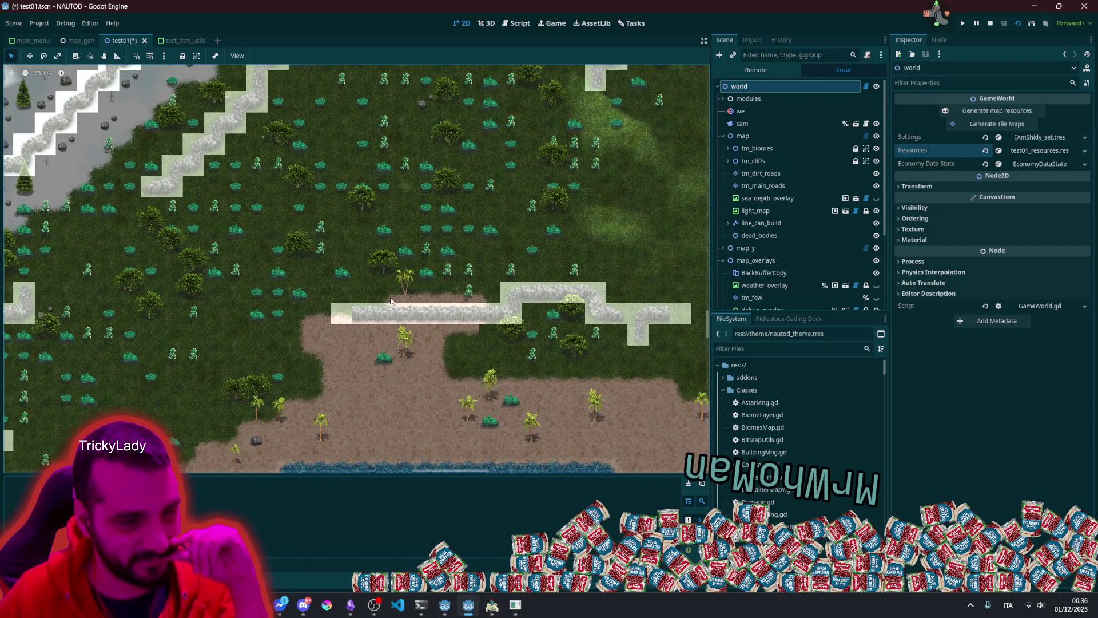
pyautogui.scroll(-3, 398, 291)
pyautogui.scroll(4, 401, 286)
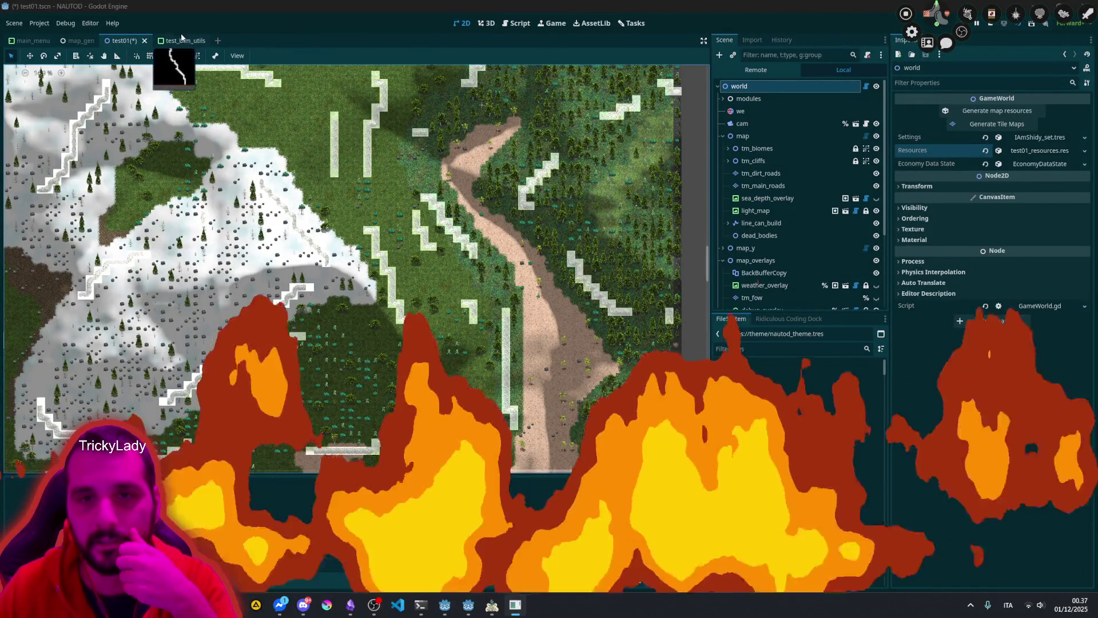
pyautogui.click(517, 23)
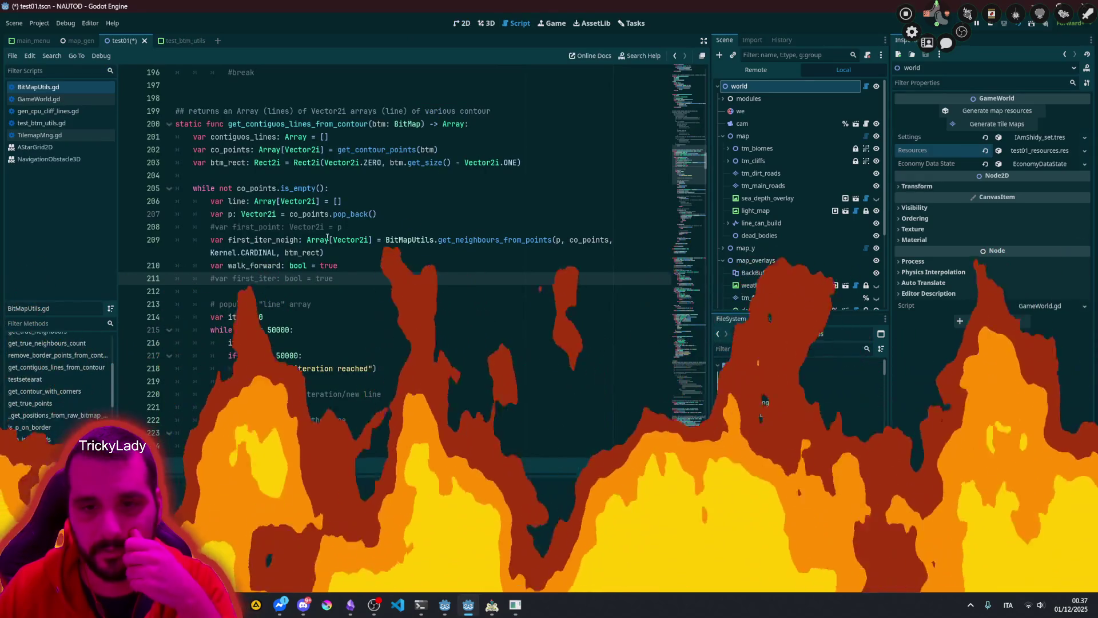
# Step: Open test_btm_utils in 2D, pan to the contour and Bitmap A/B panel, and select the Seed field
pyautogui.click(175, 41)
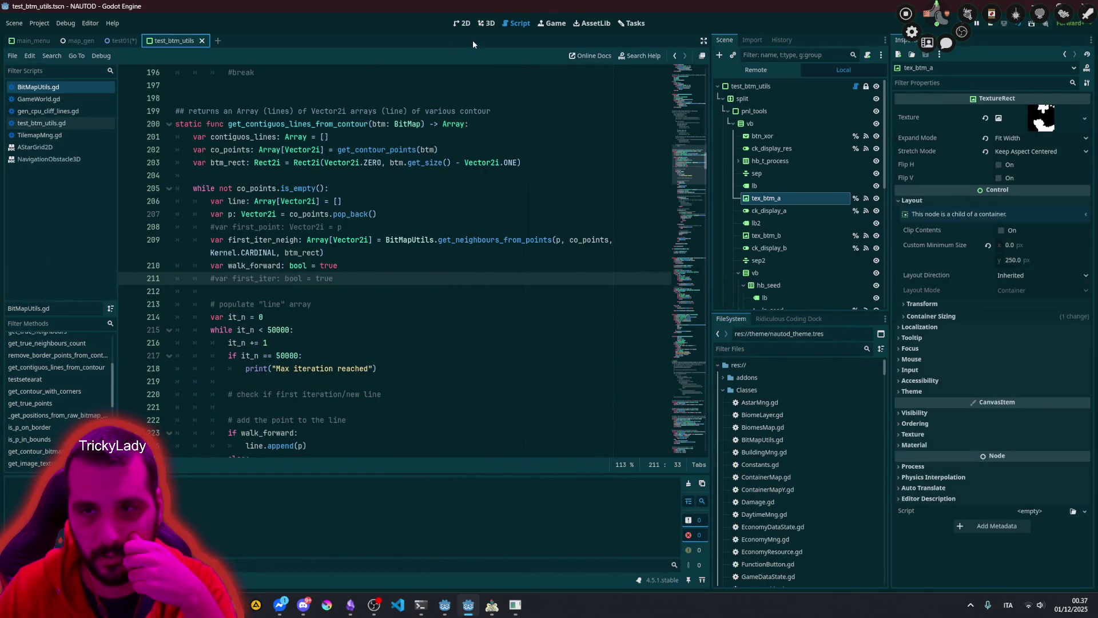
pyautogui.click(462, 23)
pyautogui.scroll(-3, 523, 254)
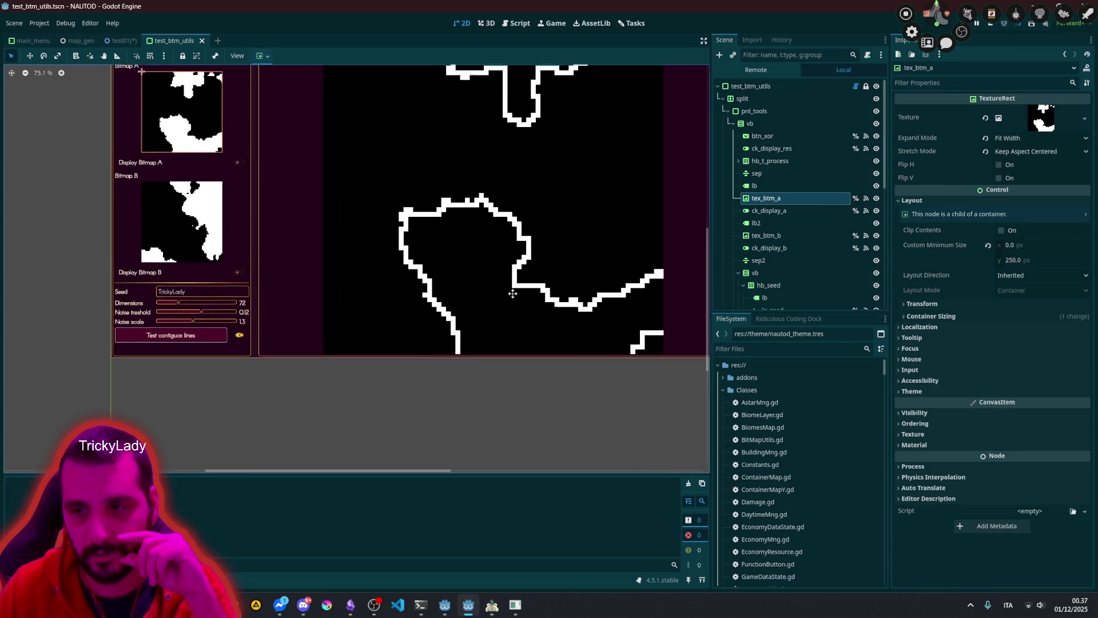
pyautogui.moveTo(525, 289); pyautogui.dragTo(407, 316)
pyautogui.scroll(4, 308, 290)
pyautogui.moveTo(498, 275); pyautogui.dragTo(538, 277)
pyautogui.click(228, 389)
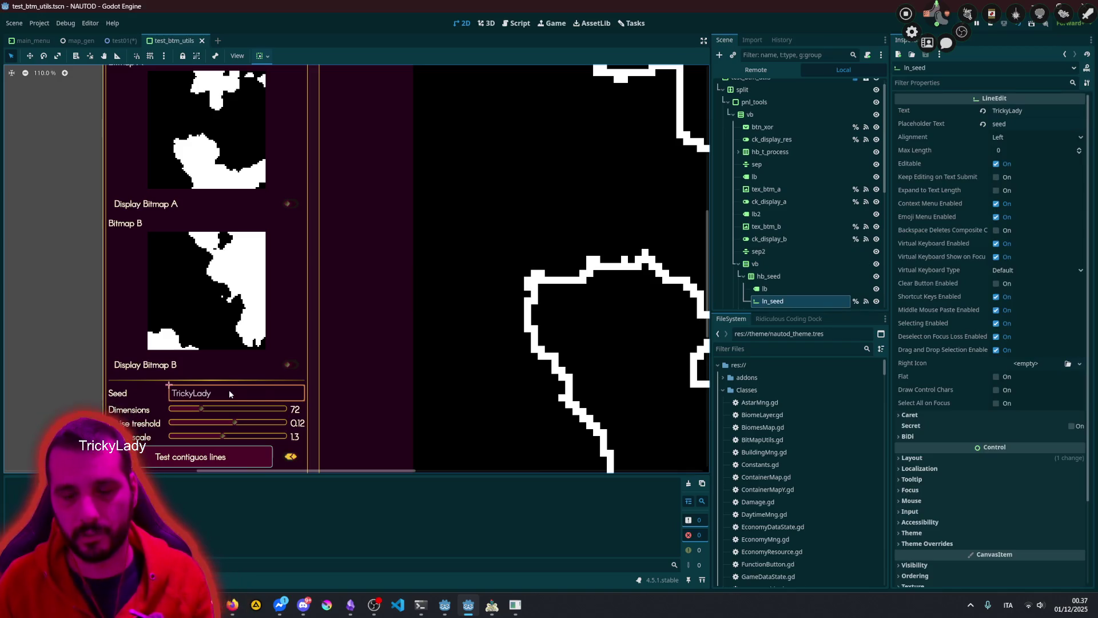
# Step: Append 4 to the seed text, press Update on test_btm_utils, and reselect the Seed field
pyautogui.click(1028, 112)
pyautogui.write('4')
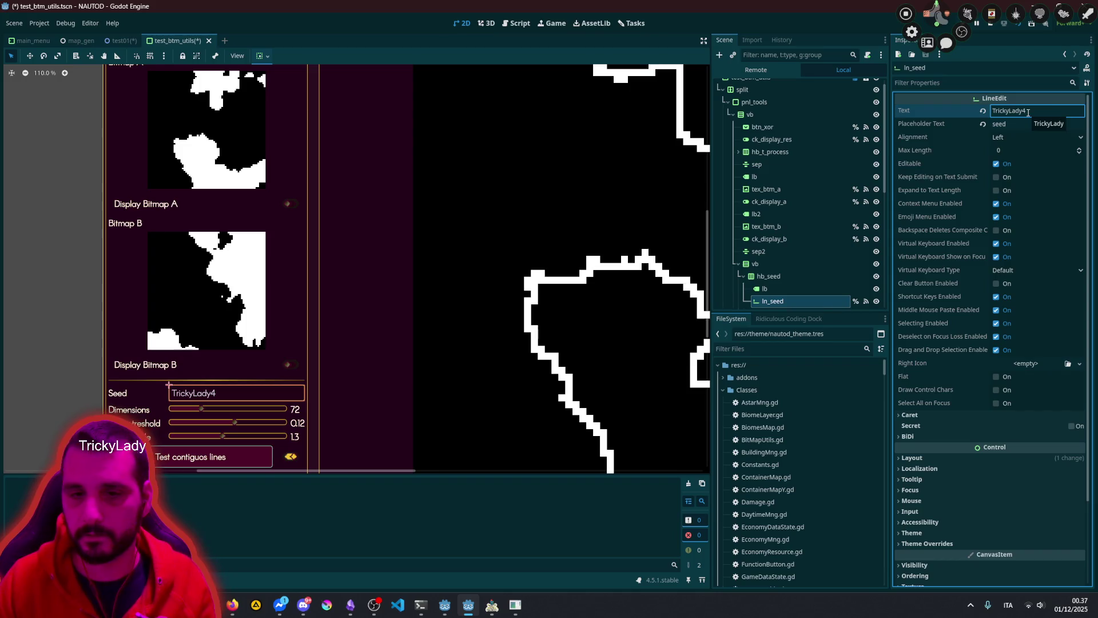
pyautogui.scroll(1, 820, 111)
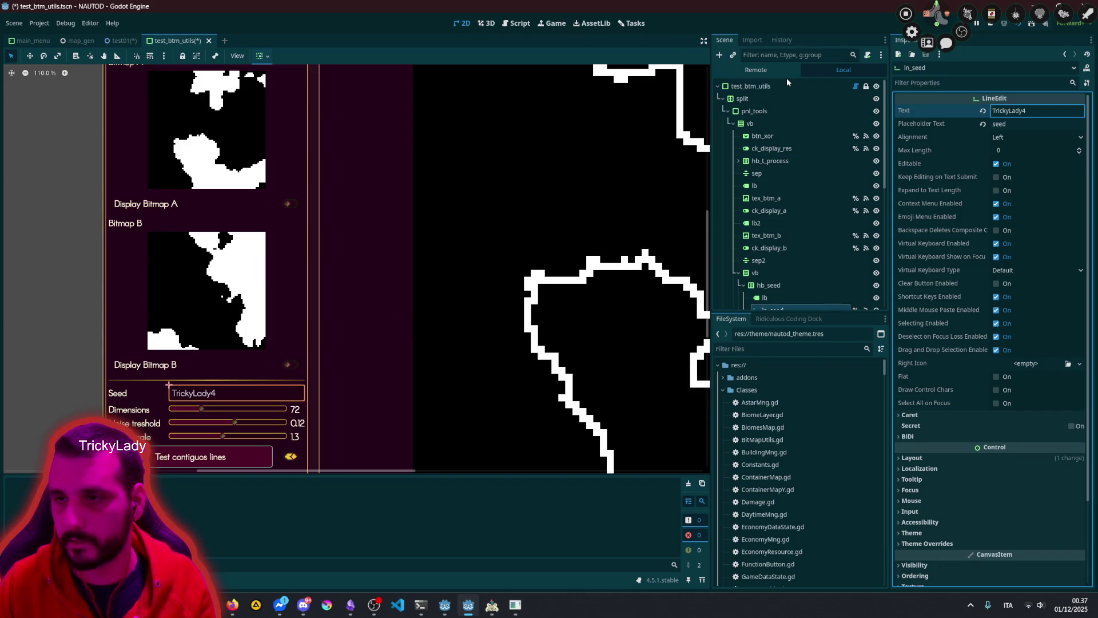
pyautogui.click(788, 85)
pyautogui.click(1010, 110)
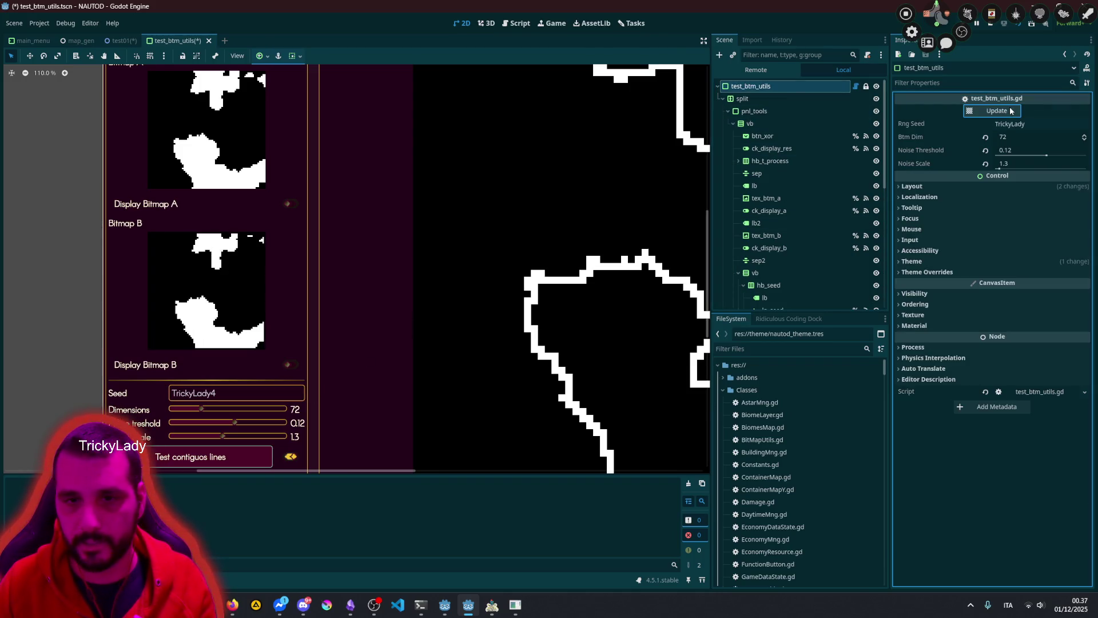
pyautogui.click(238, 393)
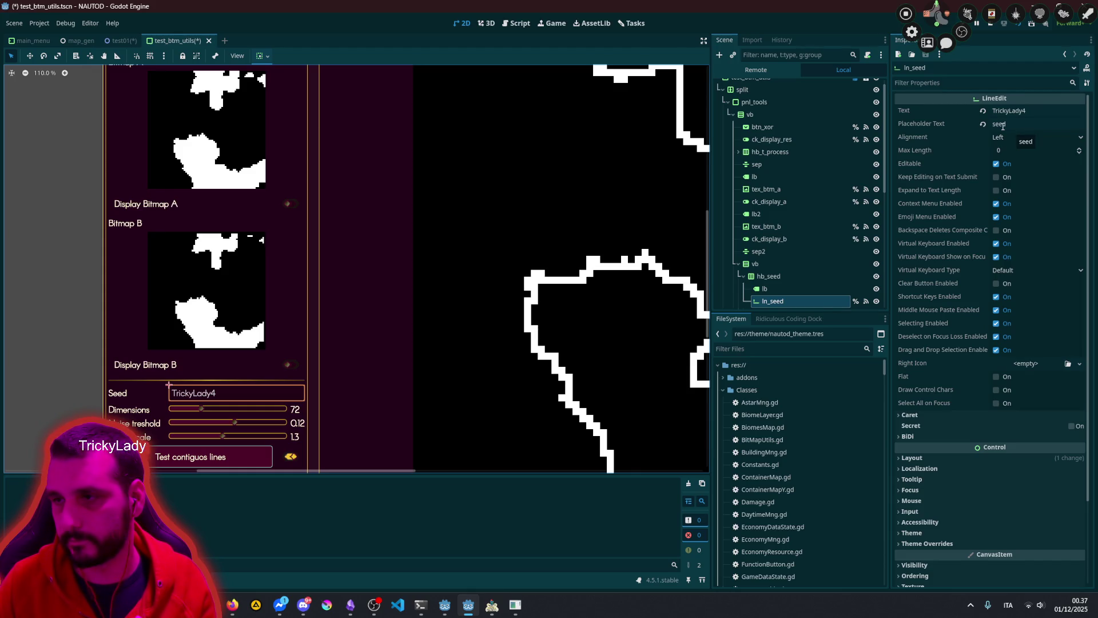
pyautogui.scroll(-4, 272, 407)
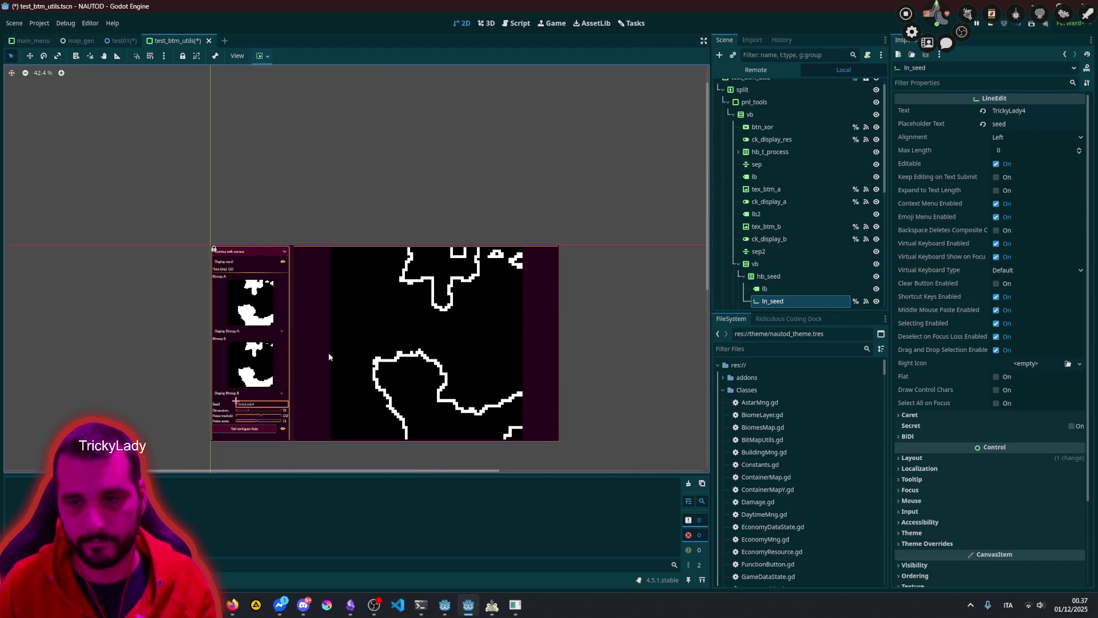
# Step: Drag test_btm_utils' Noise Threshold down to about 0.0 and zoom to inspect the new contours
pyautogui.scroll(1, 795, 92)
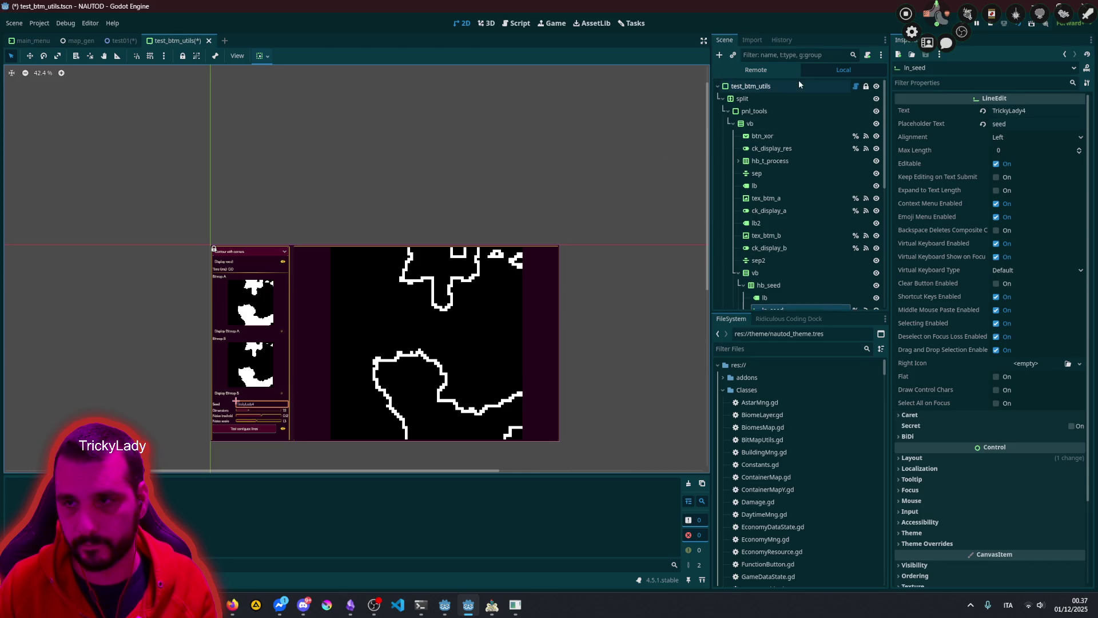
pyautogui.click(793, 87)
pyautogui.moveTo(1039, 158); pyautogui.dragTo(1040, 153)
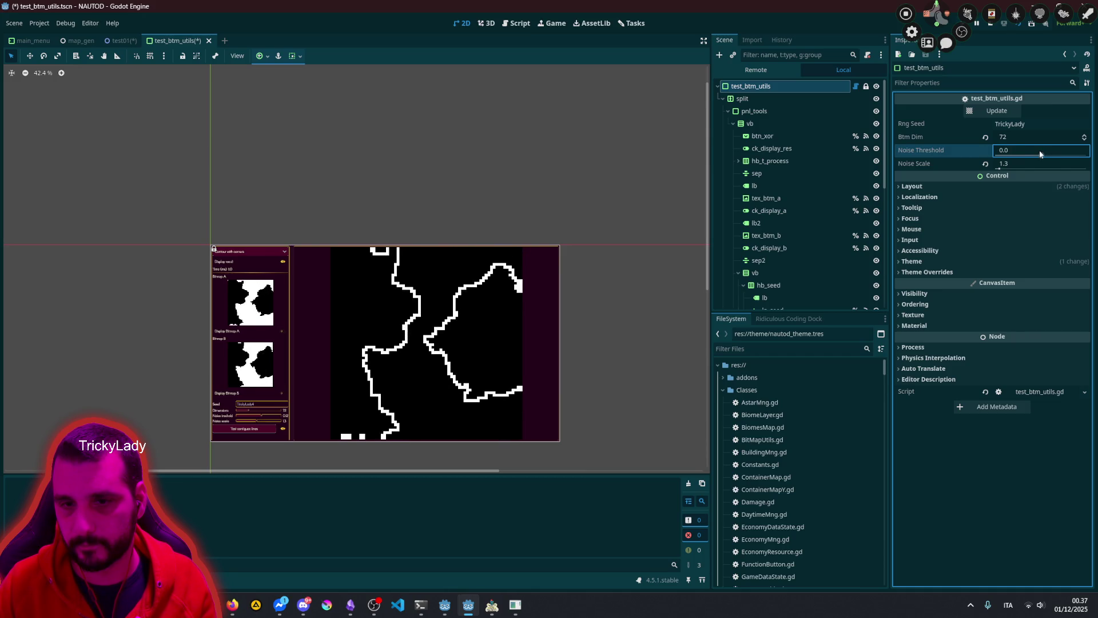
pyautogui.scroll(4, 259, 371)
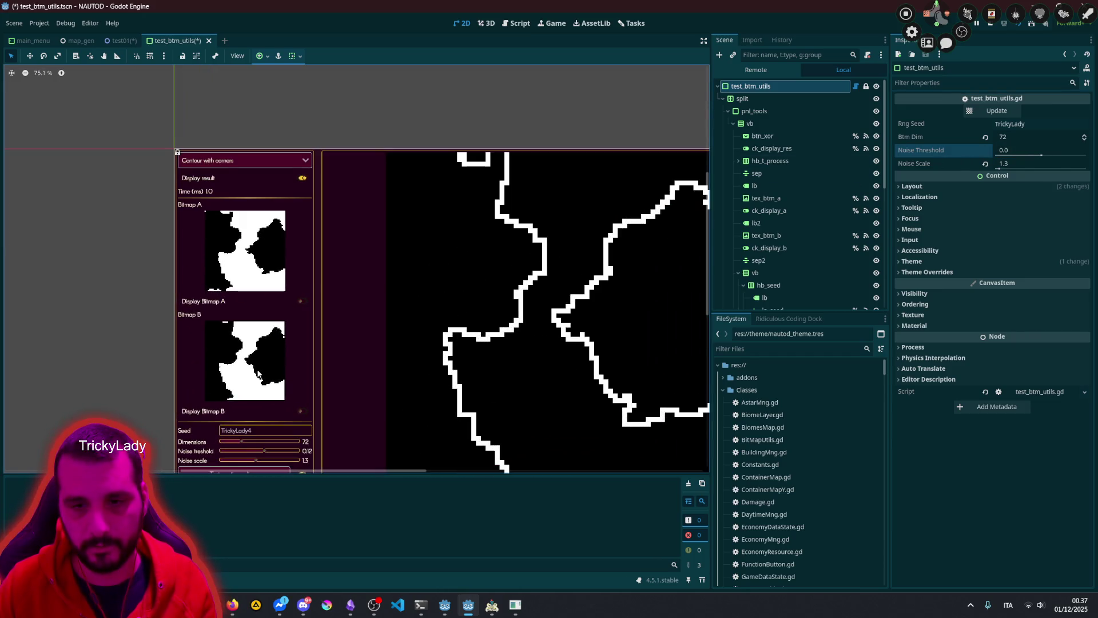
pyautogui.scroll(-5, 499, 263)
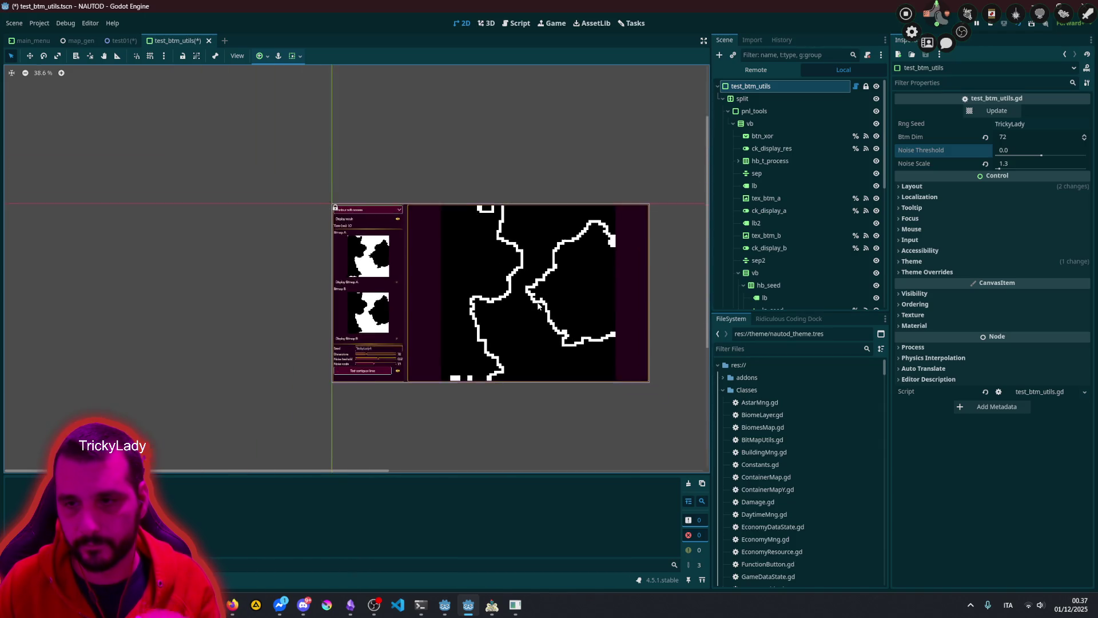
pyautogui.scroll(2, 538, 306)
pyautogui.scroll(14, 641, 223)
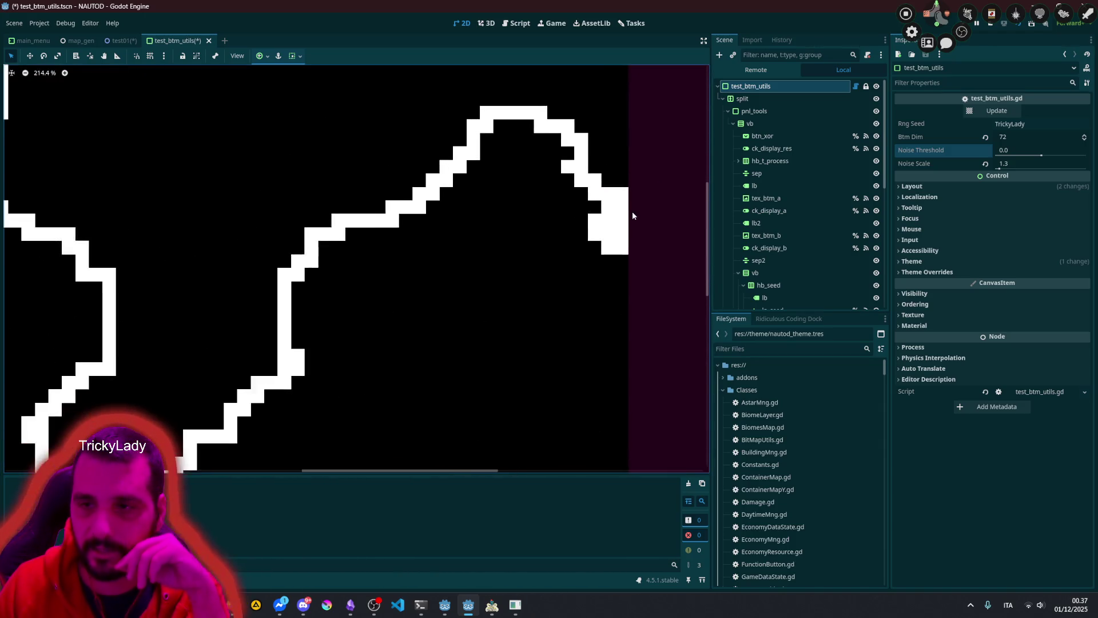
pyautogui.scroll(-15, 635, 227)
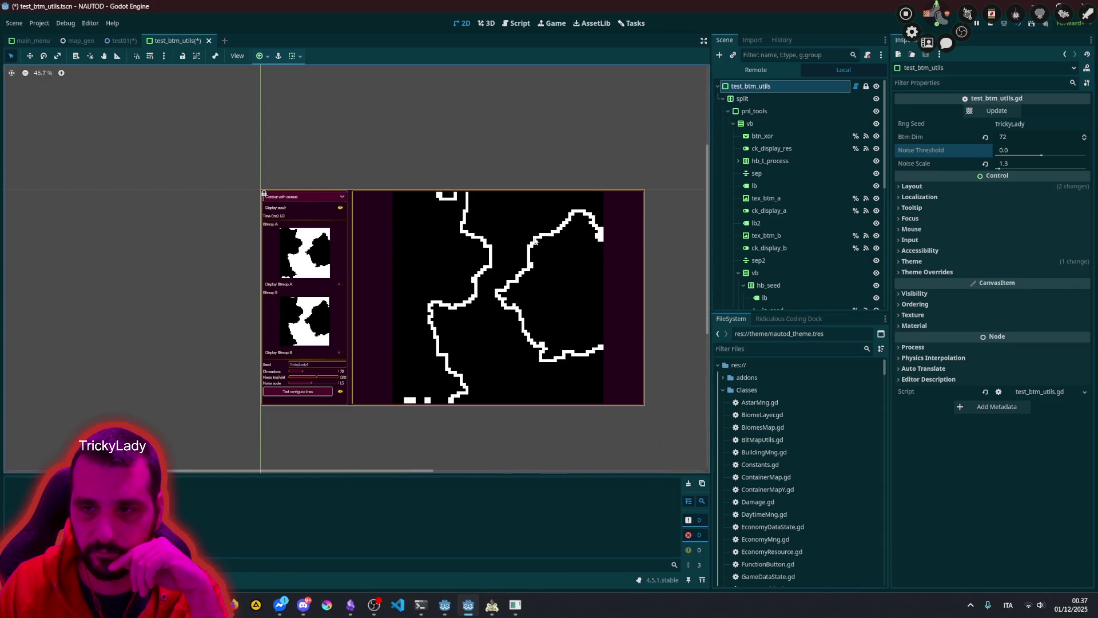
pyautogui.scroll(6, 610, 231)
pyautogui.scroll(-5, 583, 223)
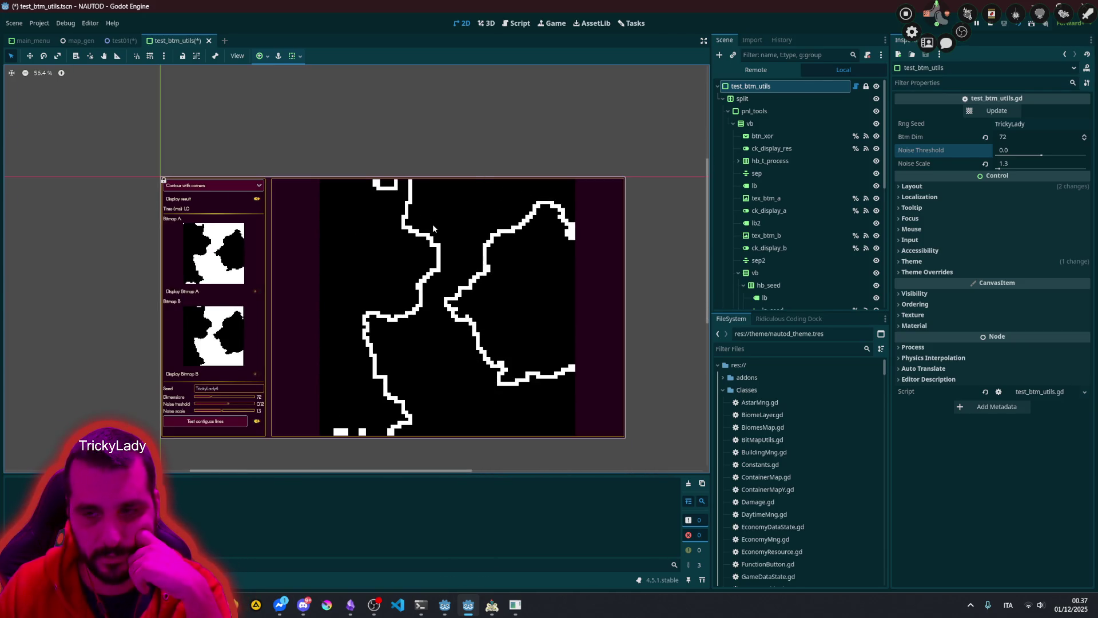
pyautogui.scroll(5, 537, 224)
pyautogui.scroll(-5, 549, 237)
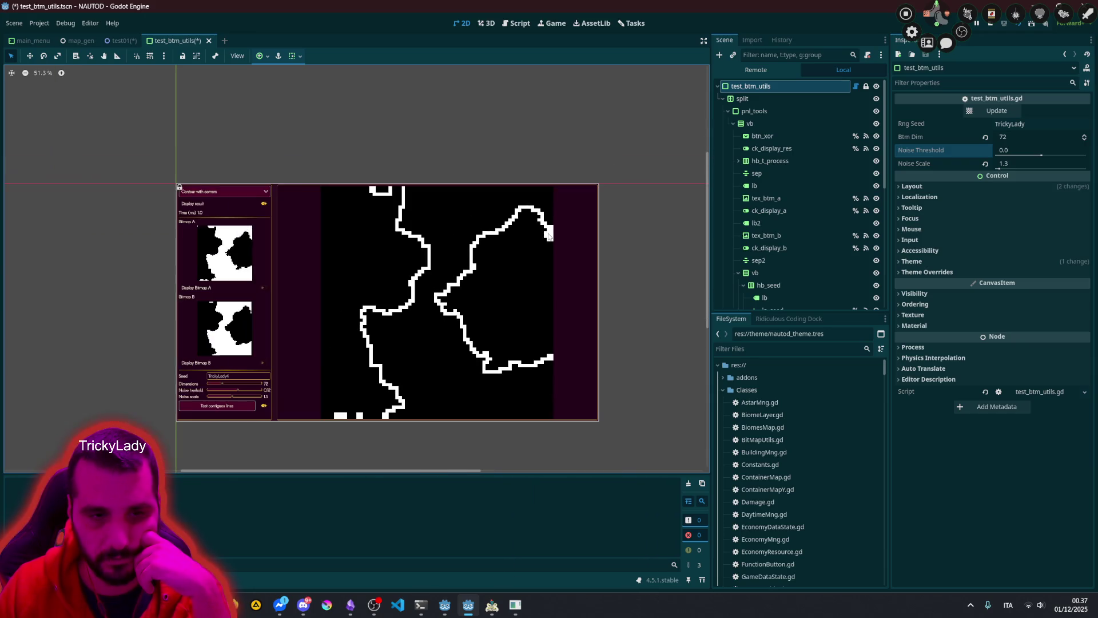
pyautogui.scroll(2, 522, 300)
pyautogui.scroll(-3, 523, 300)
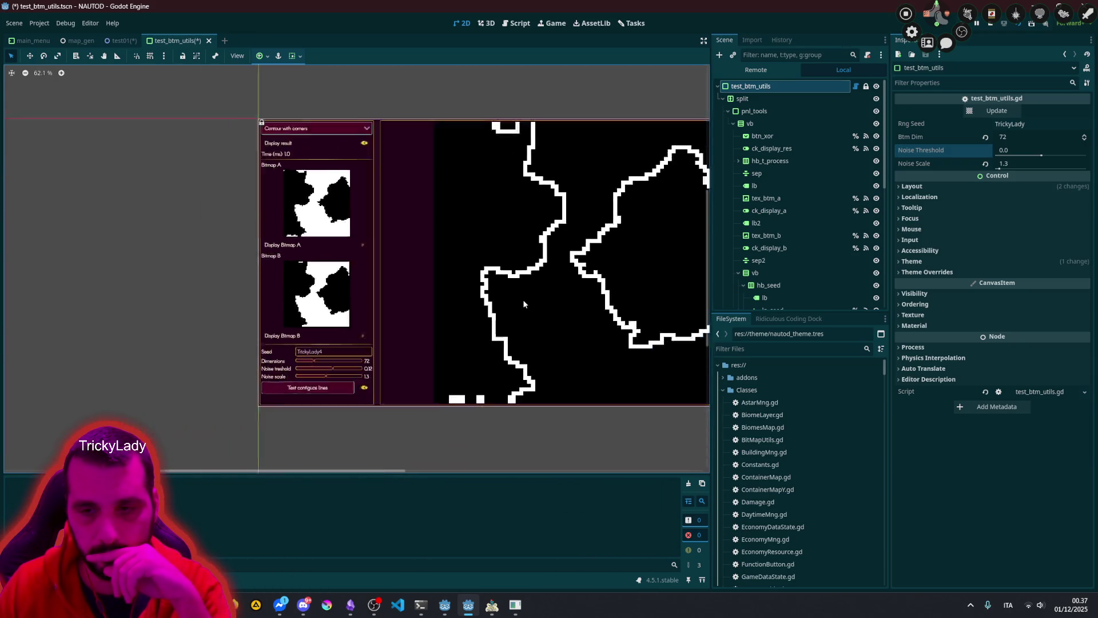
pyautogui.scroll(8, 526, 301)
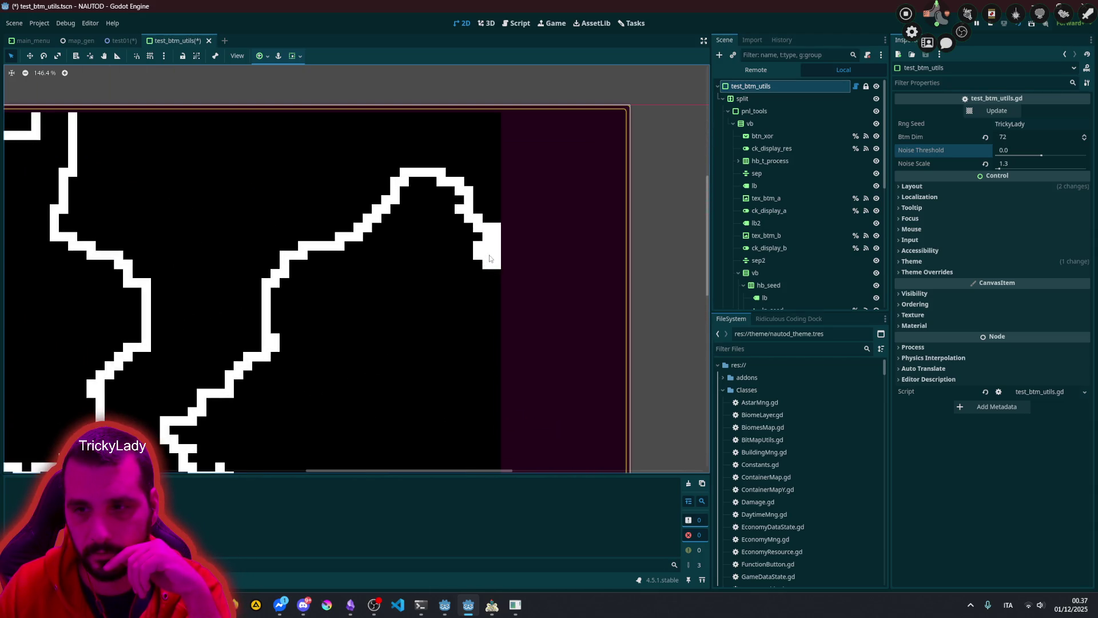
pyautogui.scroll(-5, 490, 259)
# Step: Bring the whole test scene into view and show the tex_out_a output layer
pyautogui.moveTo(410, 272); pyautogui.dragTo(537, 202)
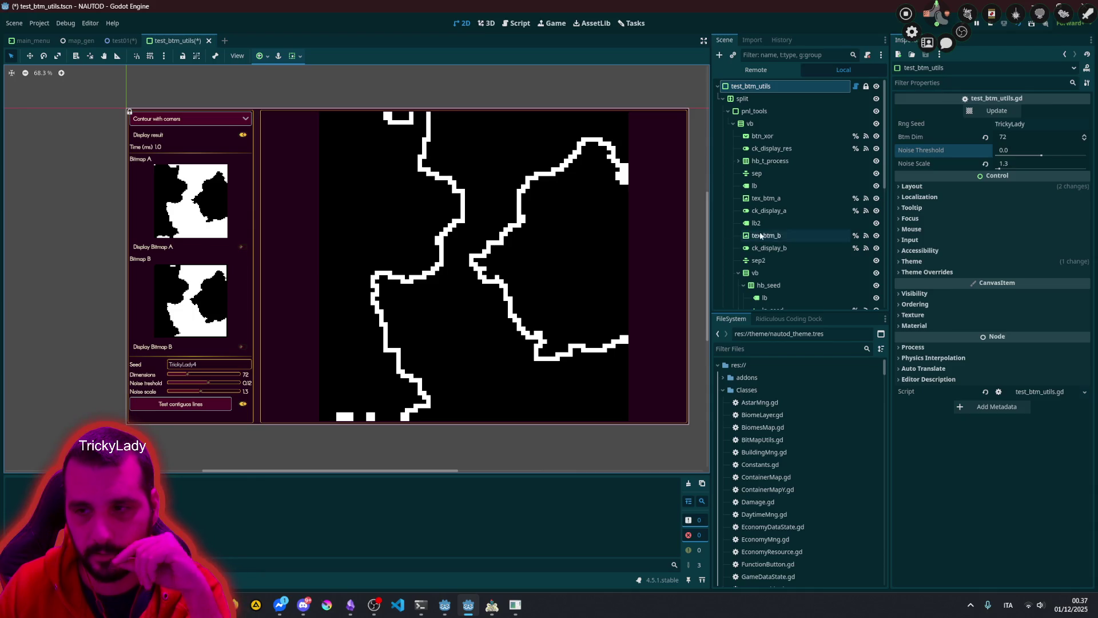
pyautogui.scroll(-10, 812, 223)
pyautogui.click(876, 278)
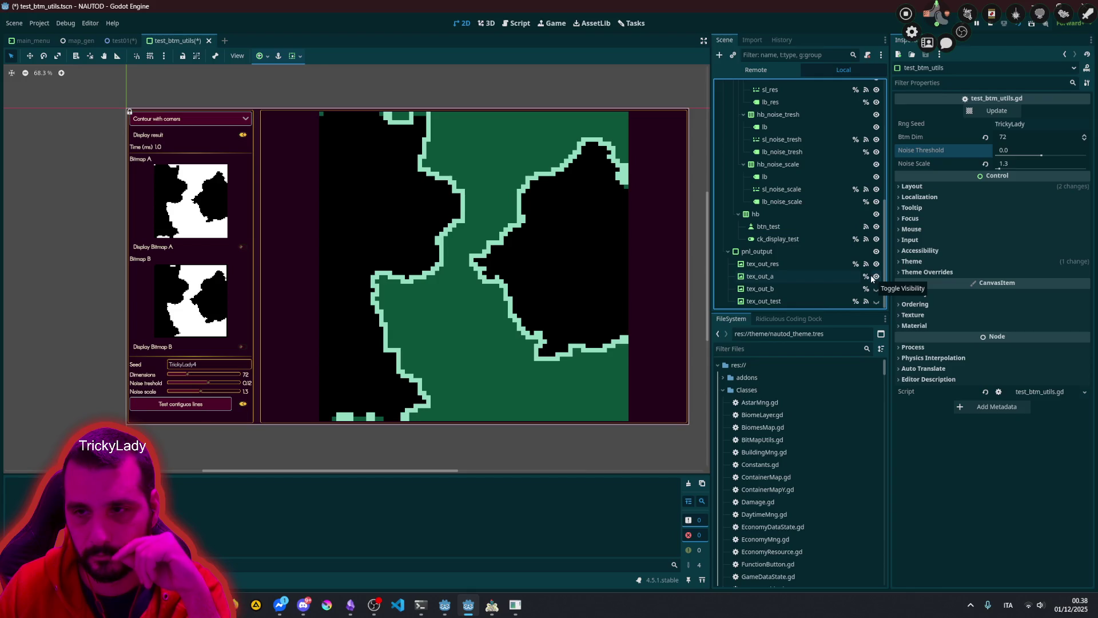
# Step: Zoom and pan the 2D view to inspect the green fill and contours around the right bump
pyautogui.scroll(5, 628, 177)
pyautogui.moveTo(627, 177)
pyautogui.mouseDown()
pyautogui.moveTo(540, 225)
pyautogui.moveTo(514, 225)
pyautogui.mouseUp()
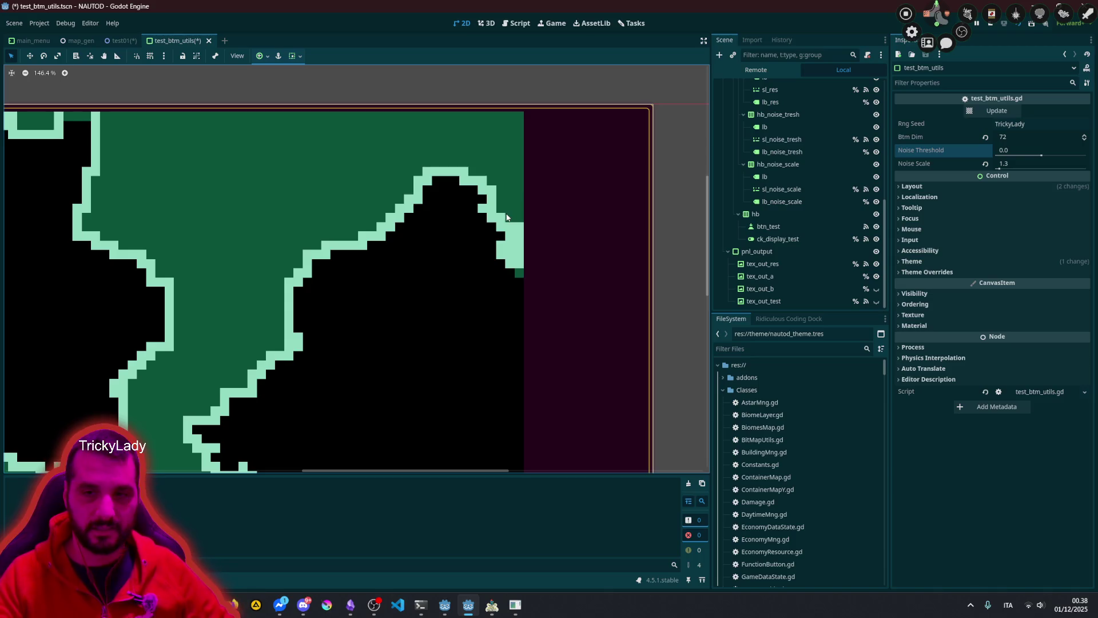
pyautogui.scroll(8, 510, 207)
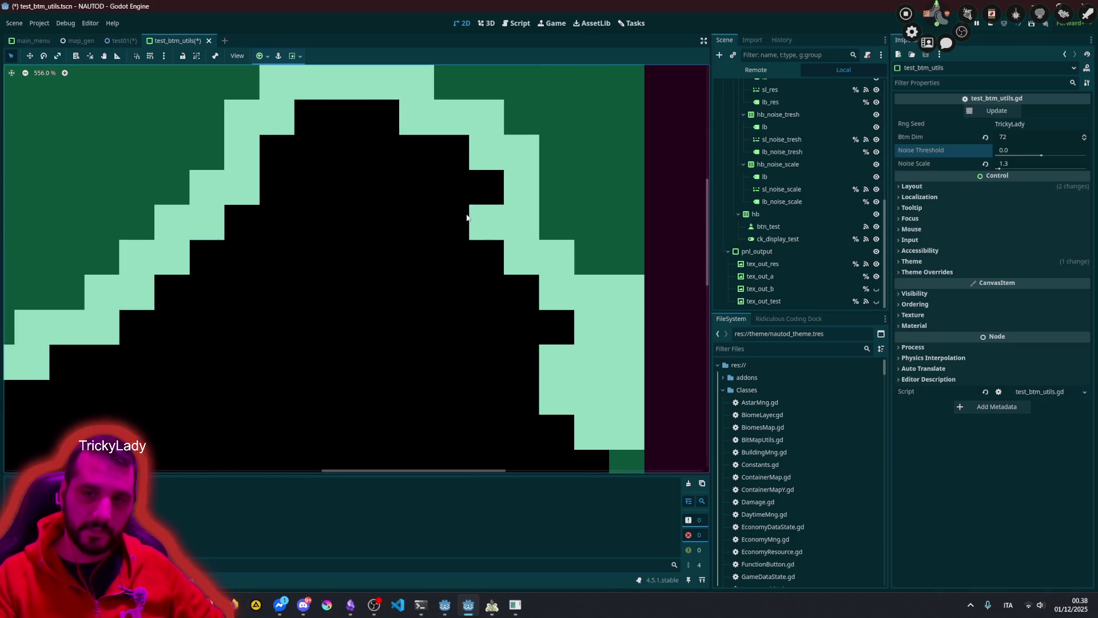
pyautogui.scroll(-13, 479, 229)
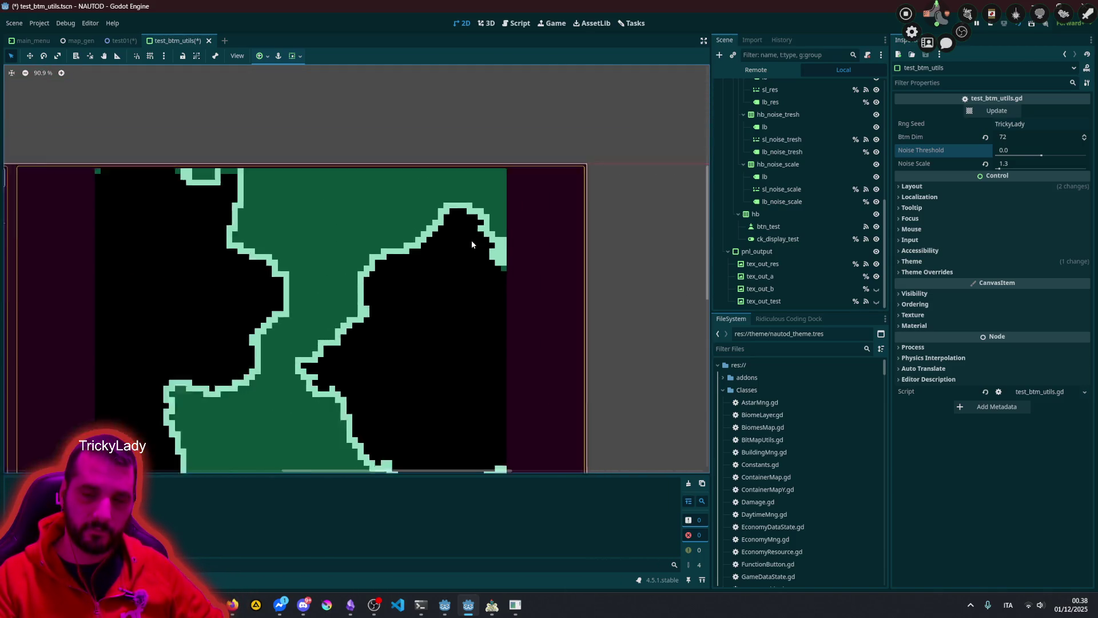
pyautogui.scroll(-2, 417, 268)
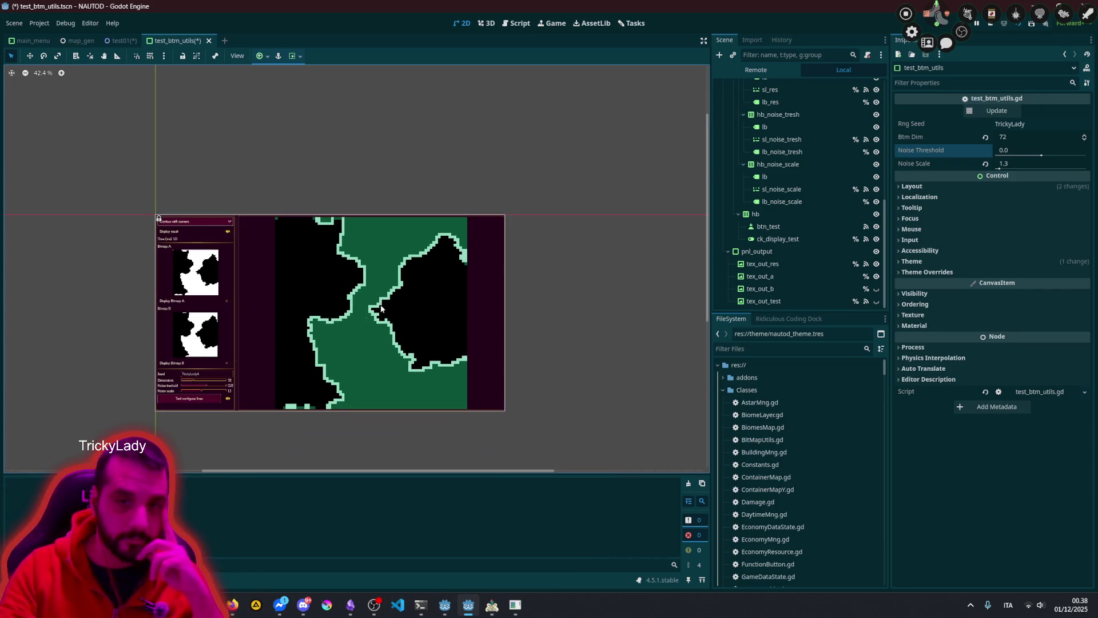
pyautogui.scroll(5, 365, 347)
pyautogui.scroll(3, 396, 279)
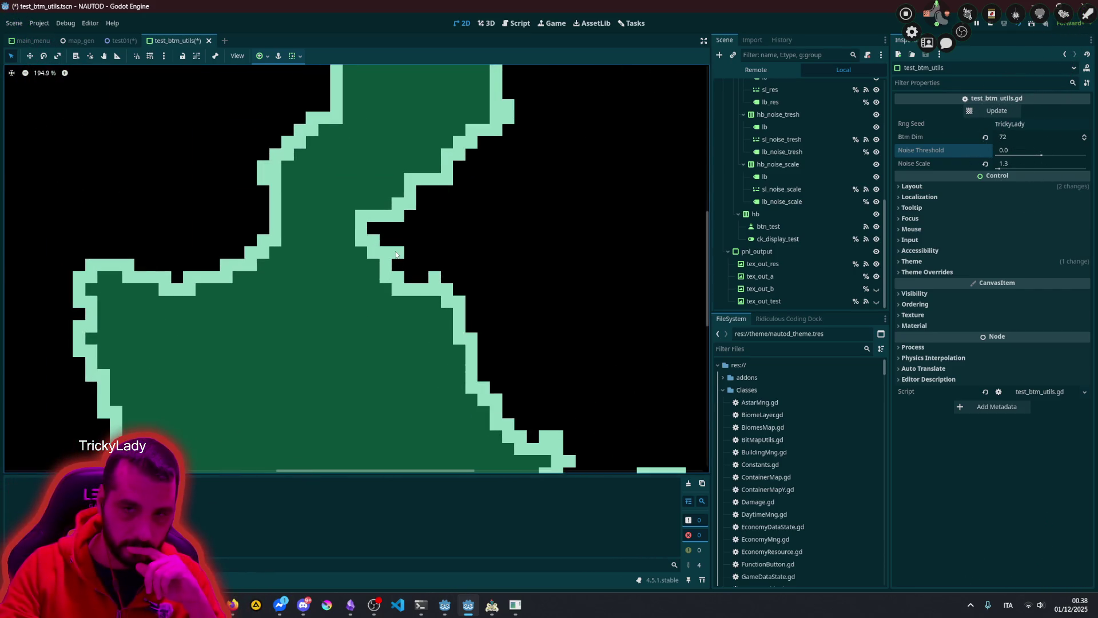
pyautogui.scroll(4, 398, 253)
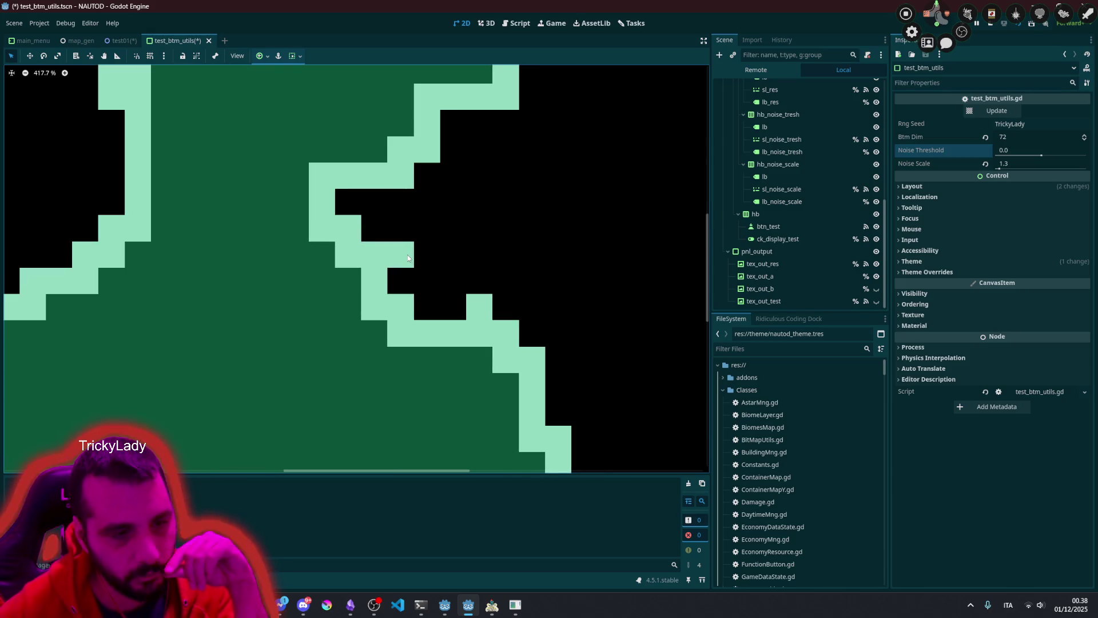
pyautogui.scroll(-6, 407, 258)
pyautogui.scroll(5, 831, 81)
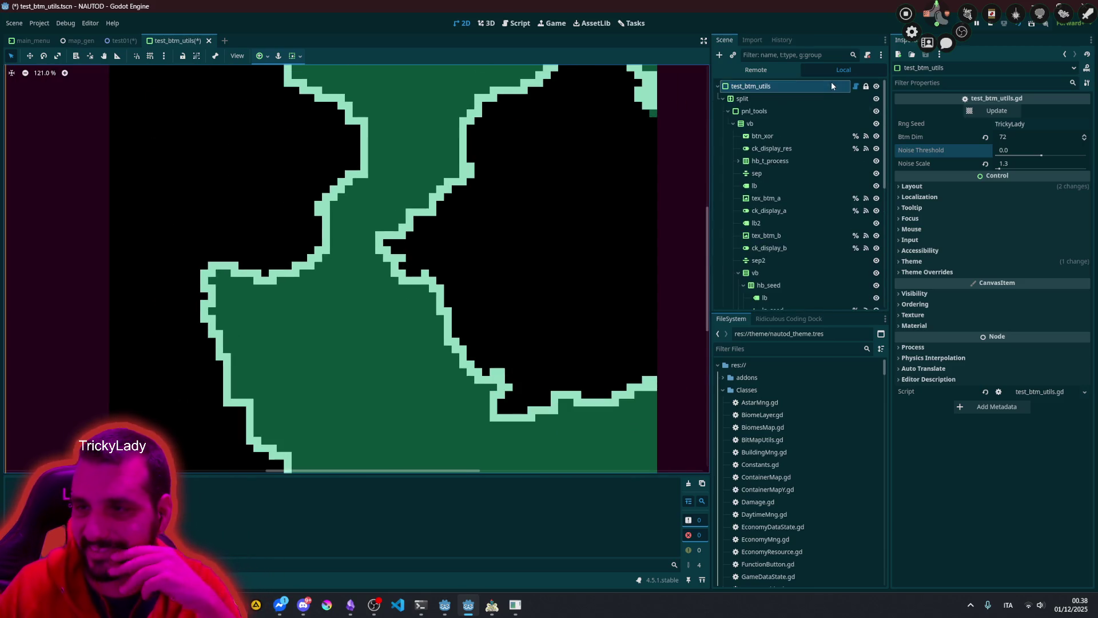
# Step: Select the test scene root and set its random seed to 6
pyautogui.click(816, 84)
pyautogui.click(1055, 123)
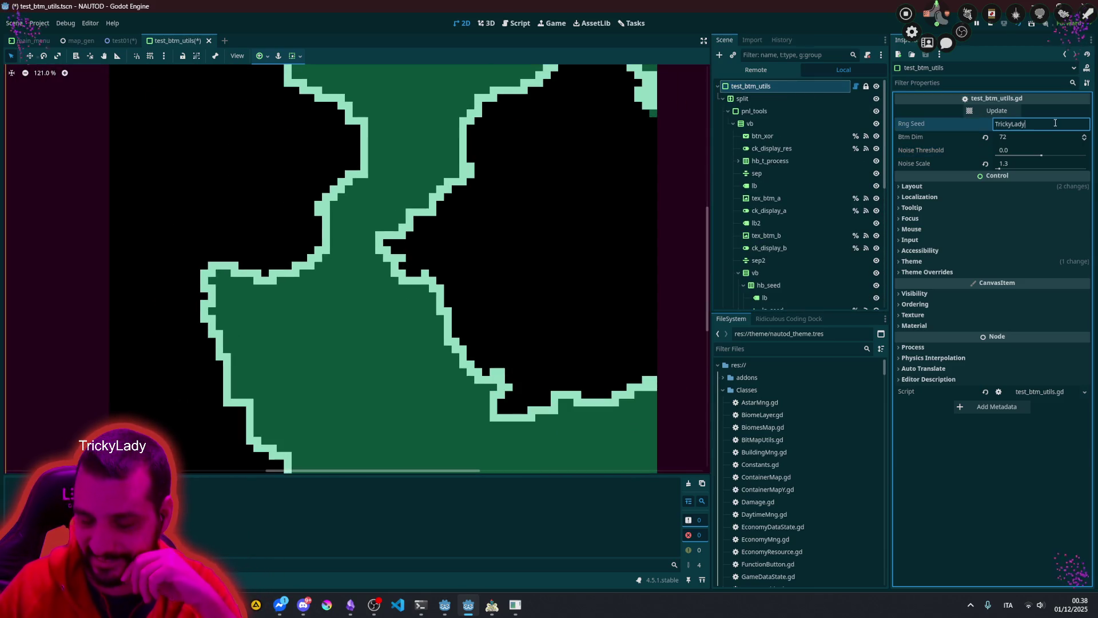
pyautogui.write('6')
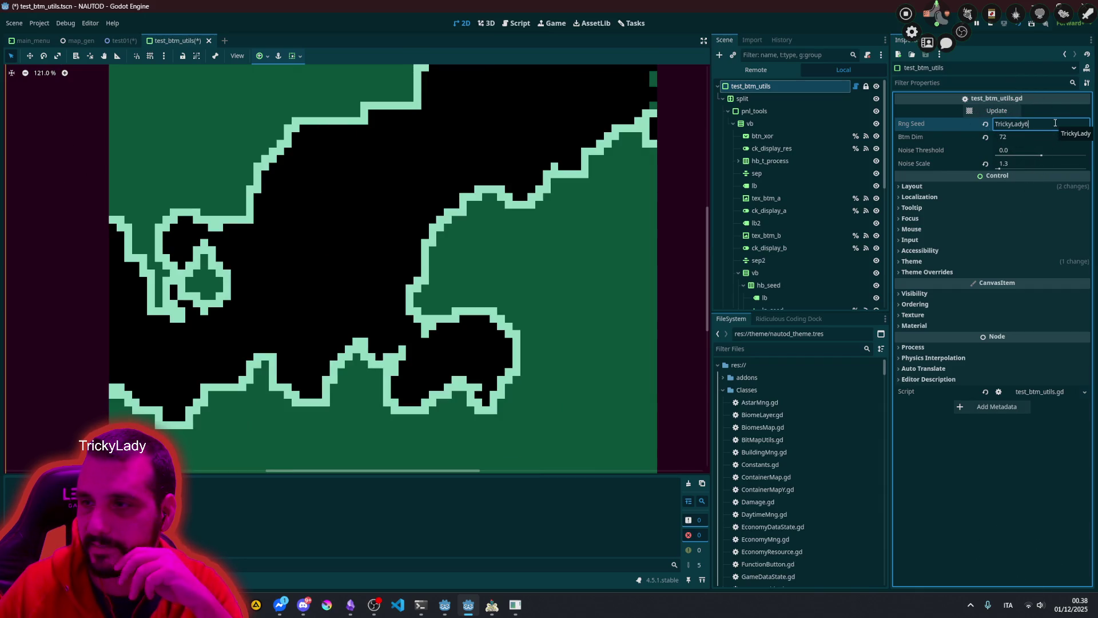
pyautogui.scroll(-10, 461, 279)
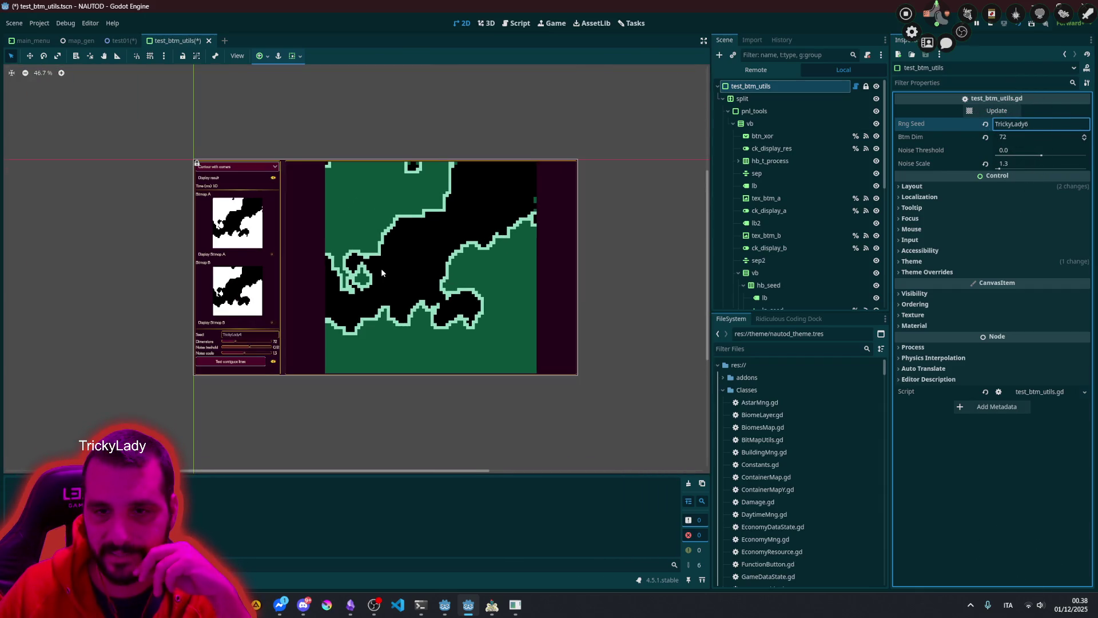
pyautogui.scroll(3, 384, 269)
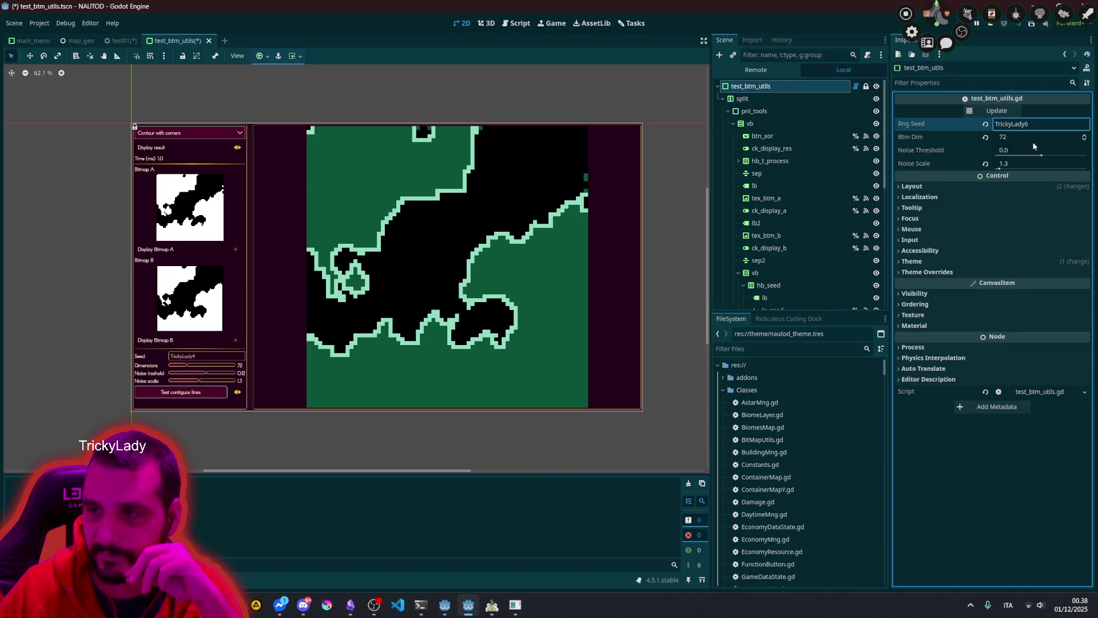
# Step: Set Noise Threshold to 0.34 and Noise Scale to 1.0 to regenerate the map
pyautogui.moveTo(1041, 155)
pyautogui.mouseDown()
pyautogui.moveTo(1052, 156)
pyautogui.moveTo(1001, 167)
pyautogui.mouseUp()
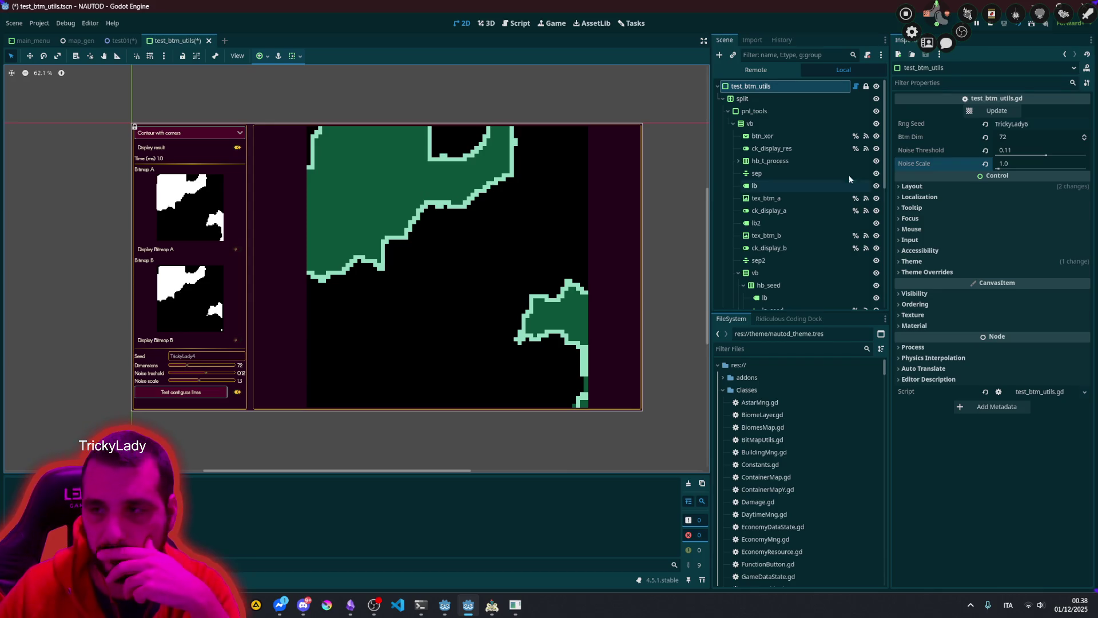
pyautogui.moveTo(1046, 155); pyautogui.dragTo(1048, 157)
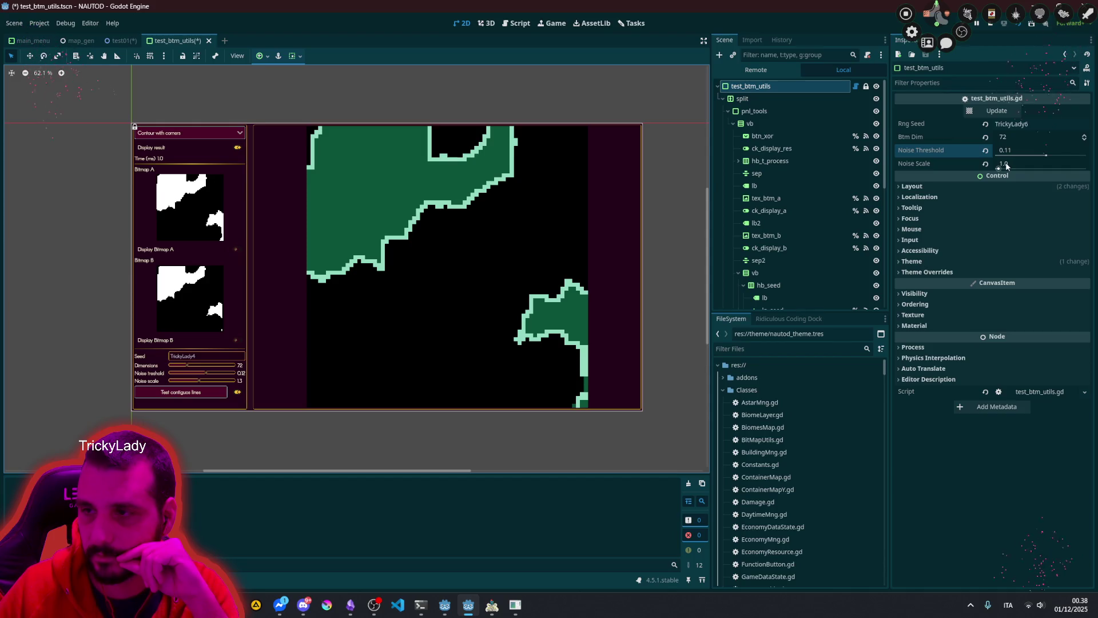
pyautogui.moveTo(1008, 163)
pyautogui.mouseDown()
pyautogui.moveTo(995, 164)
pyautogui.moveTo(1055, 155)
pyautogui.mouseUp()
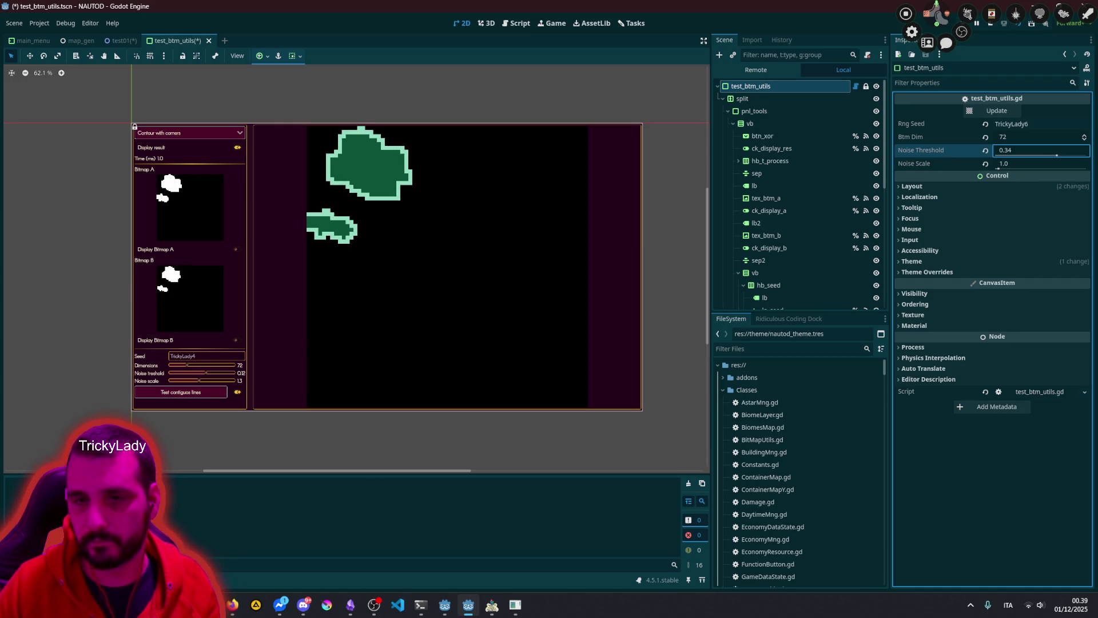
pyautogui.scroll(3, 362, 153)
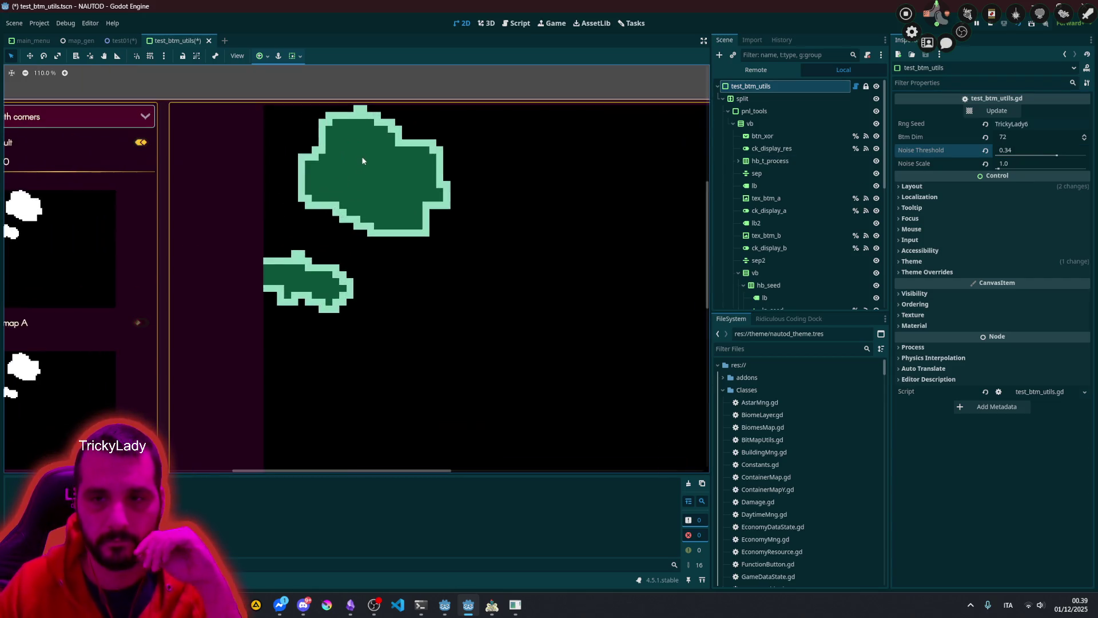
pyautogui.scroll(-5, 395, 185)
pyautogui.scroll(2, 394, 185)
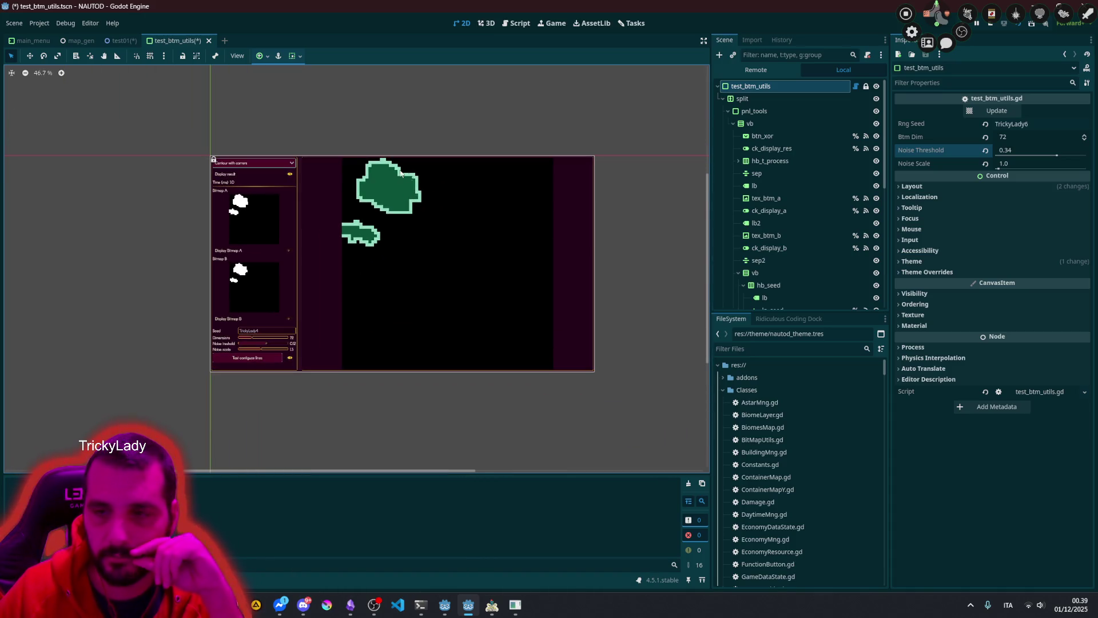
# Step: Change Btm Dim to 32, deselect, and save the bitmap test scene
pyautogui.click(1008, 133)
pyautogui.write('256')
pyautogui.press('Return')
pyautogui.write('32')
pyautogui.press('Return')
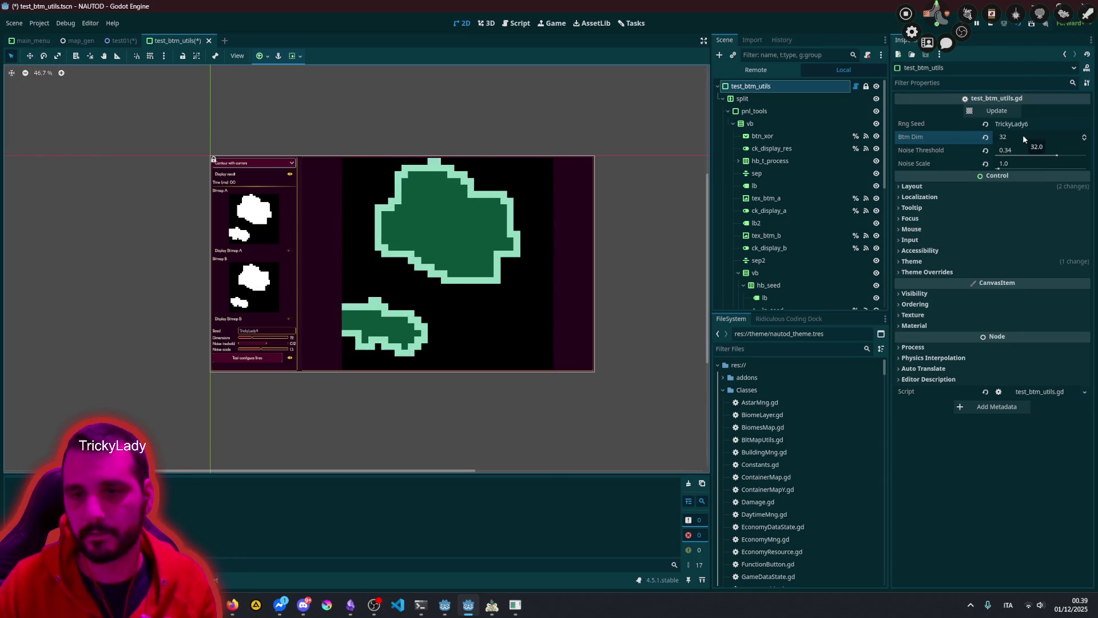
pyautogui.click(477, 94)
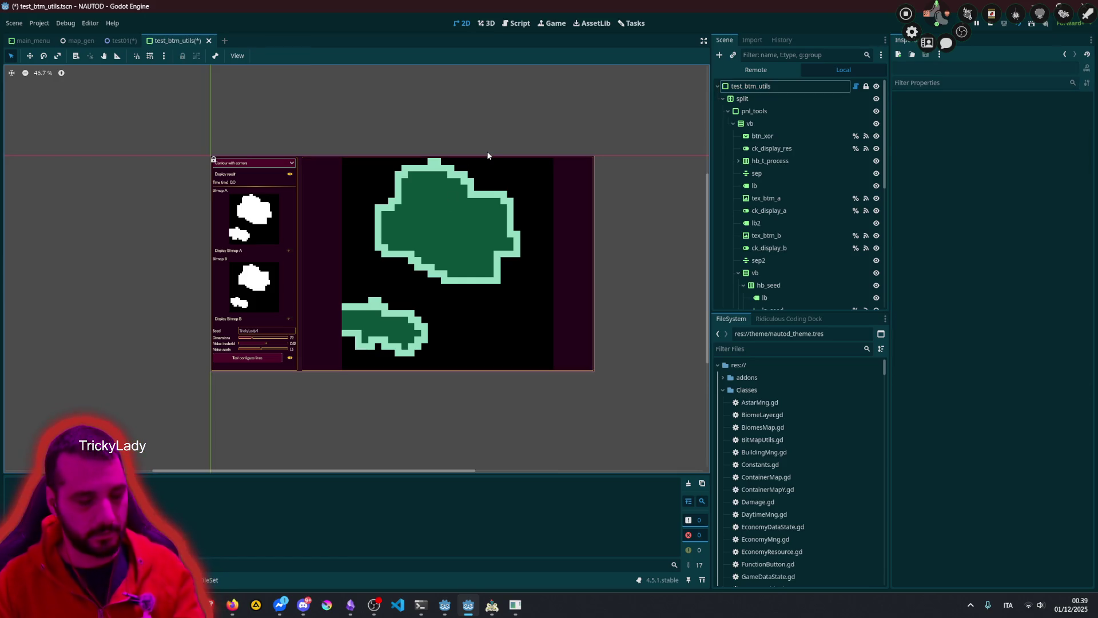
pyautogui.hotkey('ctrl', 's')
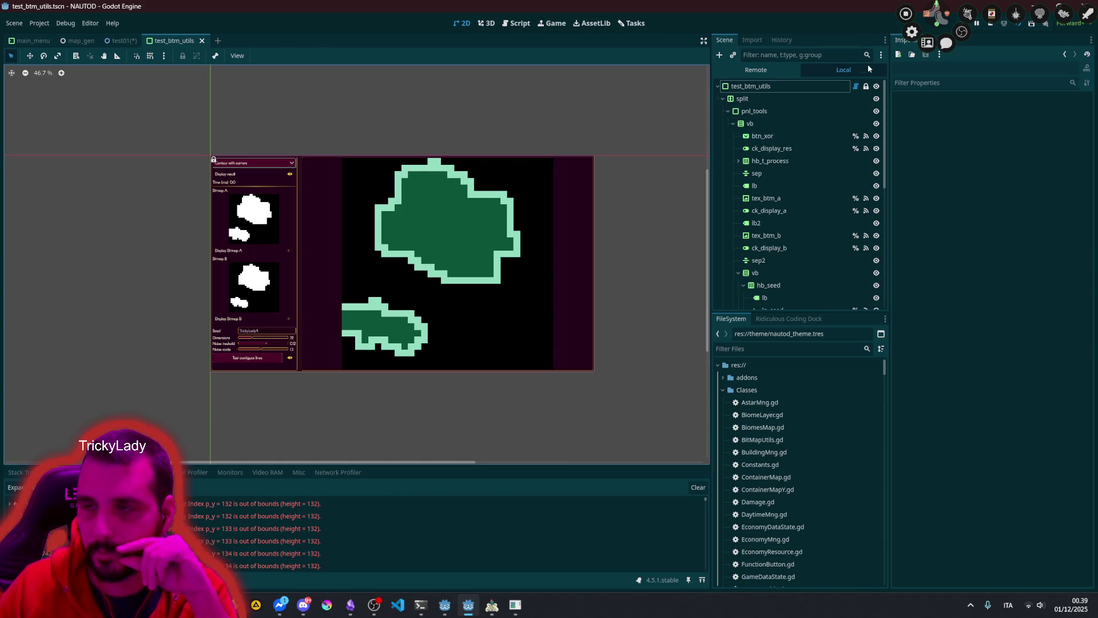
# Step: Stop the running project, rerun it, and close the game window
pyautogui.click(990, 24)
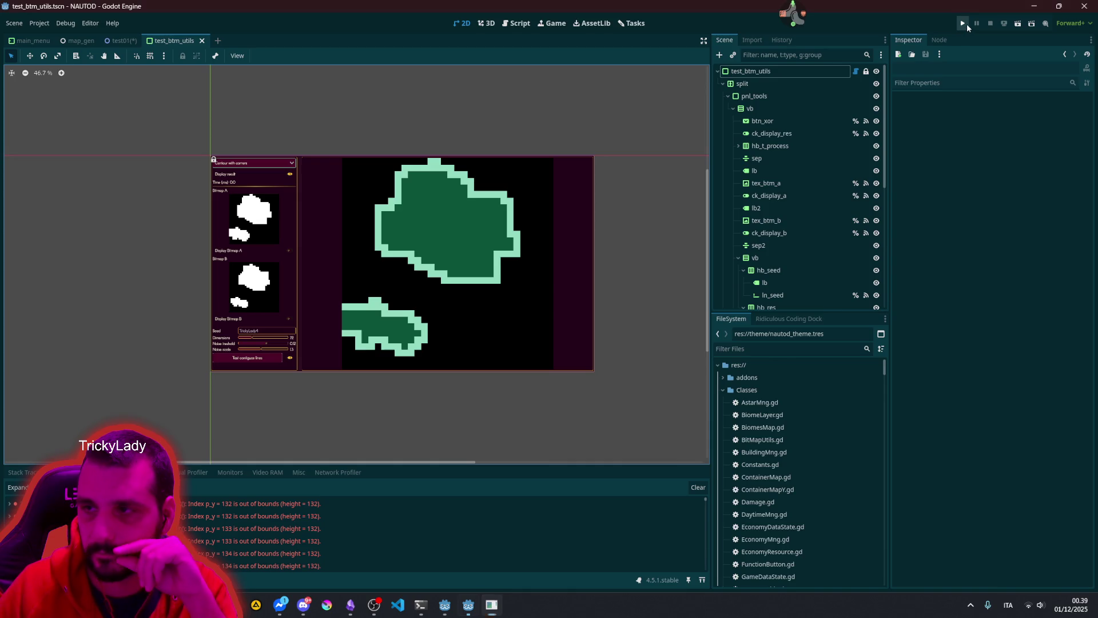
pyautogui.click(963, 23)
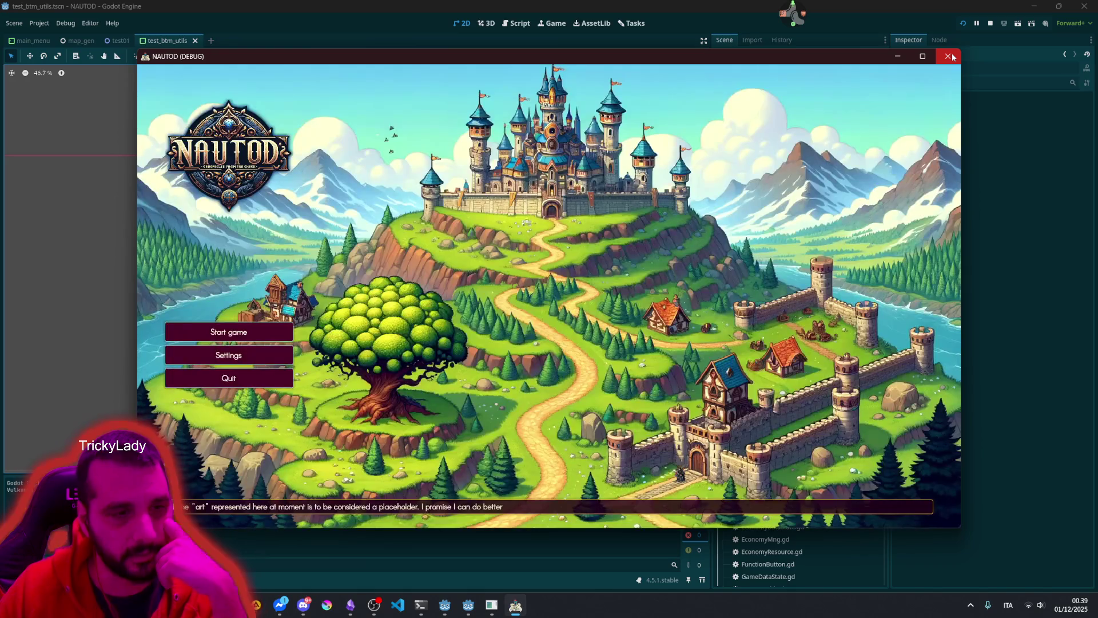
pyautogui.click(953, 57)
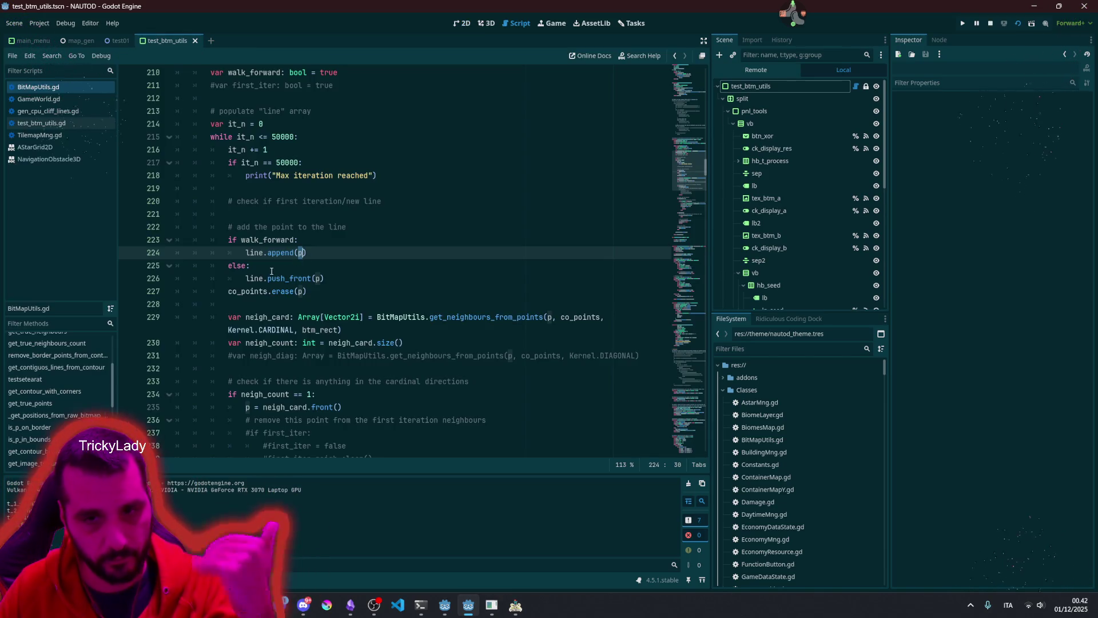
# Step: Inspect line, co_points and p in the push_front code on lines 226–227
pyautogui.doubleClick(296, 279)
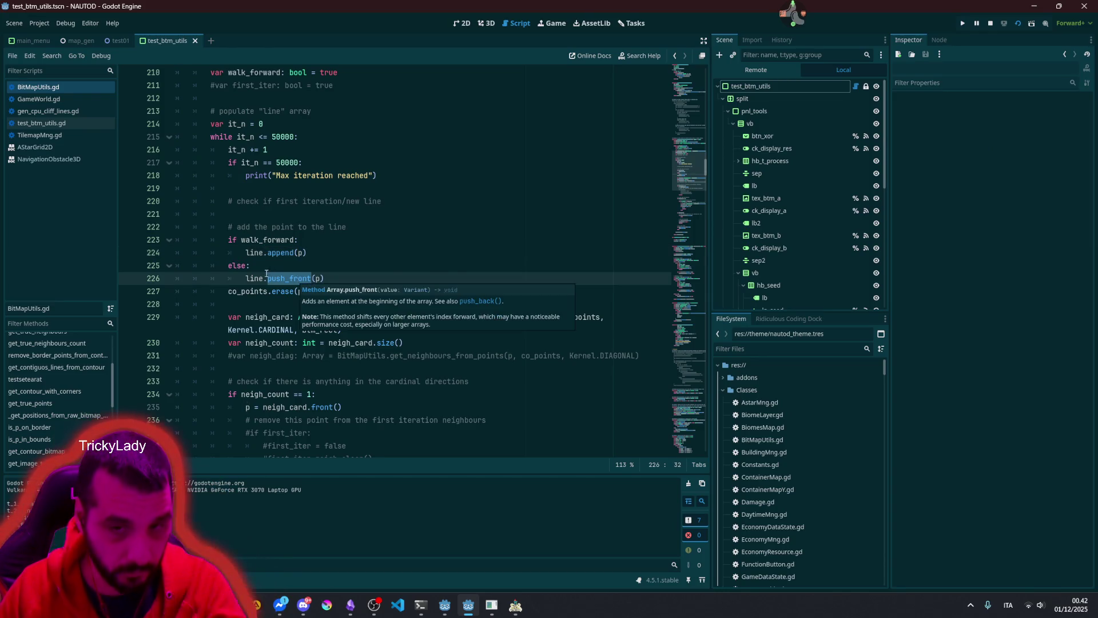
pyautogui.doubleClick(258, 277)
pyautogui.doubleClick(252, 289)
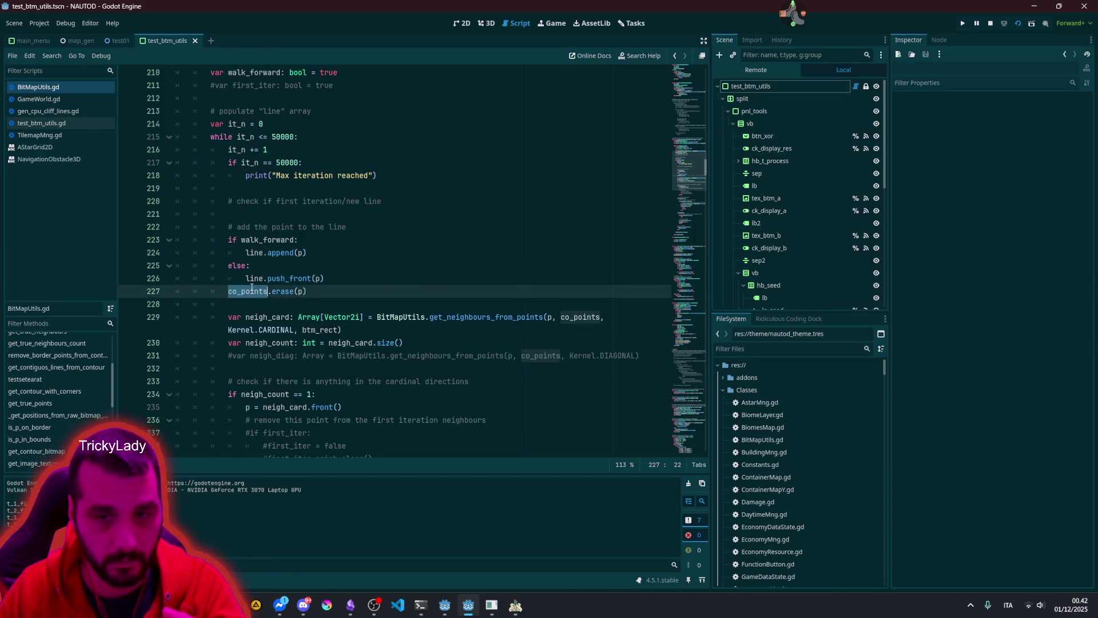
pyautogui.click(302, 291)
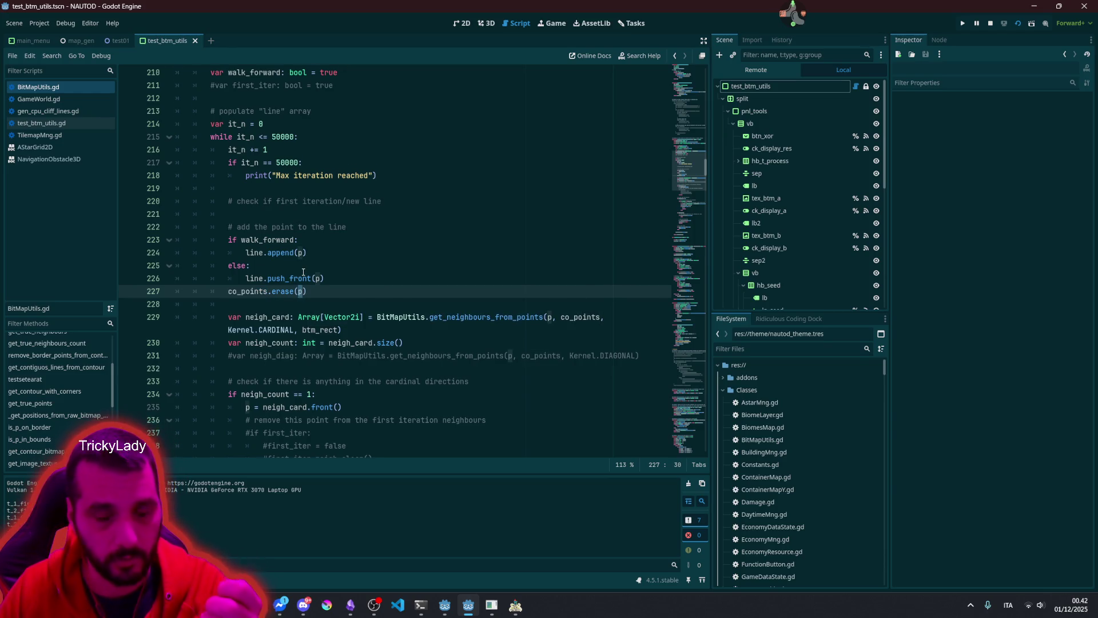
pyautogui.scroll(-2, 304, 272)
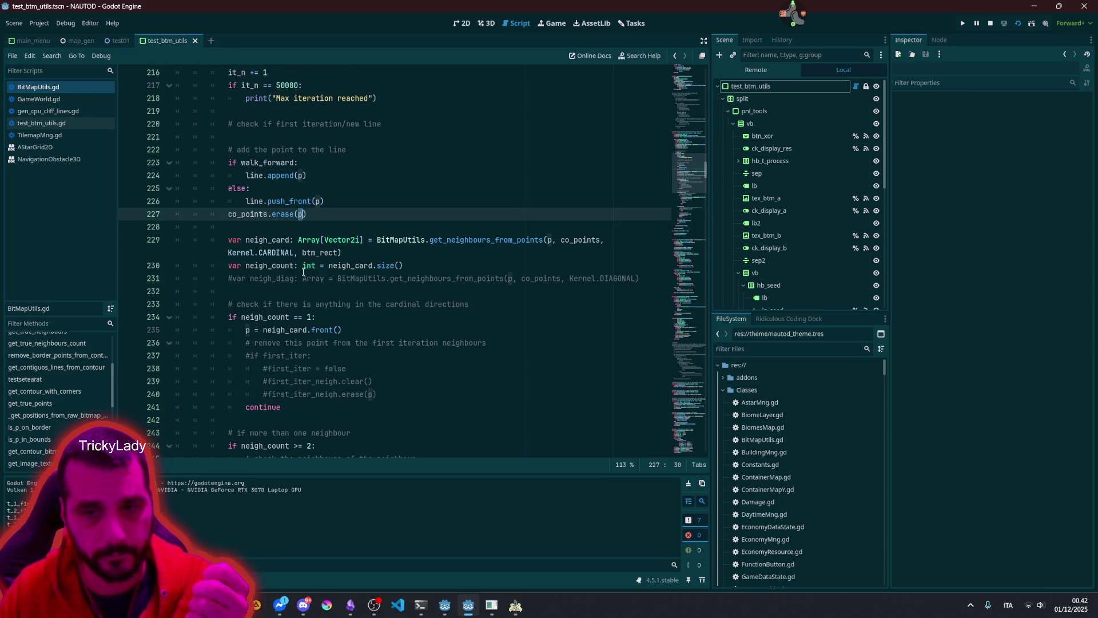
# Step: Inspect neigh_card and the get_neighbours_from_points(co_points, p) call on line 229
pyautogui.doubleClick(281, 240)
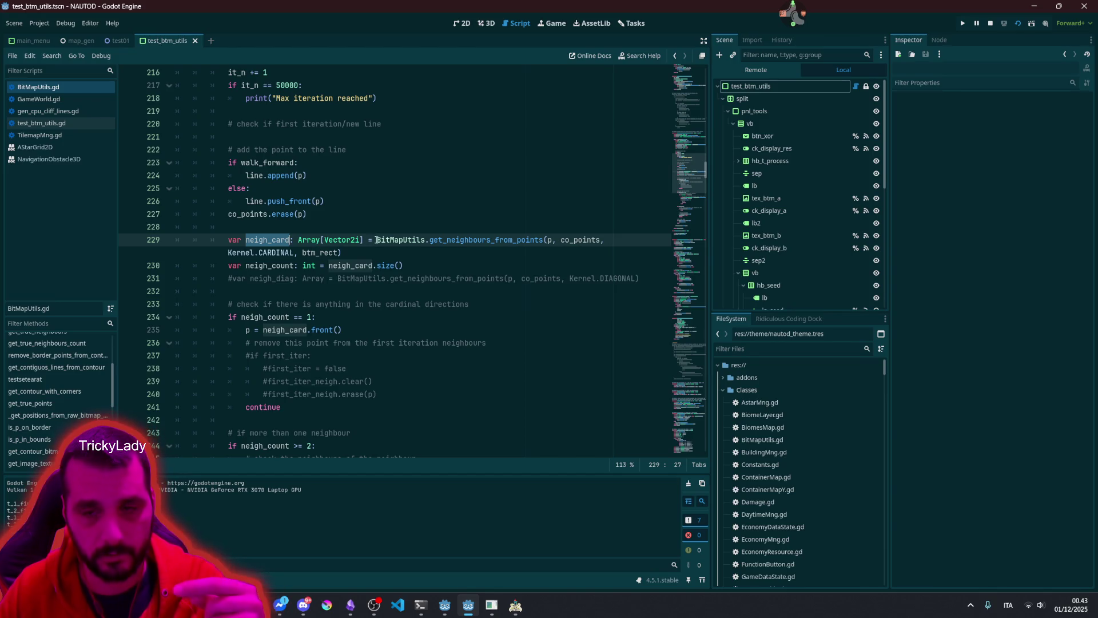
pyautogui.doubleClick(435, 241)
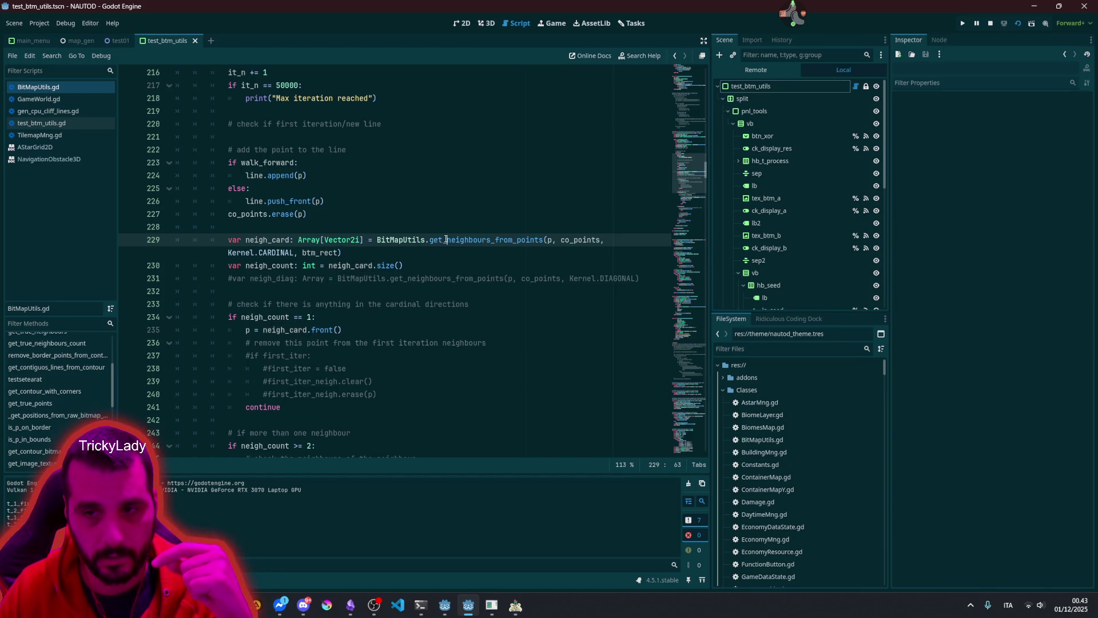
pyautogui.click(548, 239)
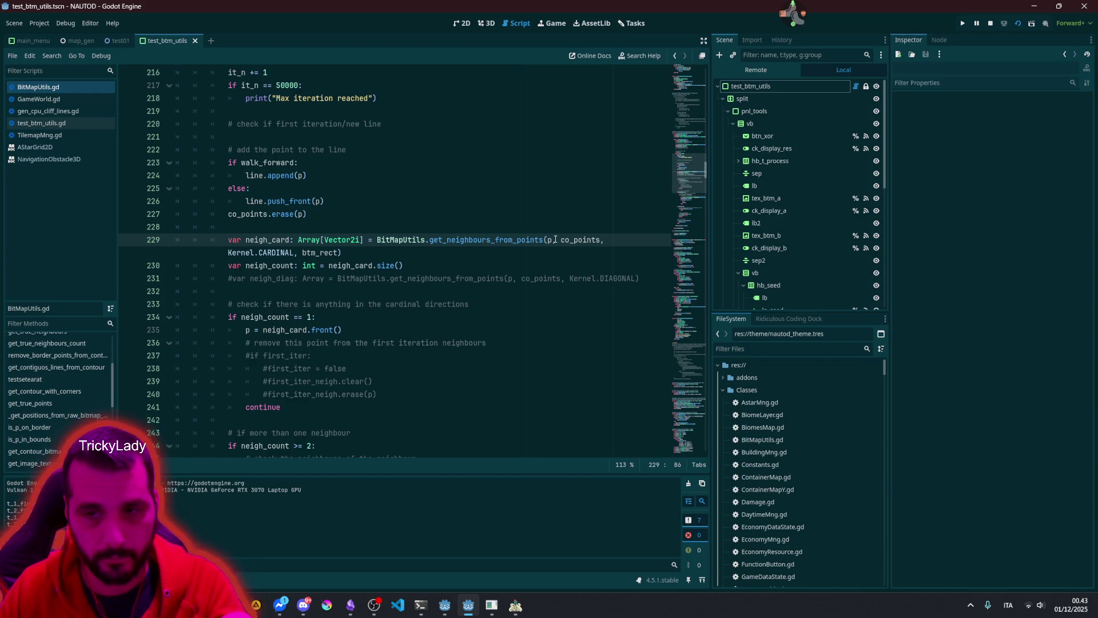
pyautogui.moveTo(553, 239)
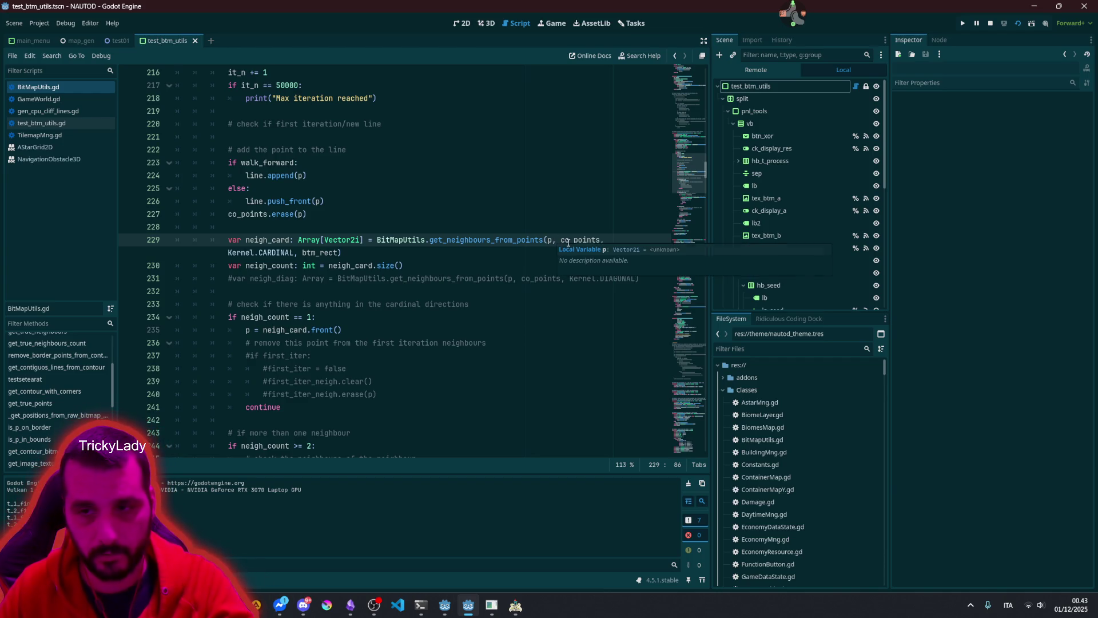
pyautogui.doubleClick(563, 240)
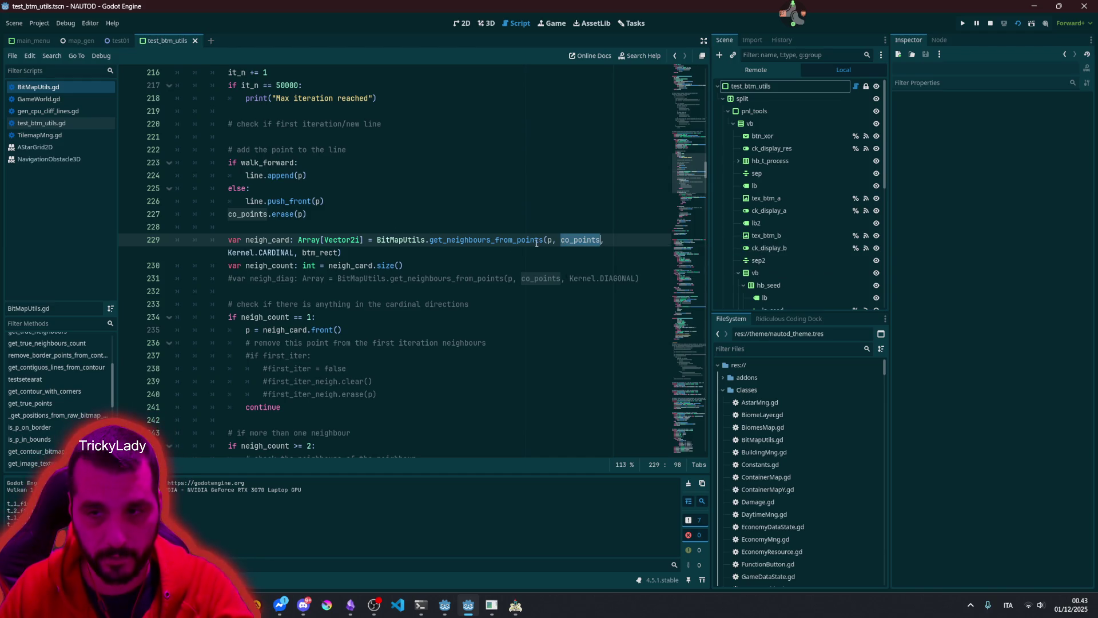
pyautogui.doubleClick(549, 240)
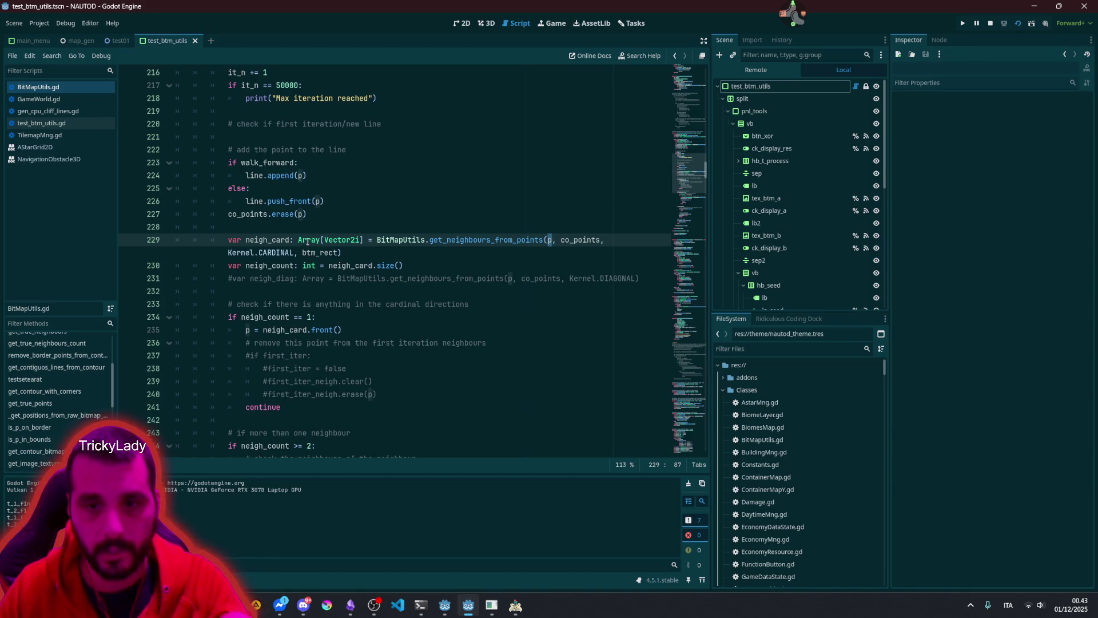
# Step: Inspect neigh_count uses and the >= comparison on line 244
pyautogui.doubleClick(283, 266)
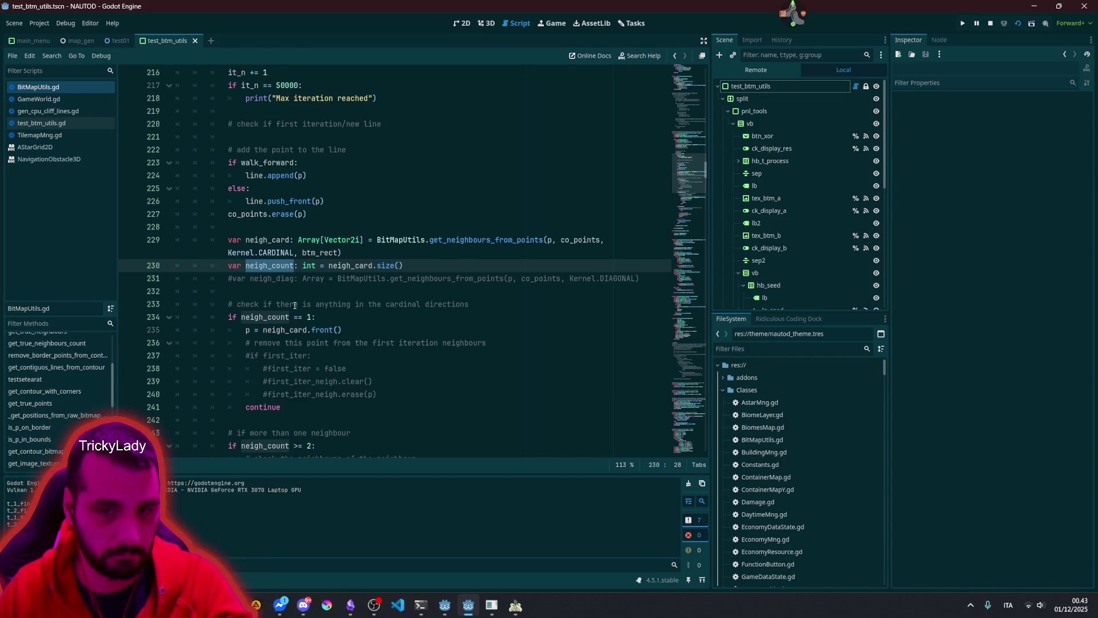
pyautogui.scroll(-3, 295, 306)
pyautogui.scroll(1, 310, 238)
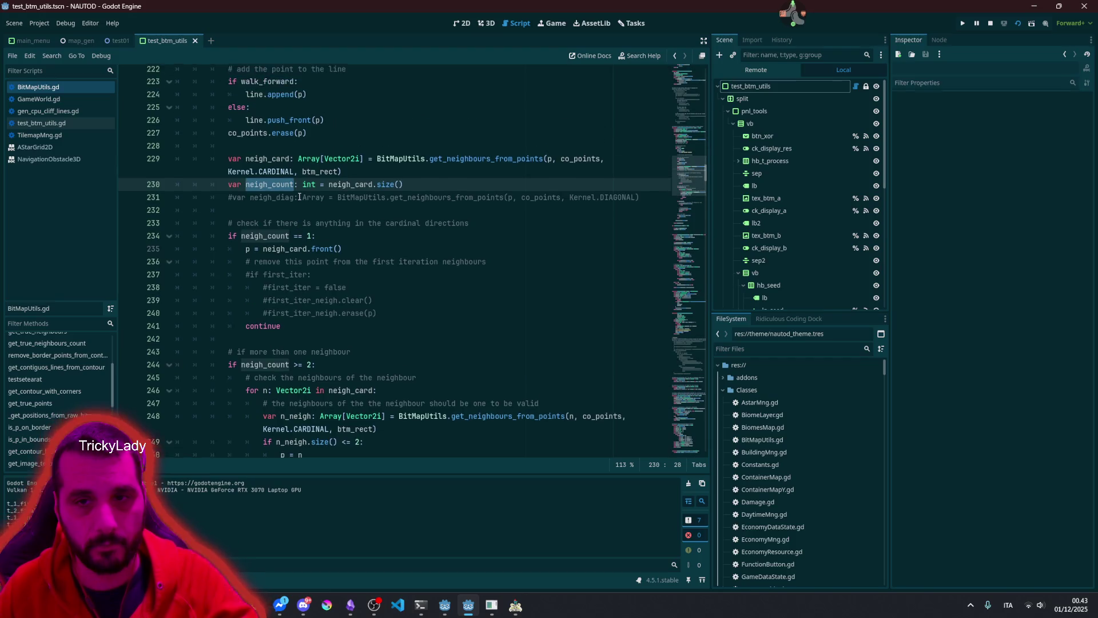
pyautogui.doubleClick(258, 136)
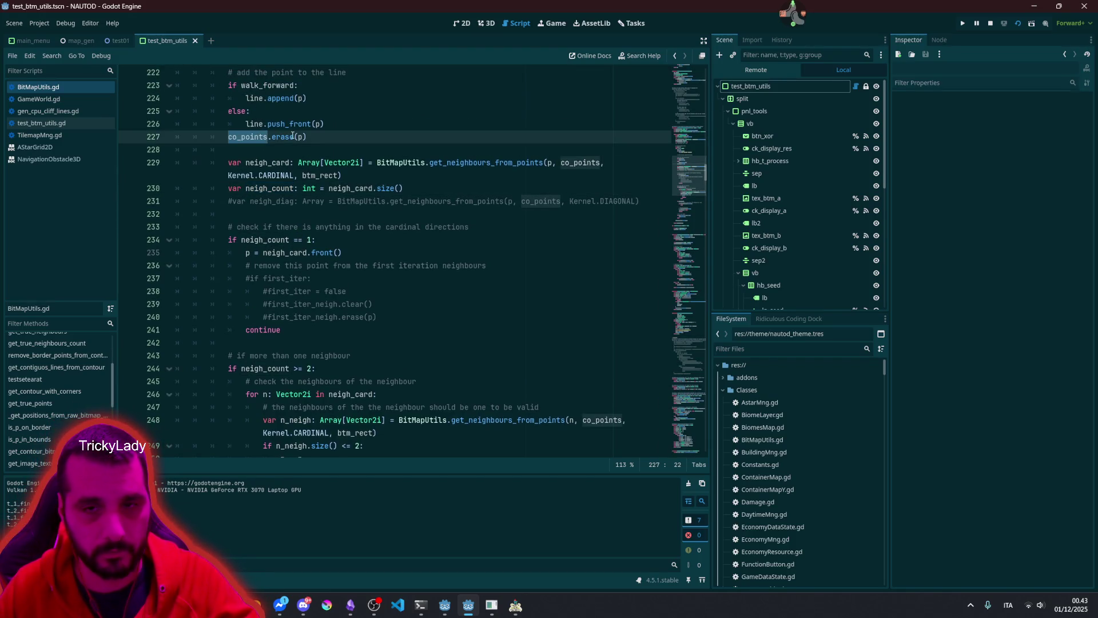
pyautogui.scroll(-2, 309, 262)
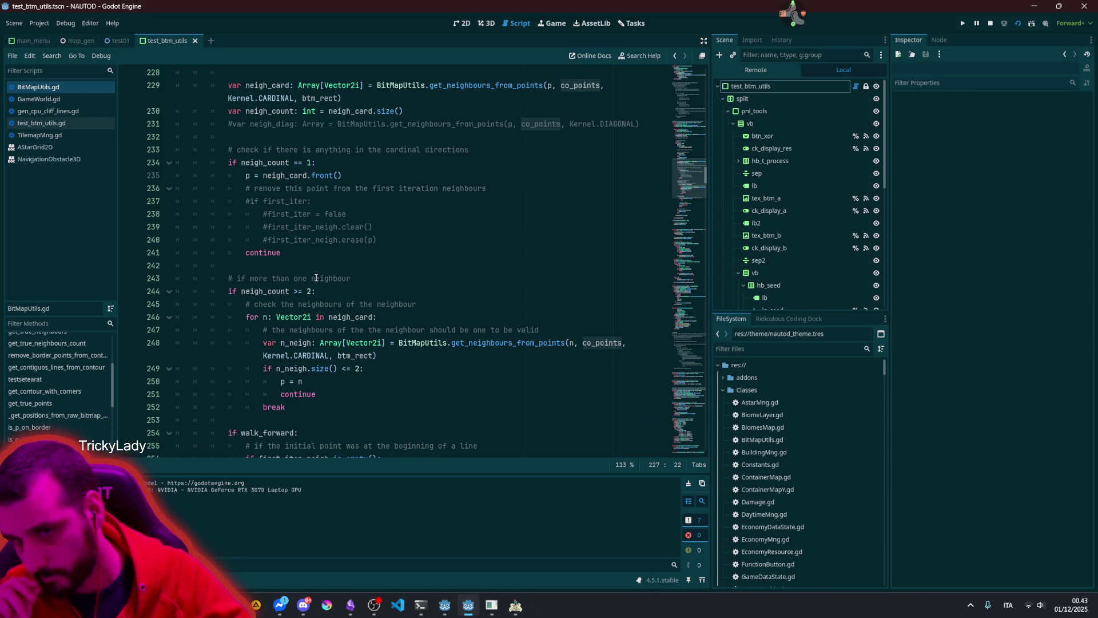
pyautogui.moveTo(294, 291); pyautogui.dragTo(306, 291)
pyautogui.click(298, 291)
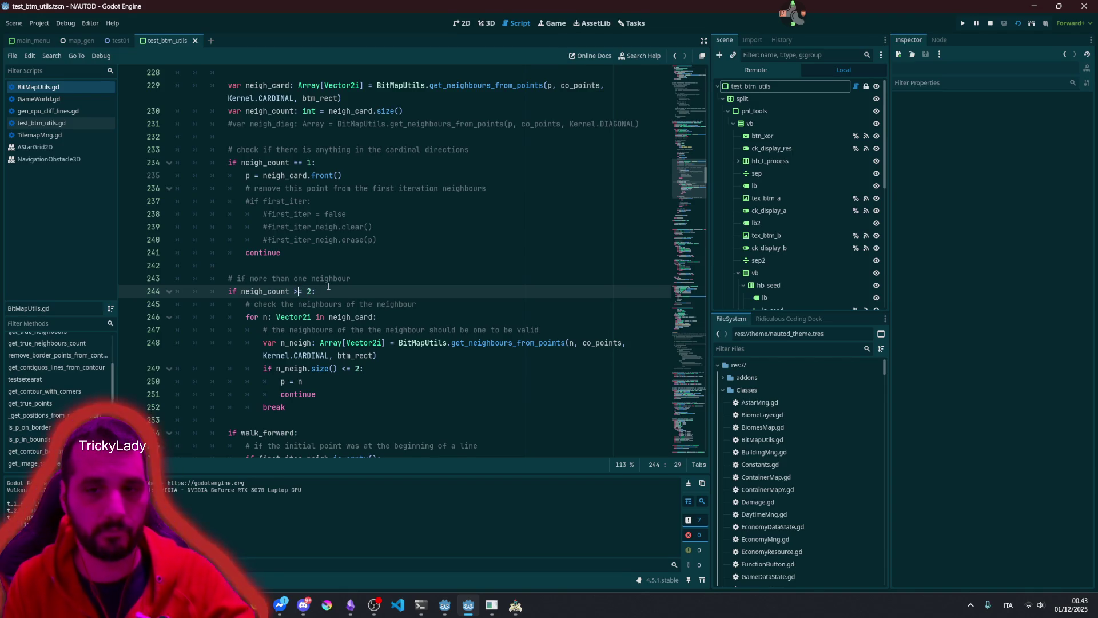
# Step: Rewrite the line 244 check from >= 2 to neigh_count > 1
pyautogui.press('Delete')
pyautogui.press('Right')
pyautogui.press('Delete')
pyautogui.write('1')
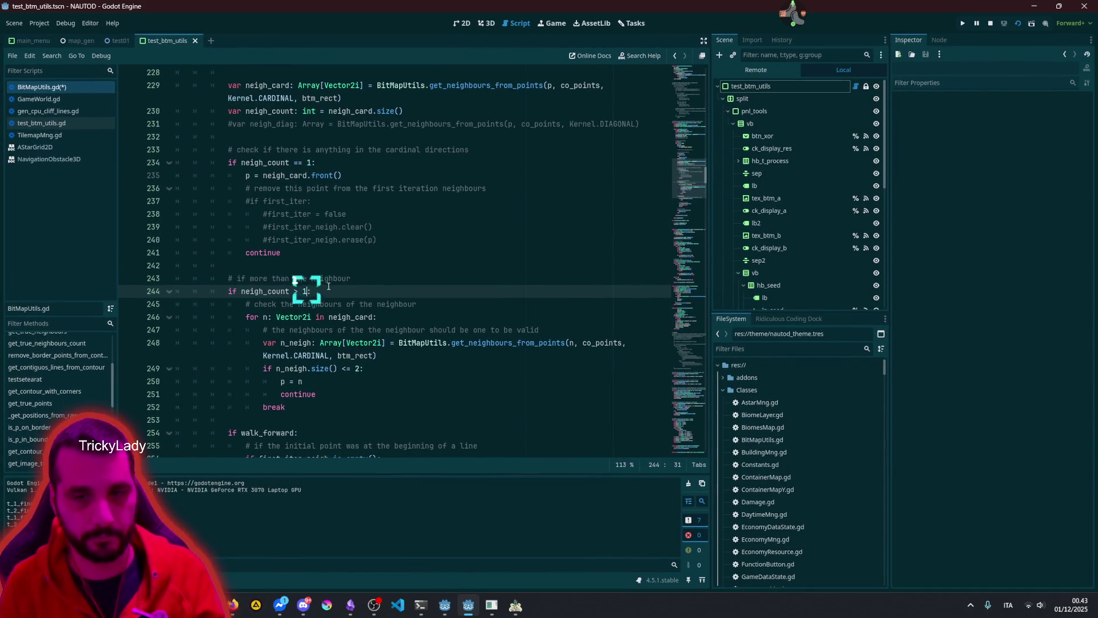
# Step: Review the neigh_count == 1 and > 1 branches and the code after break
pyautogui.click(344, 258)
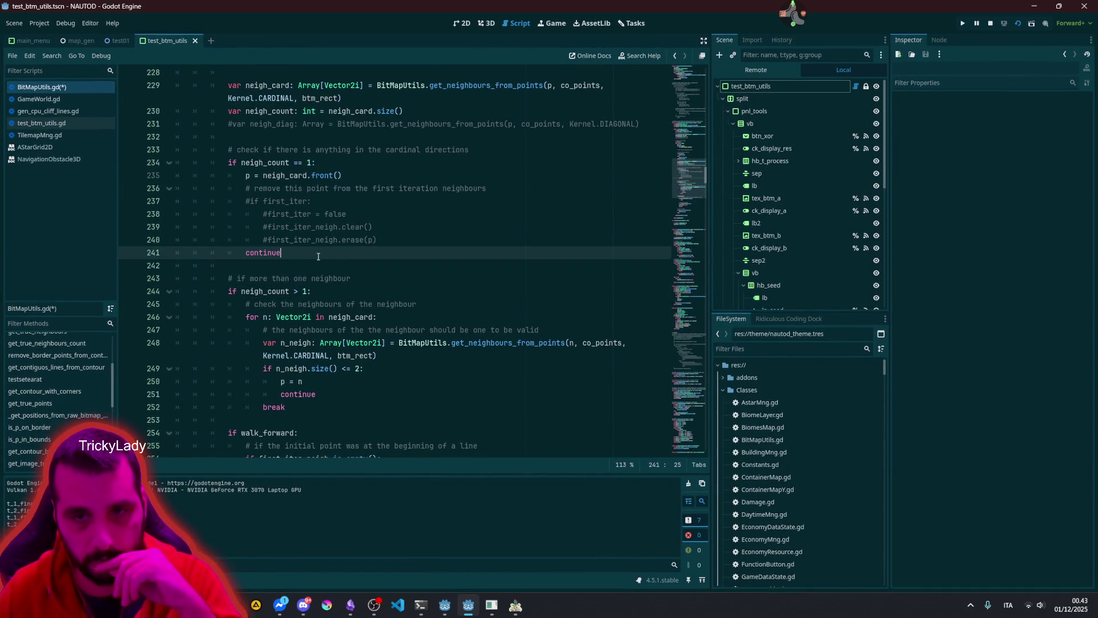
pyautogui.scroll(-1, 319, 257)
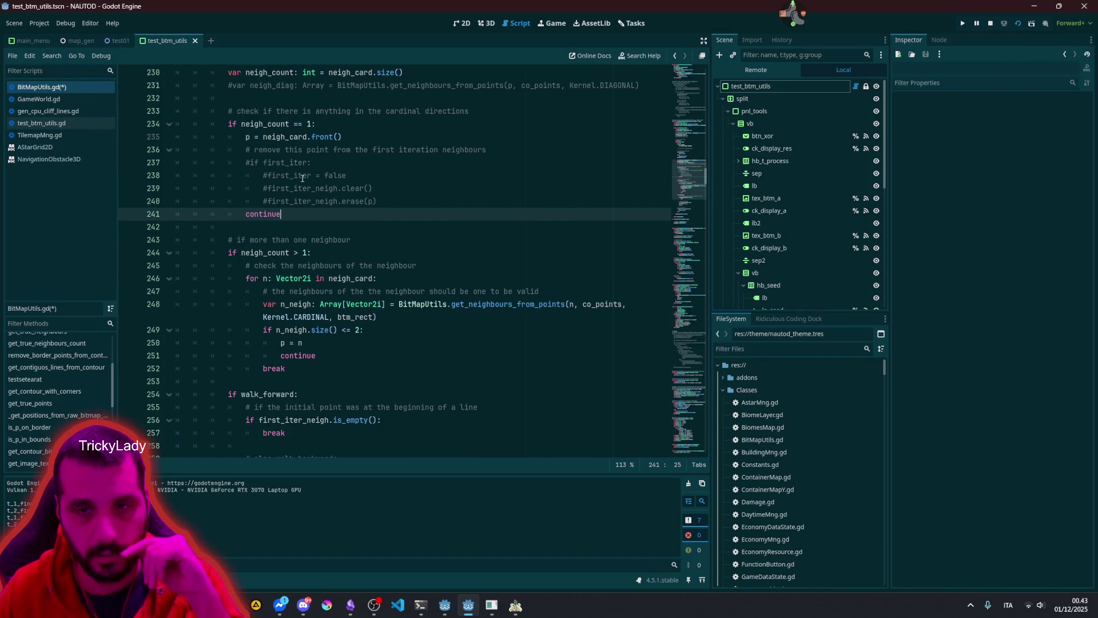
pyautogui.click(298, 123)
pyautogui.click(297, 253)
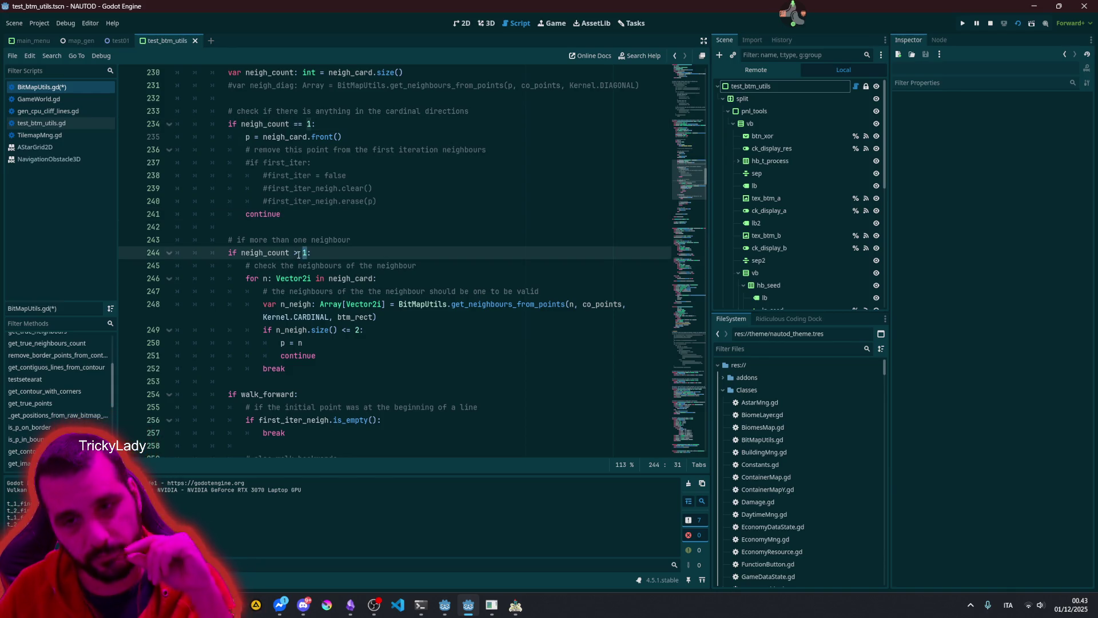
pyautogui.click(271, 371)
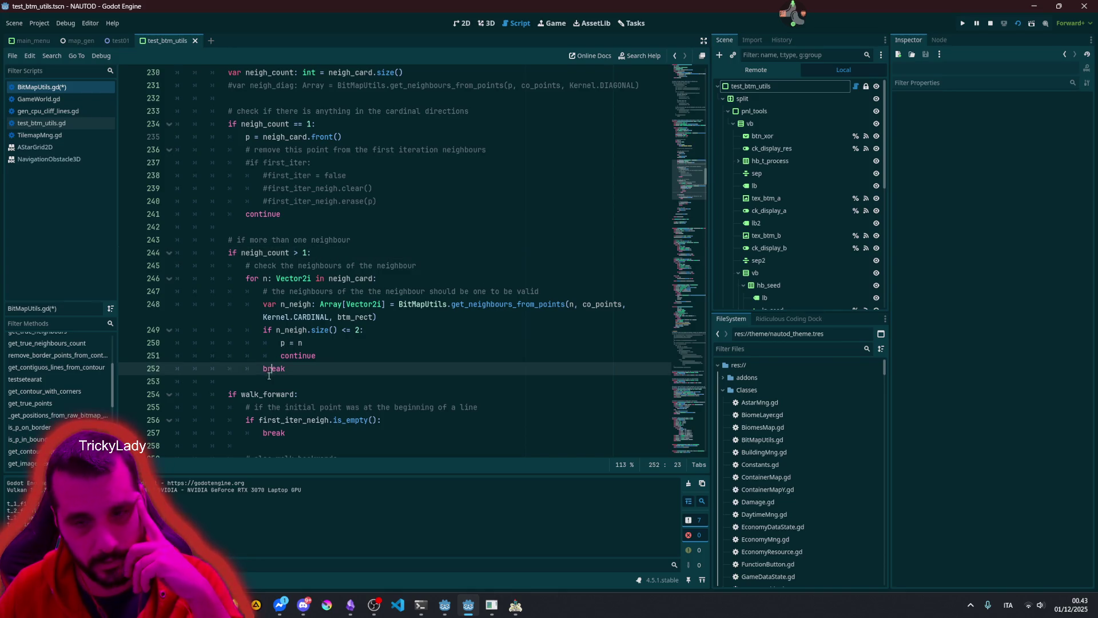
pyautogui.click(270, 375)
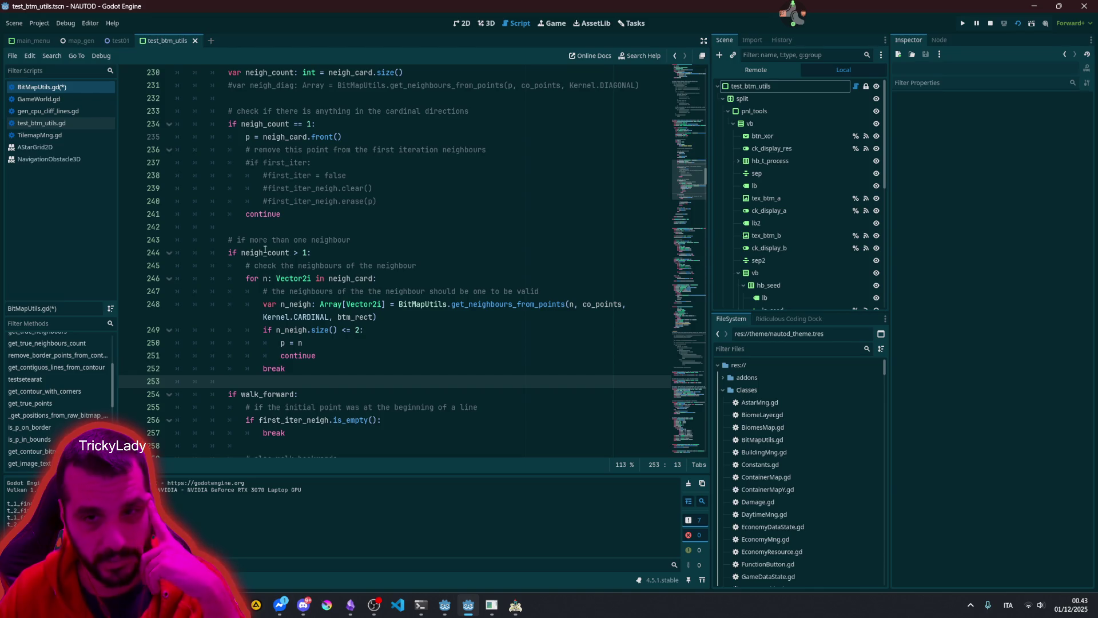
pyautogui.click(339, 225)
pyautogui.click(339, 214)
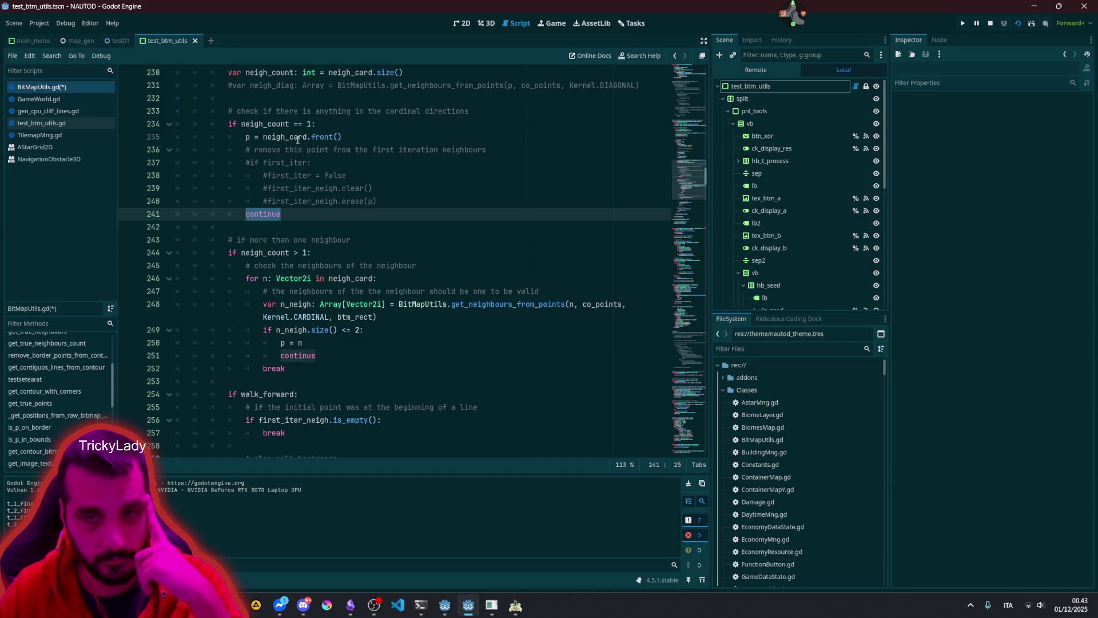
# Step: Inspect the neigh_card variable on line 235
pyautogui.doubleClick(275, 138)
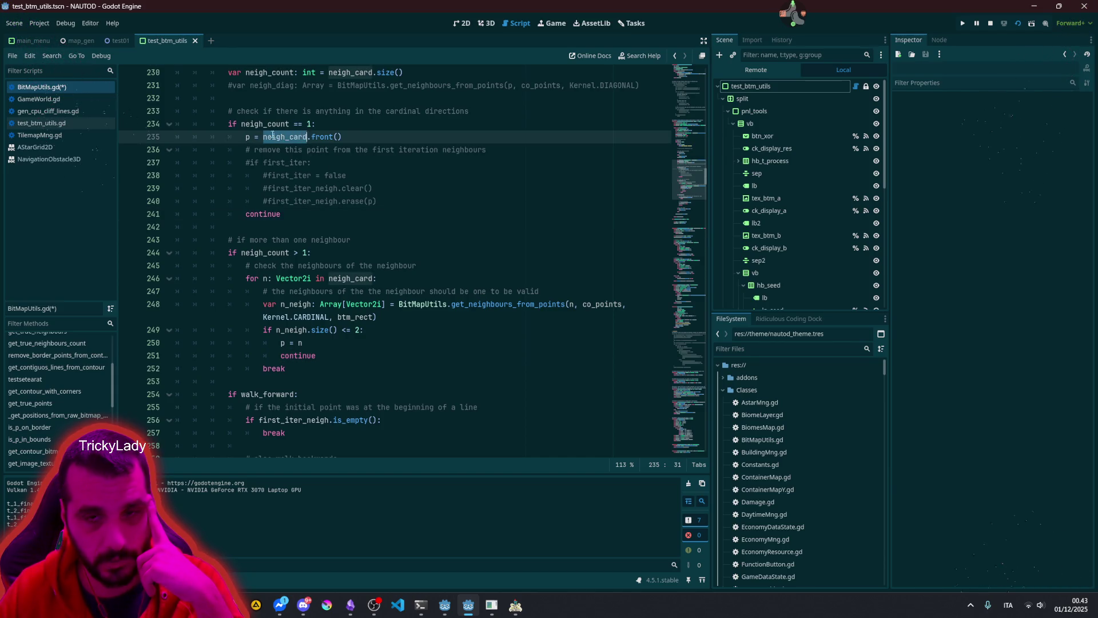
pyautogui.click(286, 138)
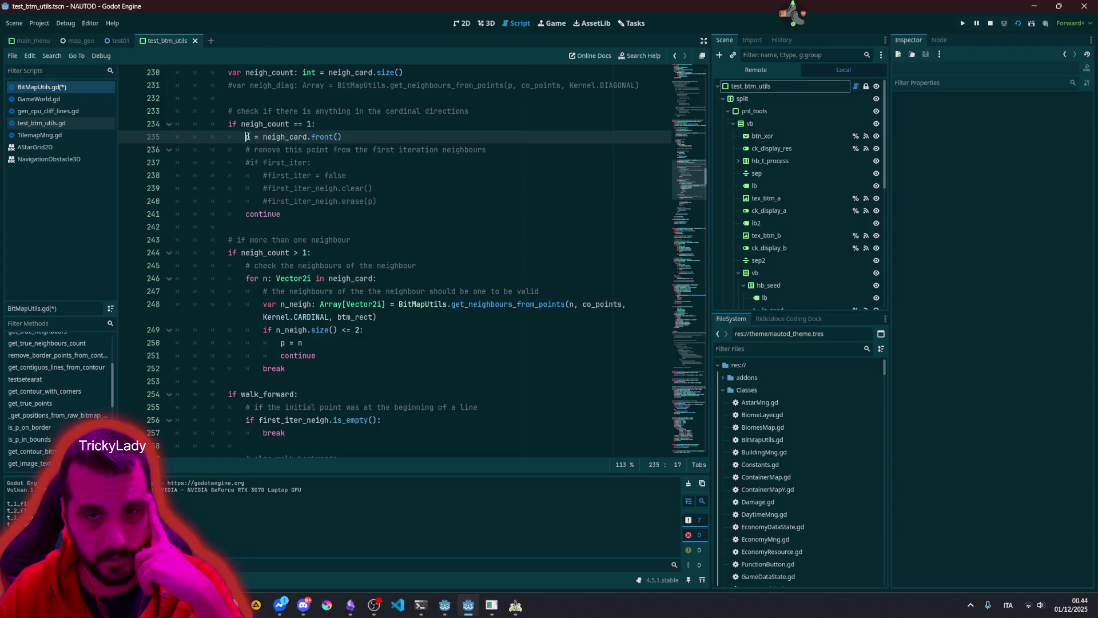
pyautogui.tripleClick(286, 137)
pyautogui.doubleClick(289, 135)
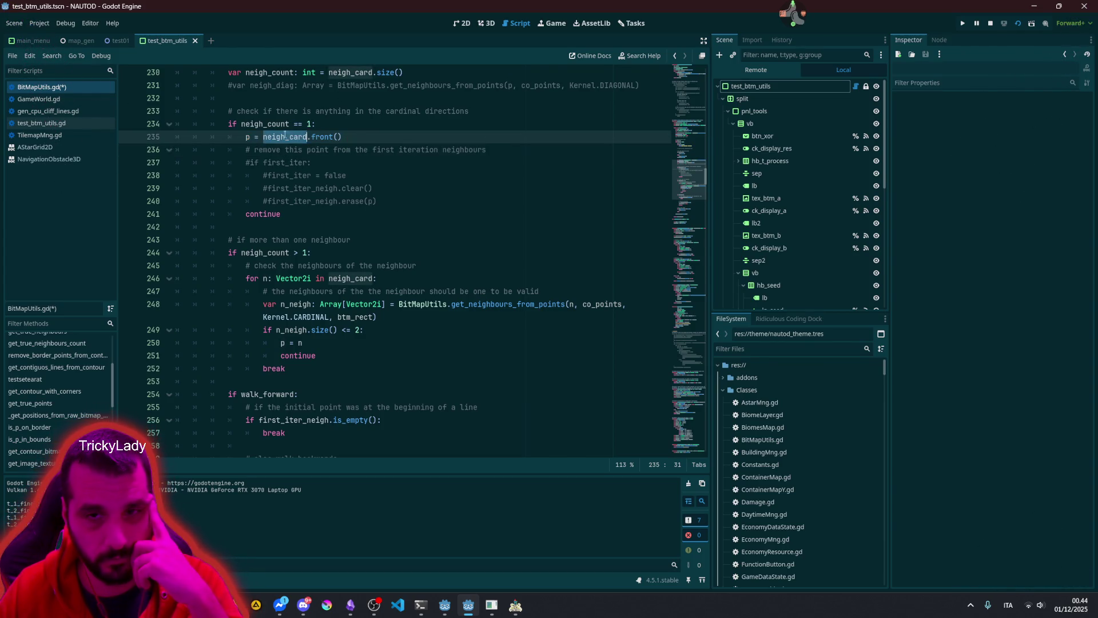
pyautogui.scroll(2, 359, 122)
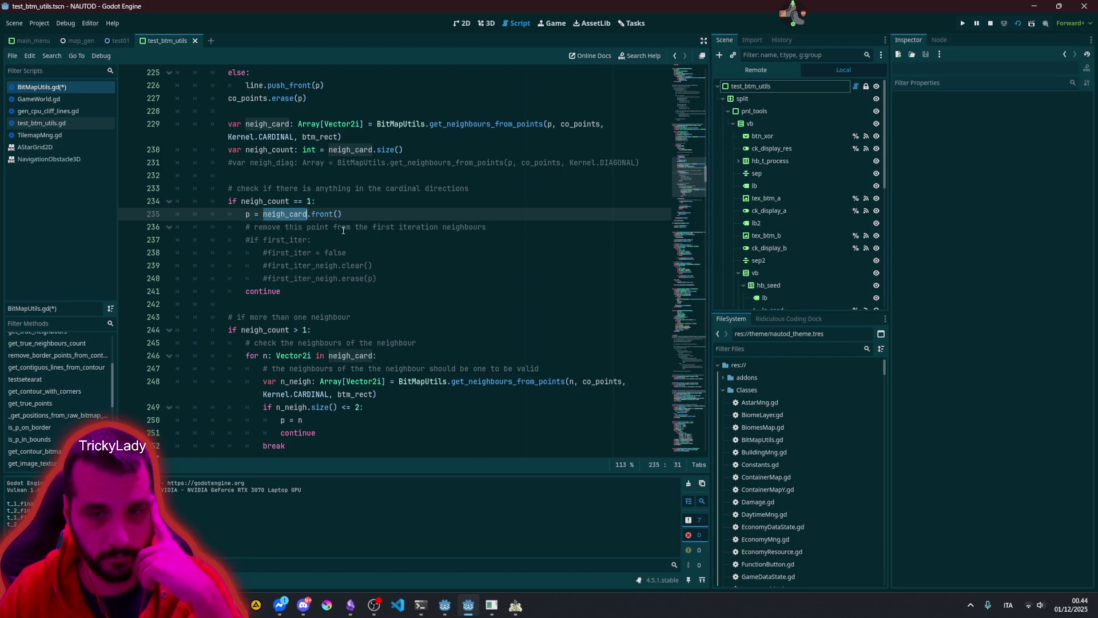
pyautogui.scroll(-2, 344, 230)
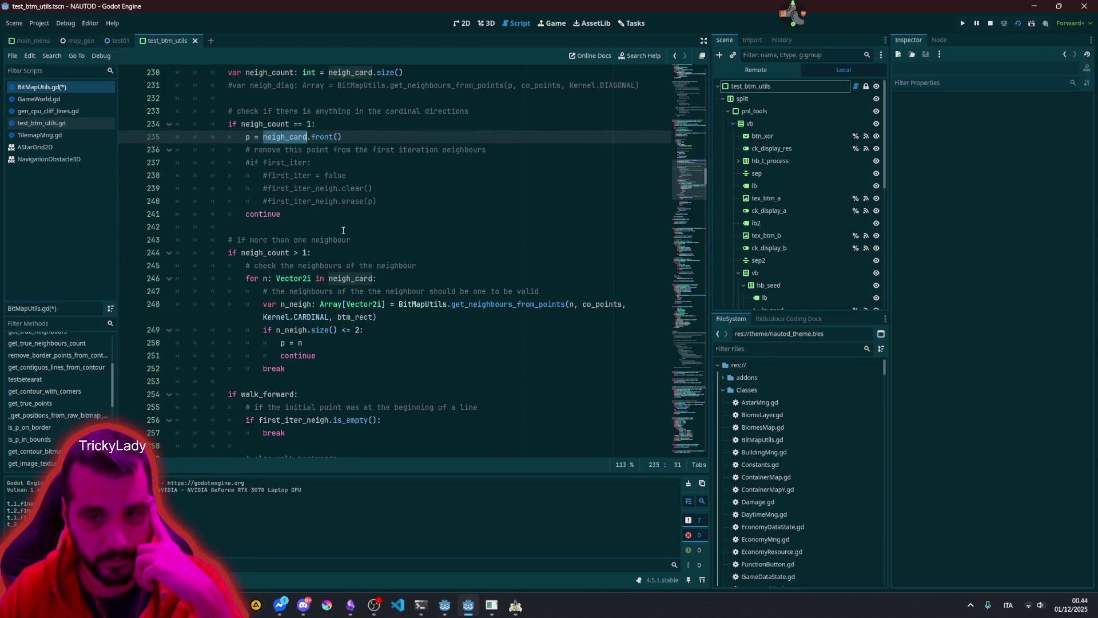
# Step: Inspect neigh_count, the neigh_card loop and n_neigh on lines 244–248
pyautogui.doubleClick(263, 254)
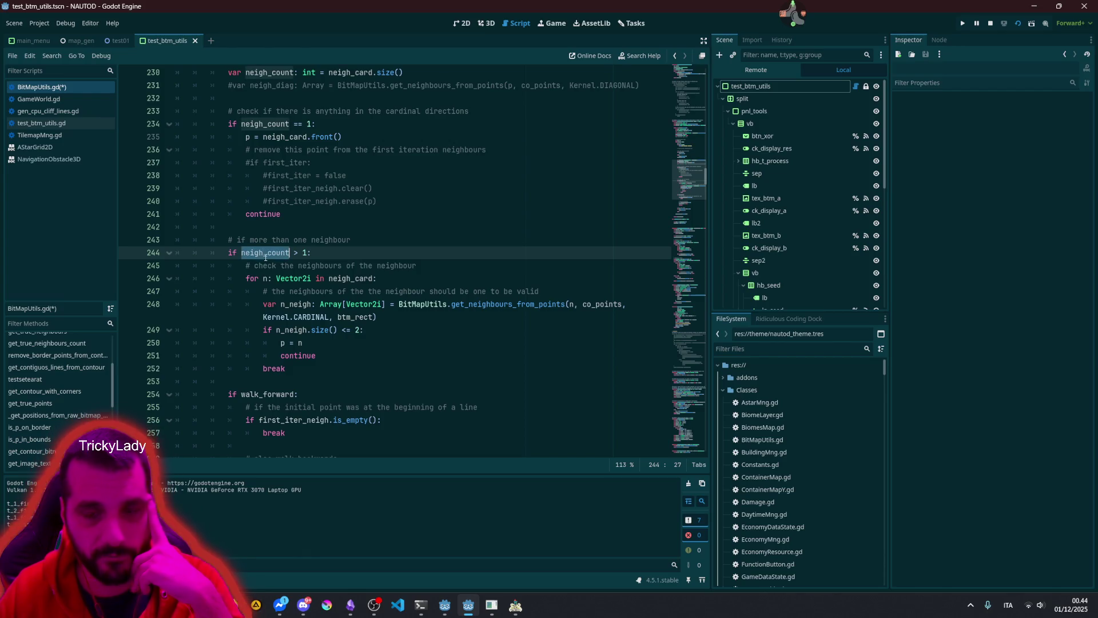
pyautogui.scroll(-2, 288, 258)
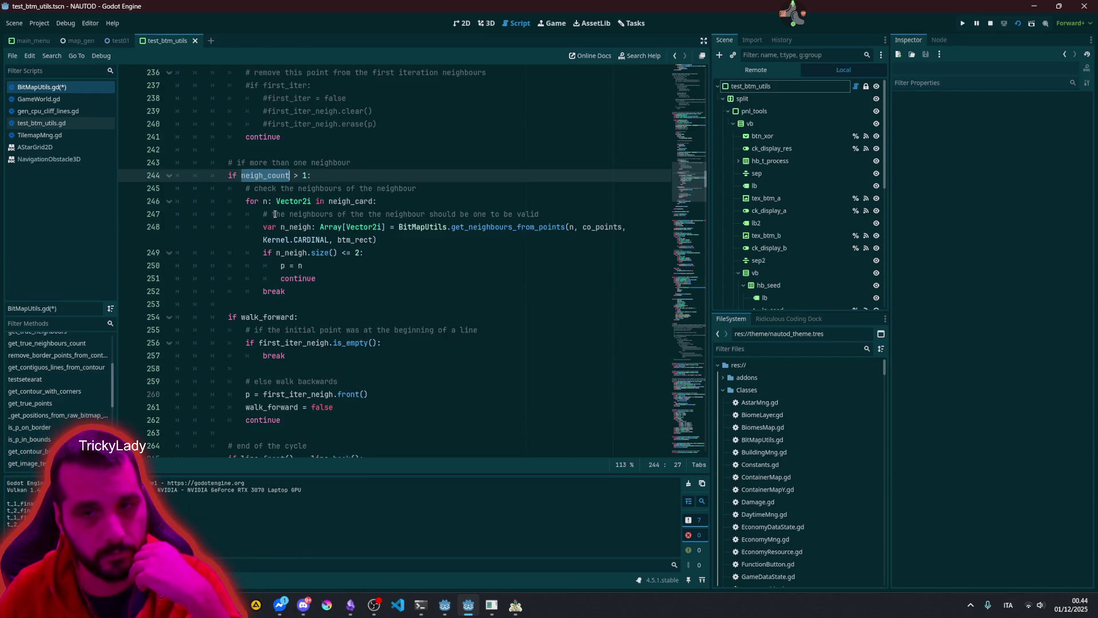
pyautogui.click(264, 201)
pyautogui.doubleClick(340, 200)
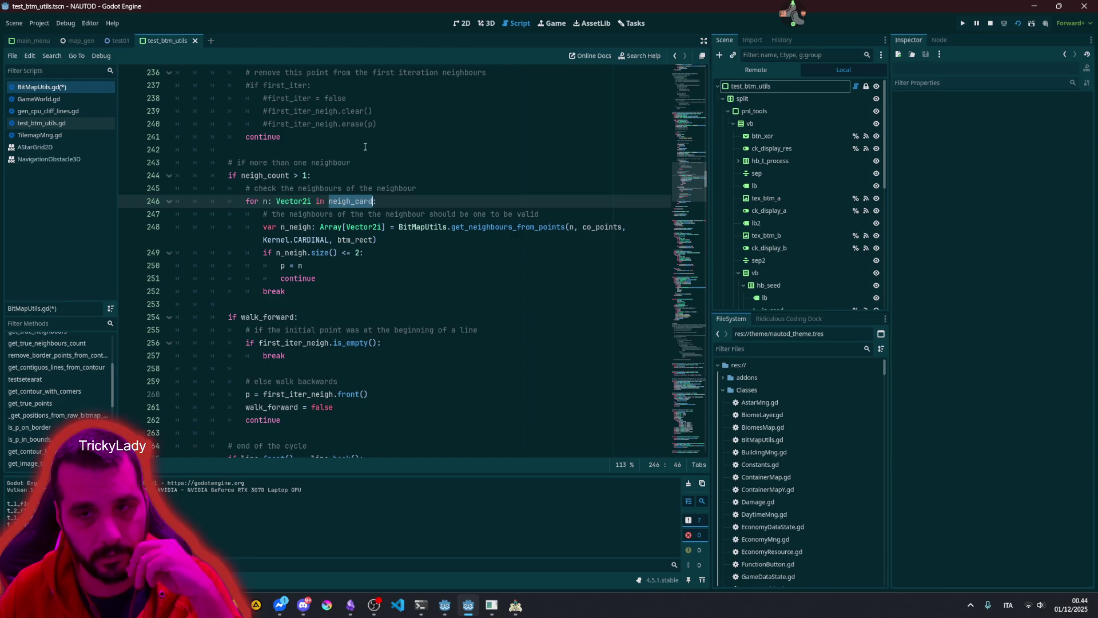
pyautogui.moveTo(354, 205)
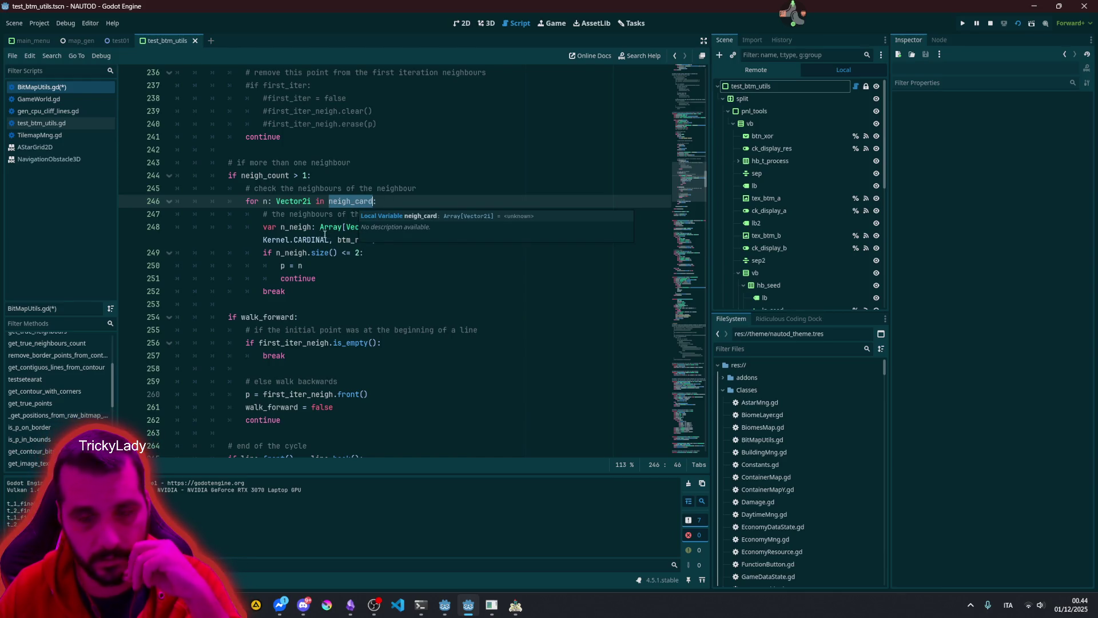
pyautogui.doubleClick(311, 214)
pyautogui.doubleClick(290, 227)
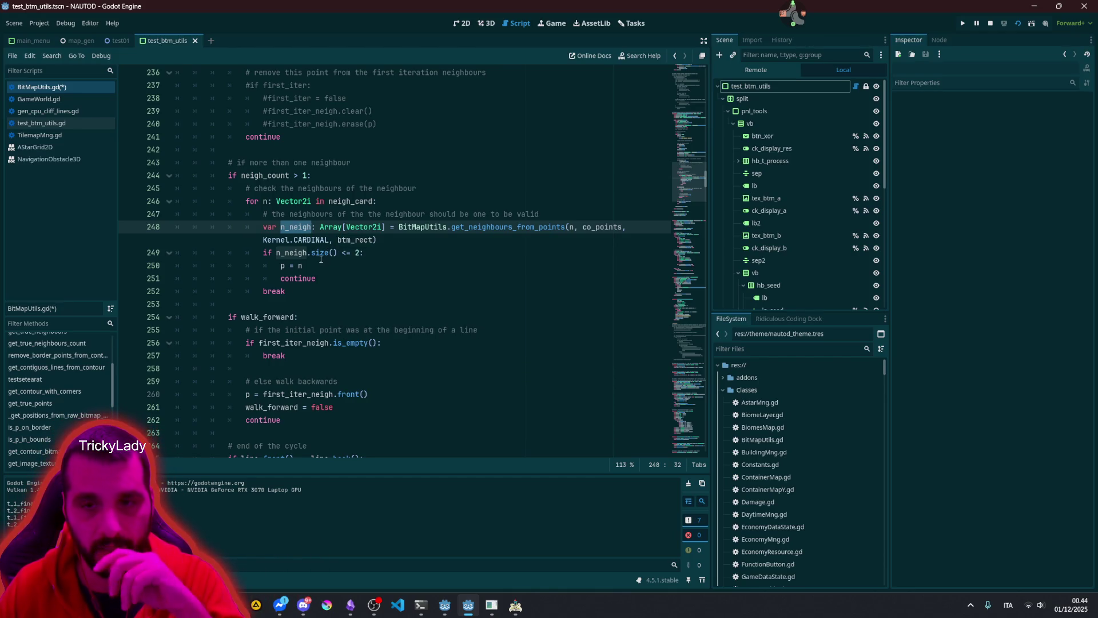
# Step: Change the line 249 comparison from <= 2 to < 2
pyautogui.click(343, 252)
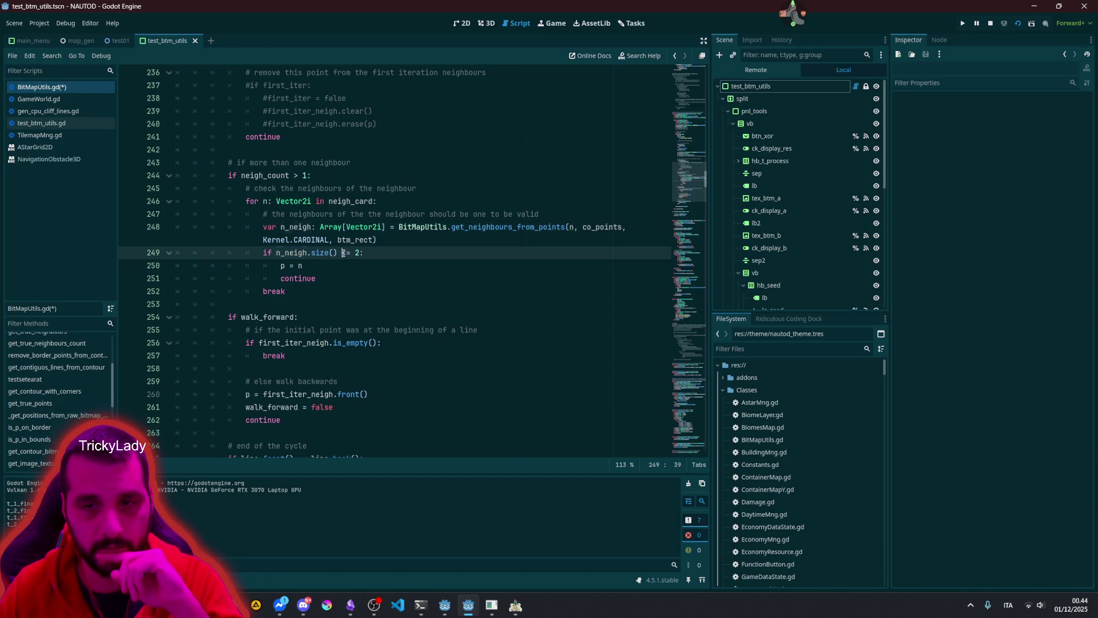
pyautogui.moveTo(343, 252); pyautogui.dragTo(346, 252)
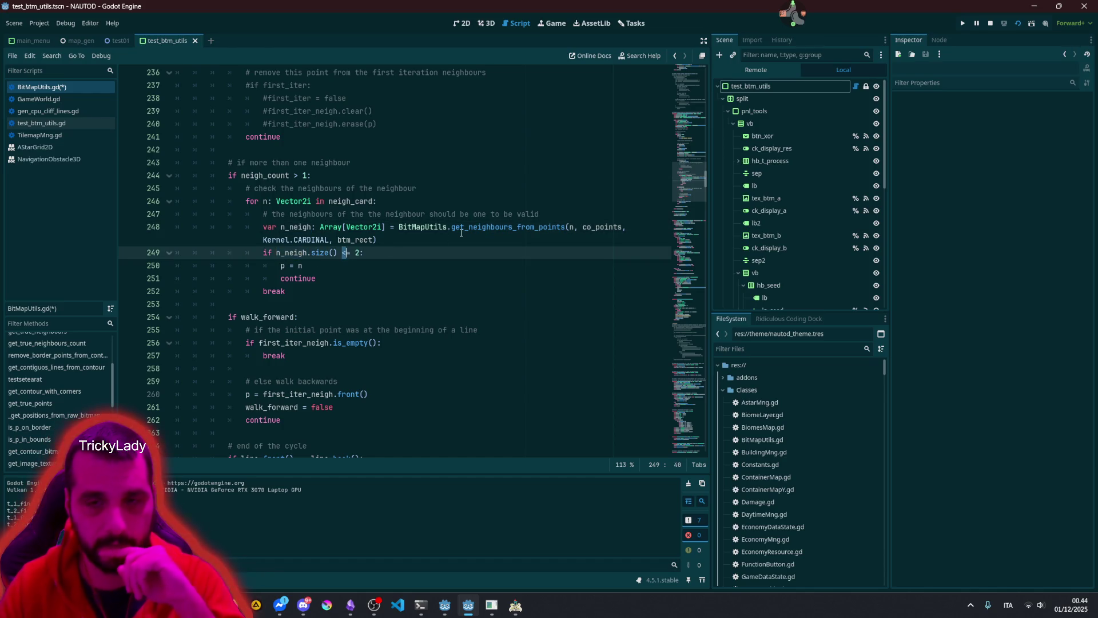
pyautogui.press('Delete')
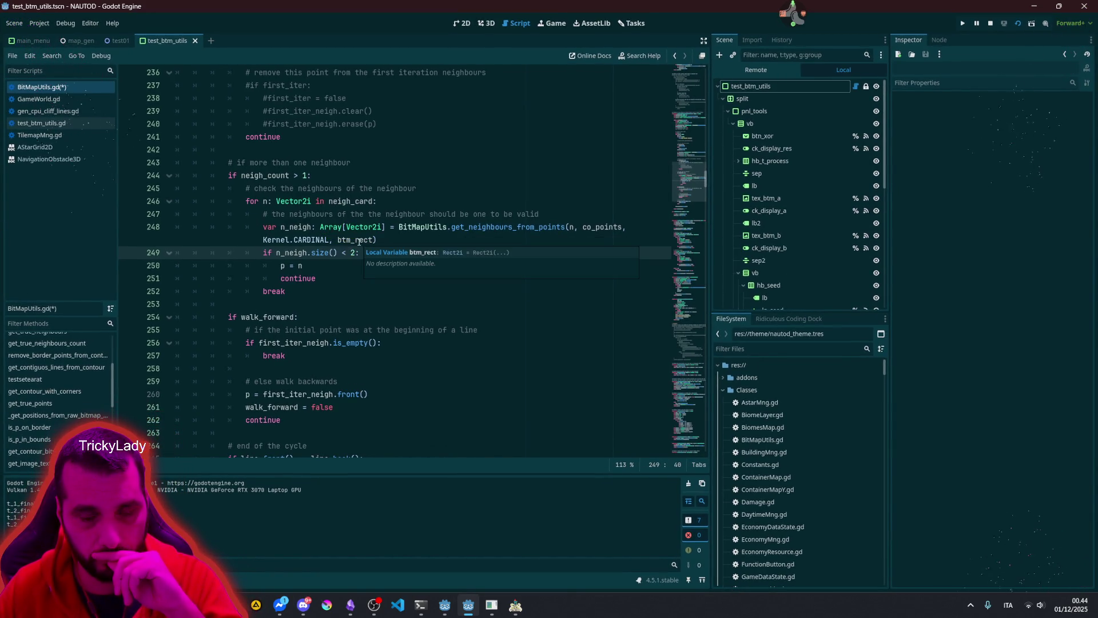
pyautogui.press('BackSpace')
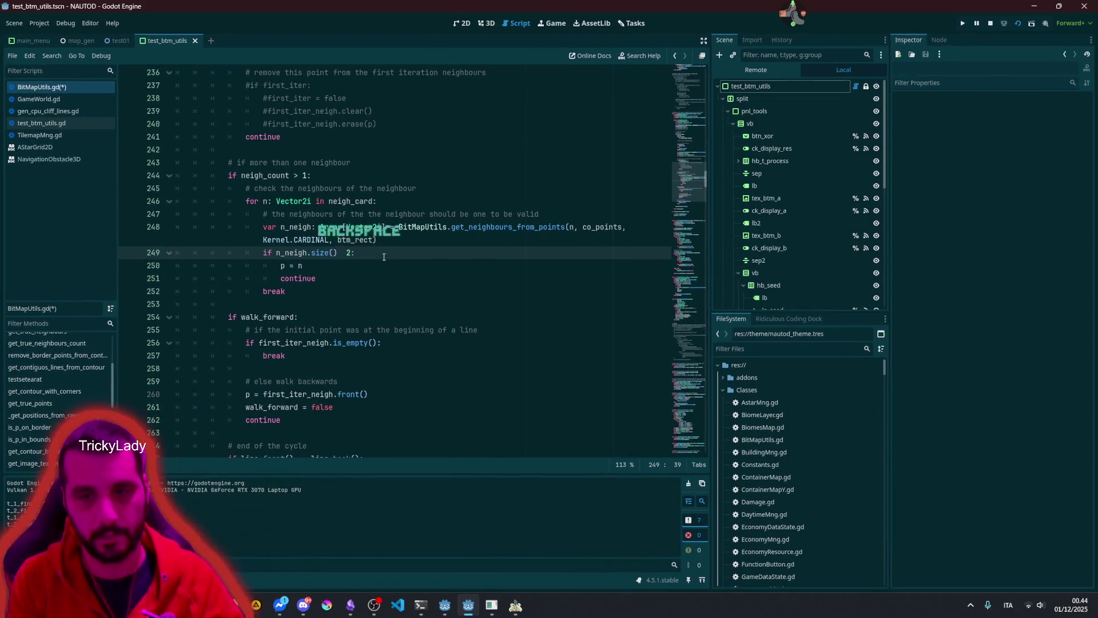
pyautogui.write('<')
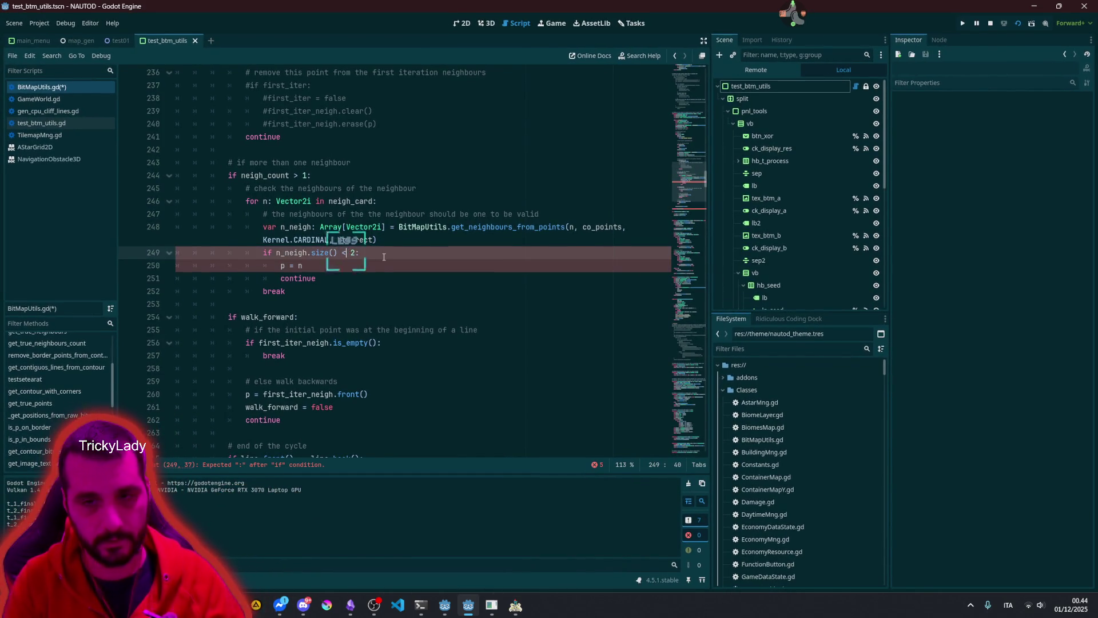
pyautogui.press('End')
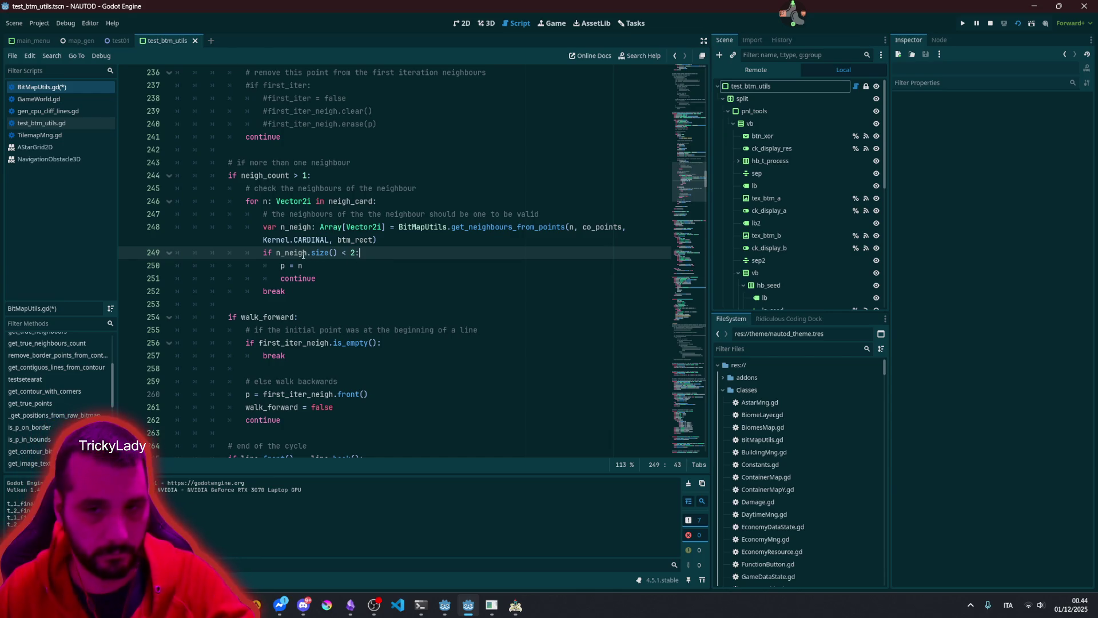
# Step: Review the p = n assignment and continue in the neighbour loop
pyautogui.click(298, 266)
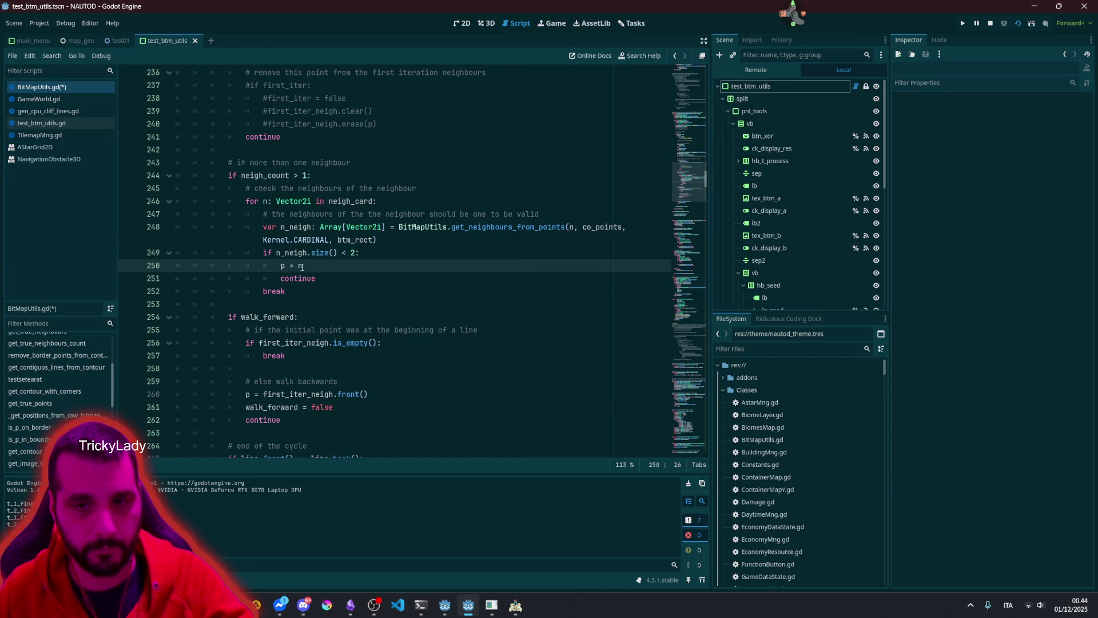
pyautogui.click(267, 203)
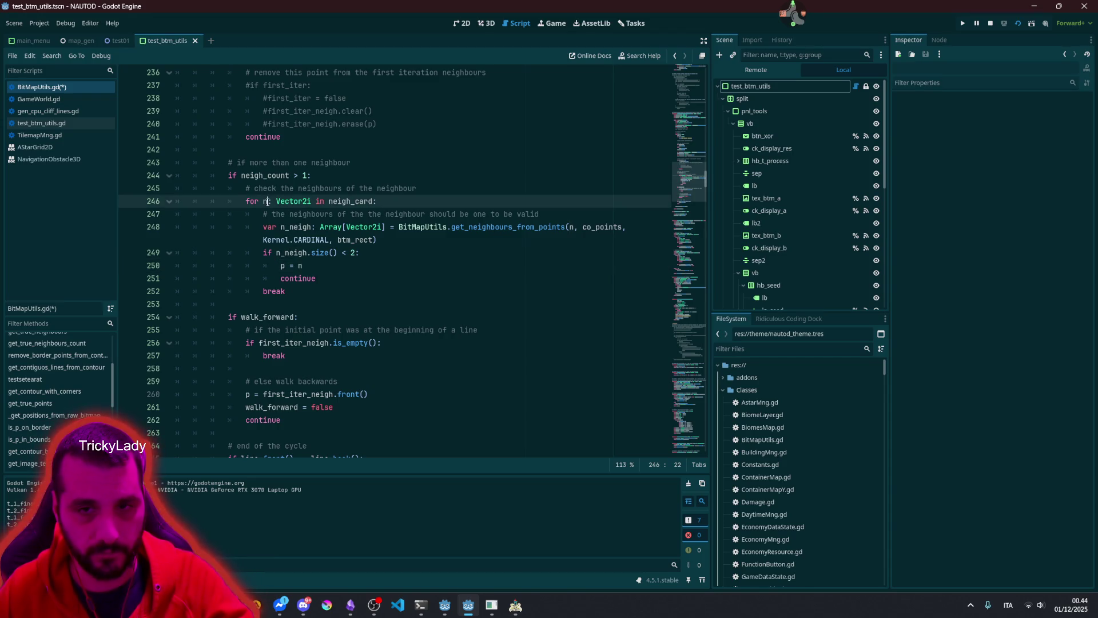
pyautogui.click(301, 255)
pyautogui.press('Down')
pyautogui.press('Down')
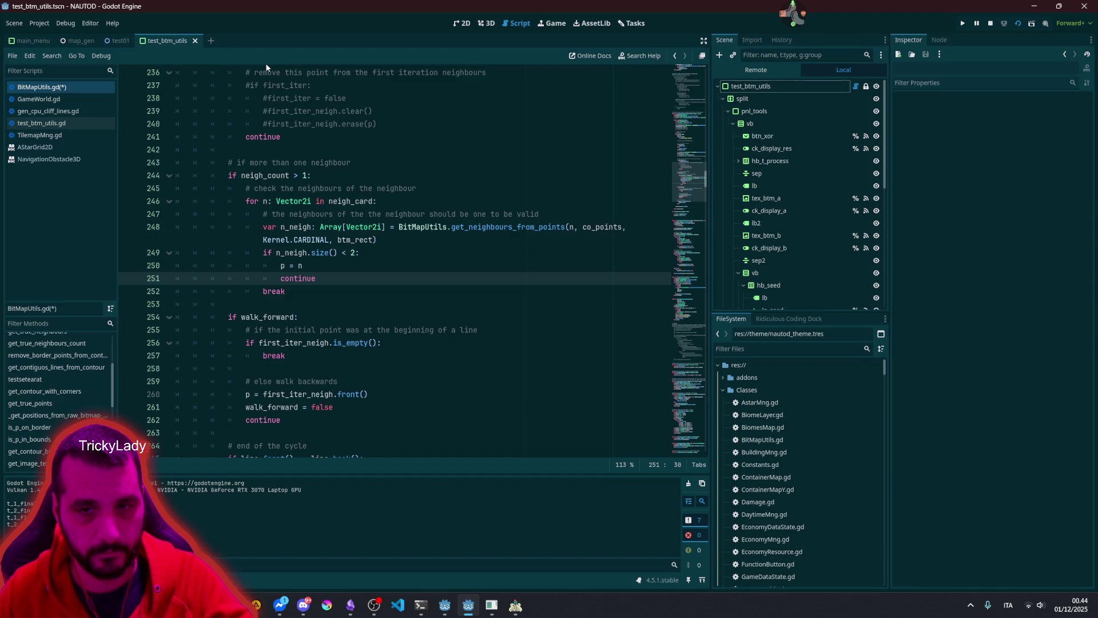
# Step: Insert 'else:' above break and indent break under it
pyautogui.click(295, 295)
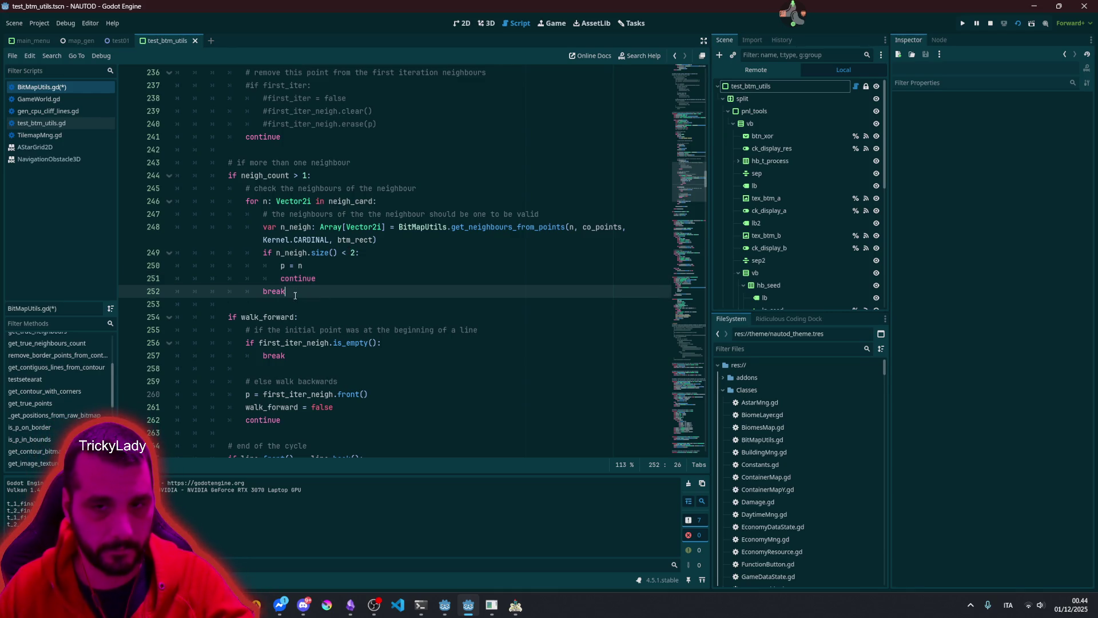
pyautogui.press('Home')
pyautogui.press('Return')
pyautogui.press('Up')
pyautogui.write('else:')
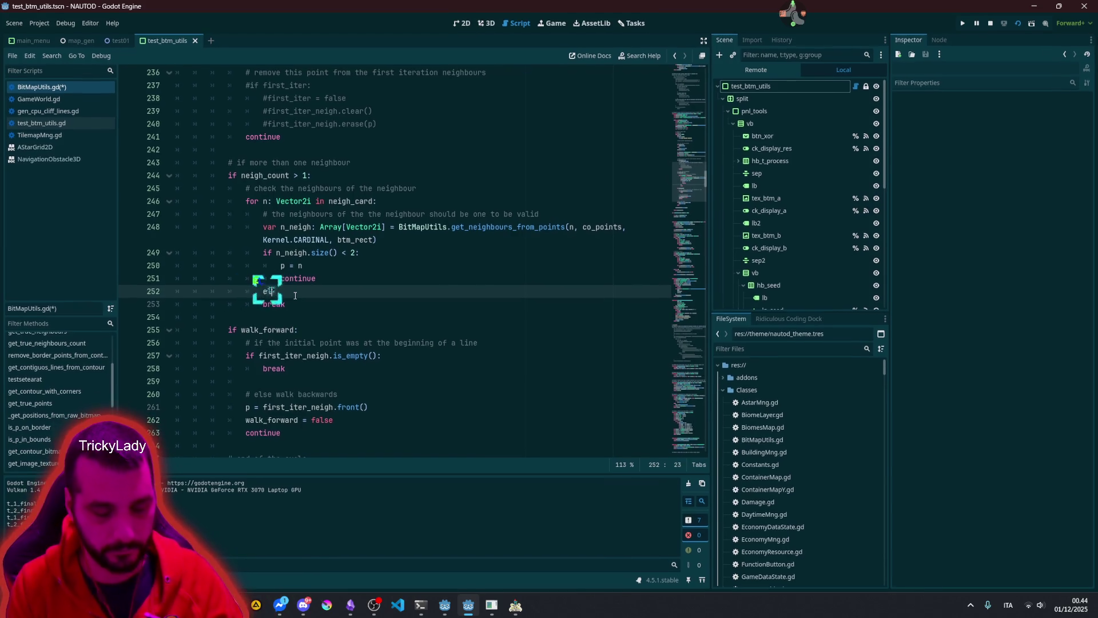
pyautogui.press('Down')
pyautogui.press('Tab')
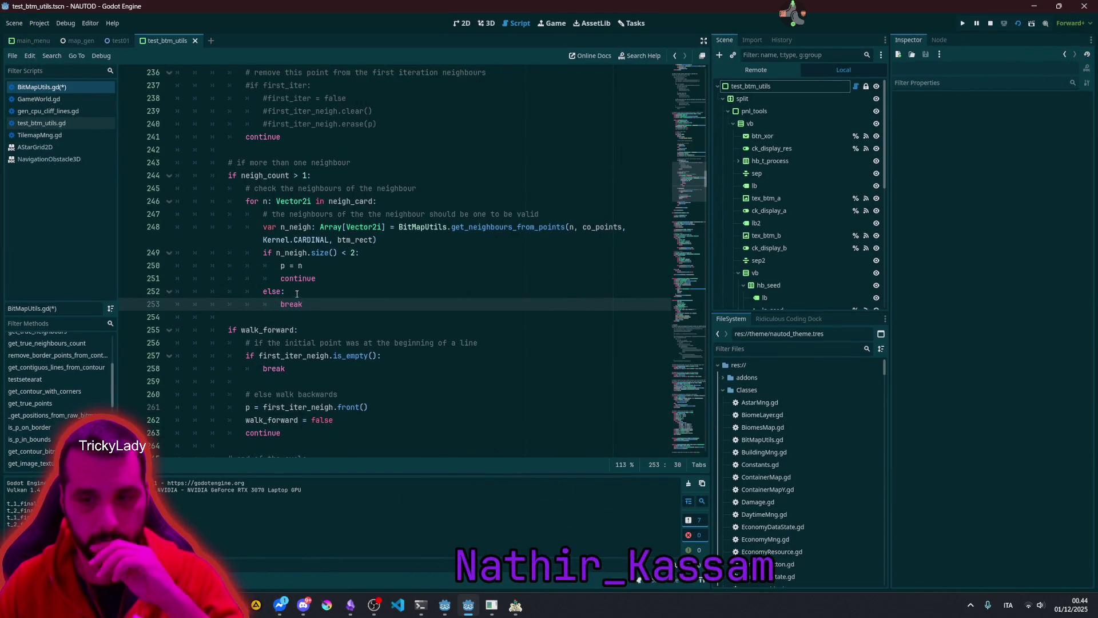
pyautogui.press('End')
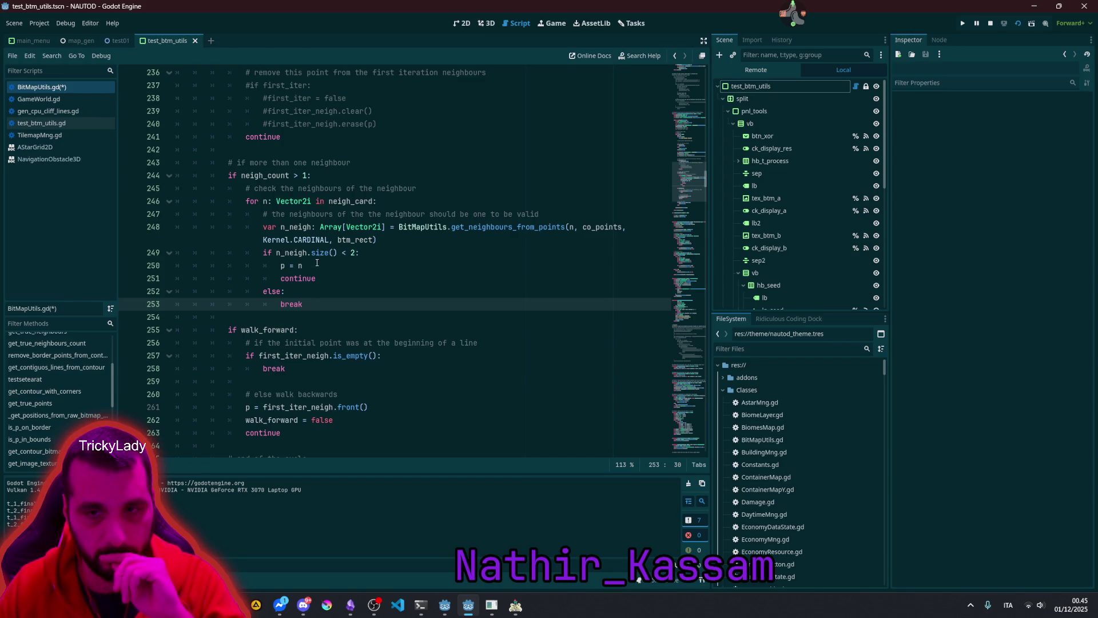
pyautogui.click(315, 258)
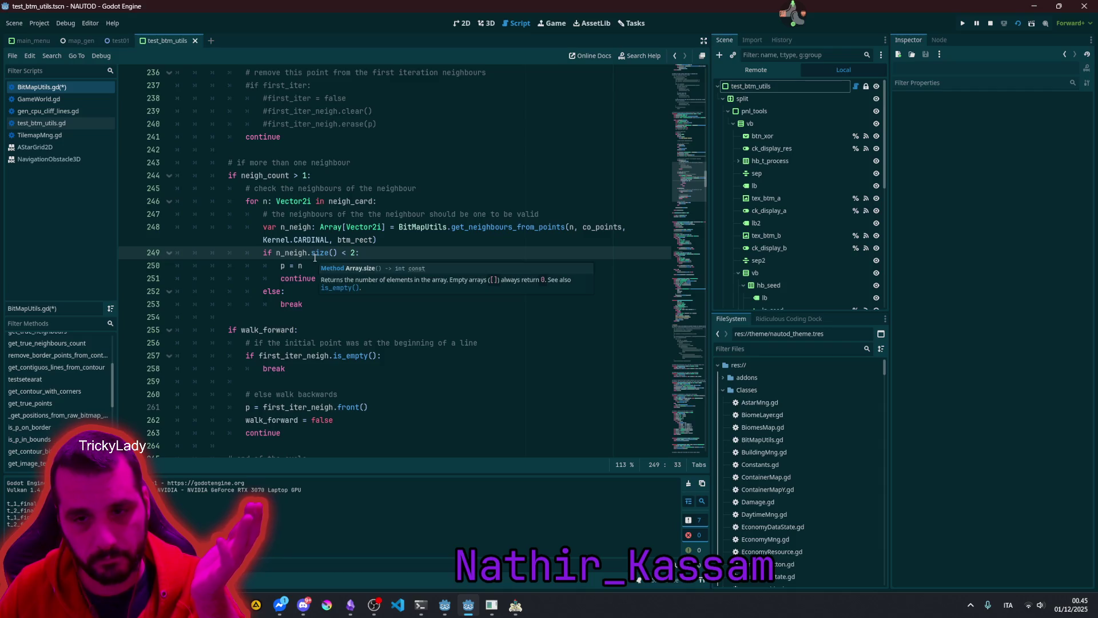
pyautogui.doubleClick(248, 330)
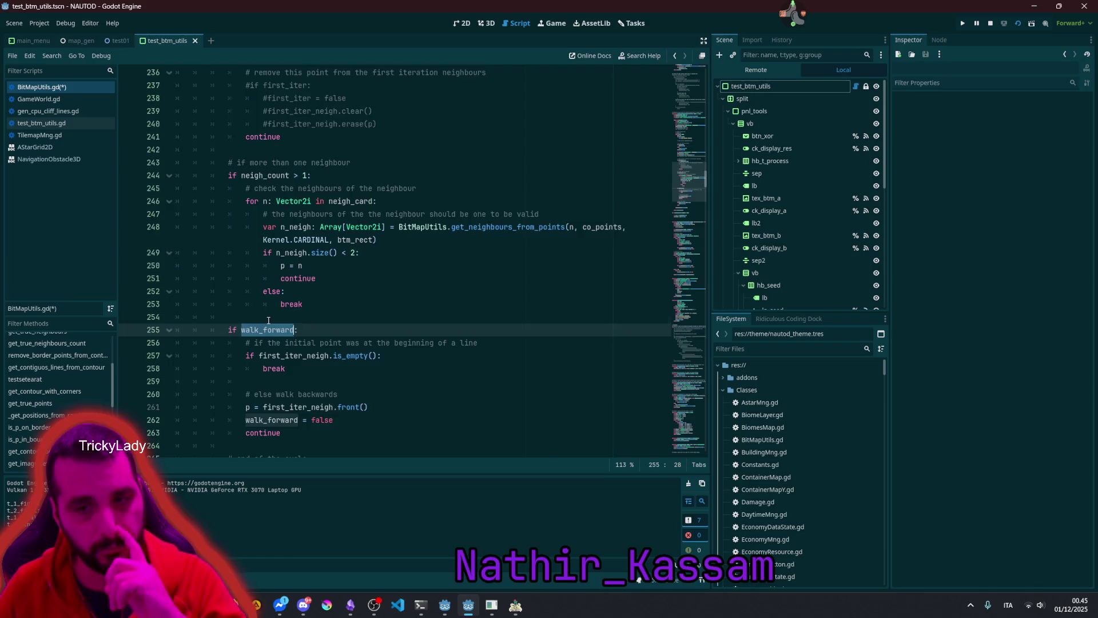
pyautogui.scroll(-3, 272, 315)
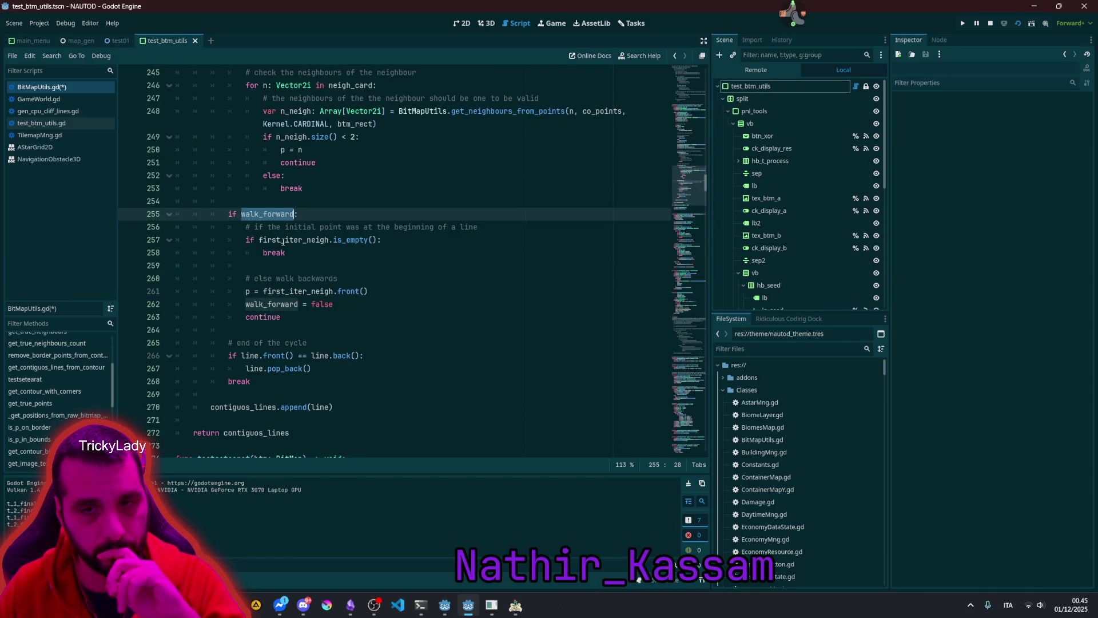
pyautogui.doubleClick(284, 240)
pyautogui.click(341, 228)
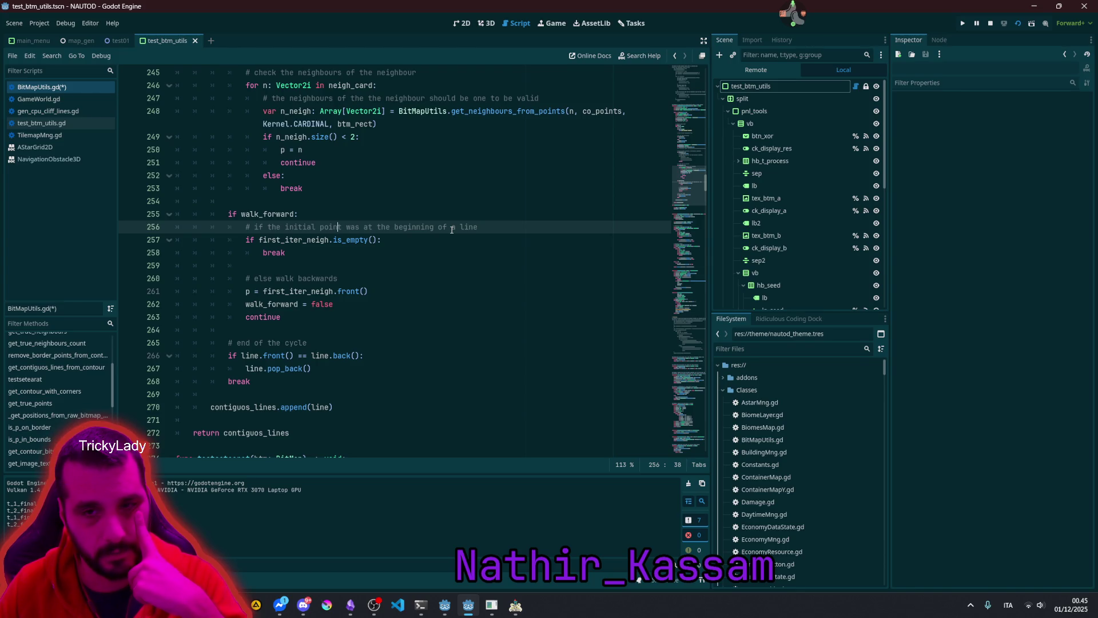
pyautogui.doubleClick(294, 240)
pyautogui.scroll(5, 294, 240)
pyautogui.moveTo(294, 239)
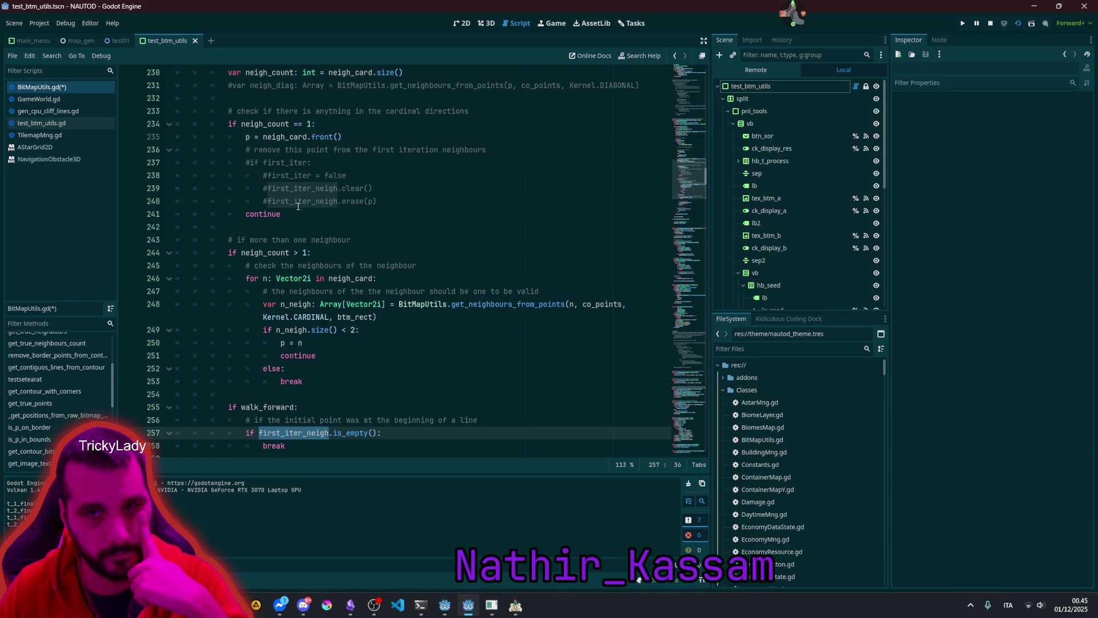
pyautogui.scroll(3, 297, 205)
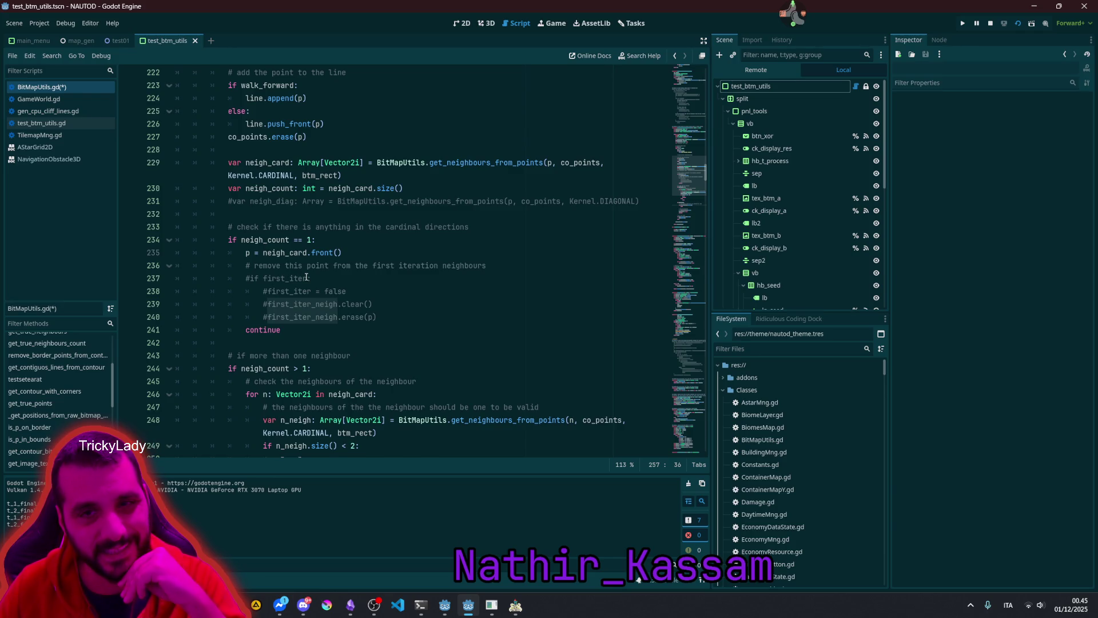
pyautogui.scroll(1, 307, 277)
pyautogui.doubleClick(282, 176)
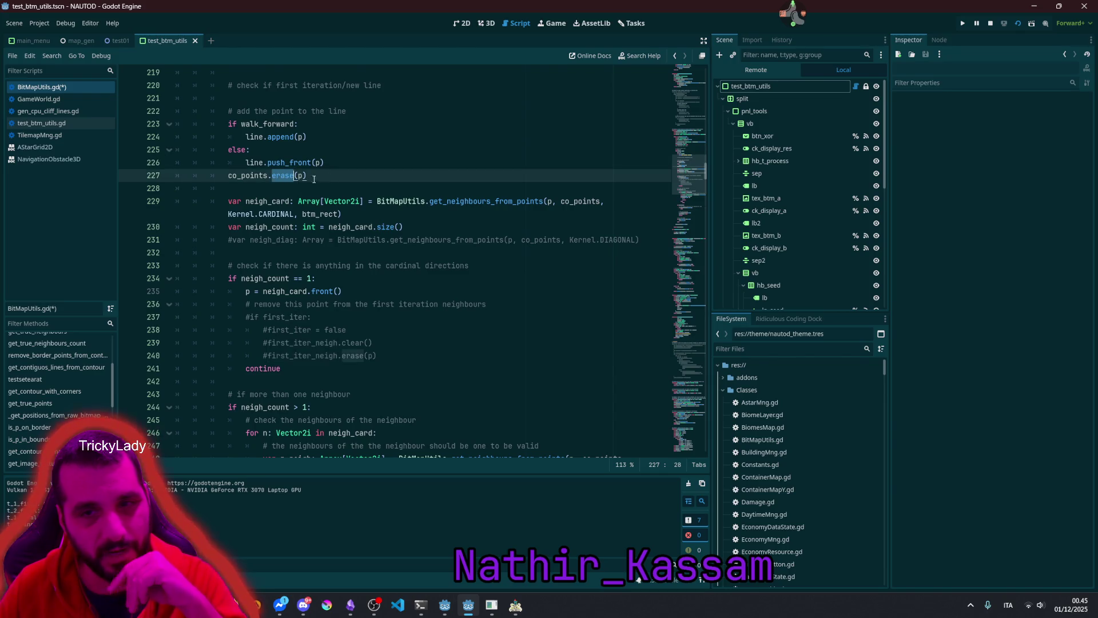
# Step: Add the line 'if p in first_iter_neigh:' after co_points.erase(p)
pyautogui.press('End')
pyautogui.press('Return')
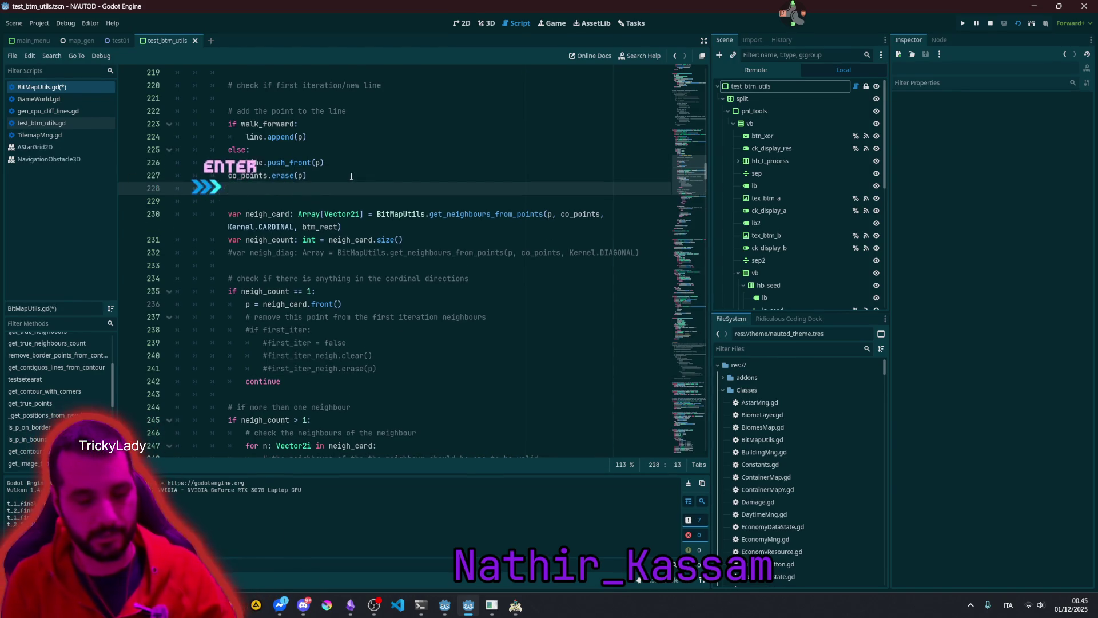
pyautogui.write('#f p in')
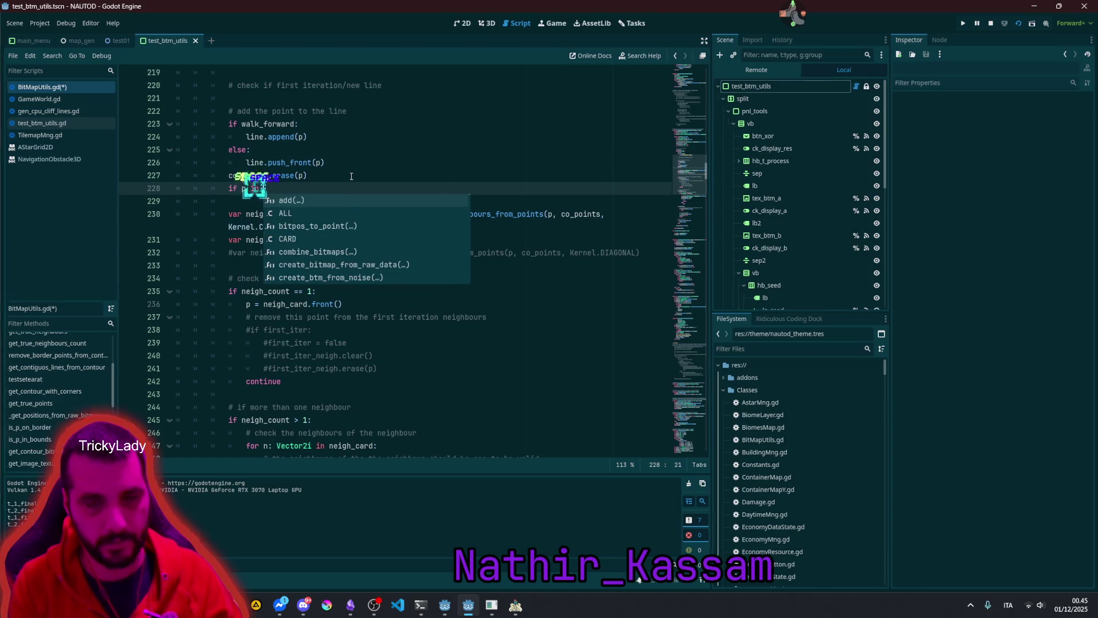
pyautogui.click(315, 317)
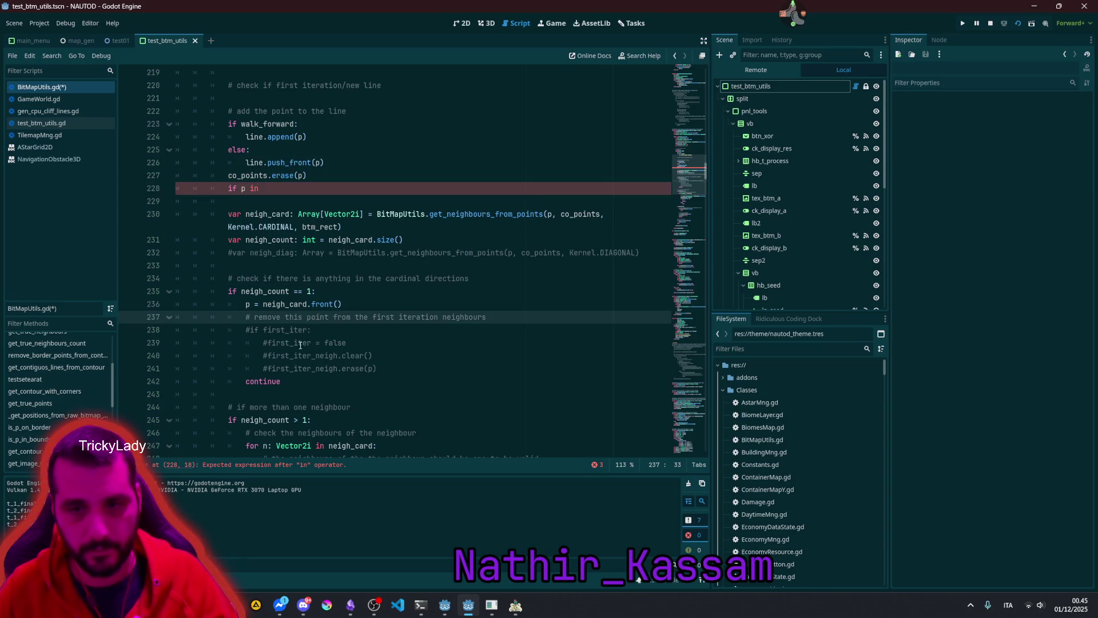
pyautogui.doubleClick(315, 355)
pyautogui.hotkey('ctrl', 'c')
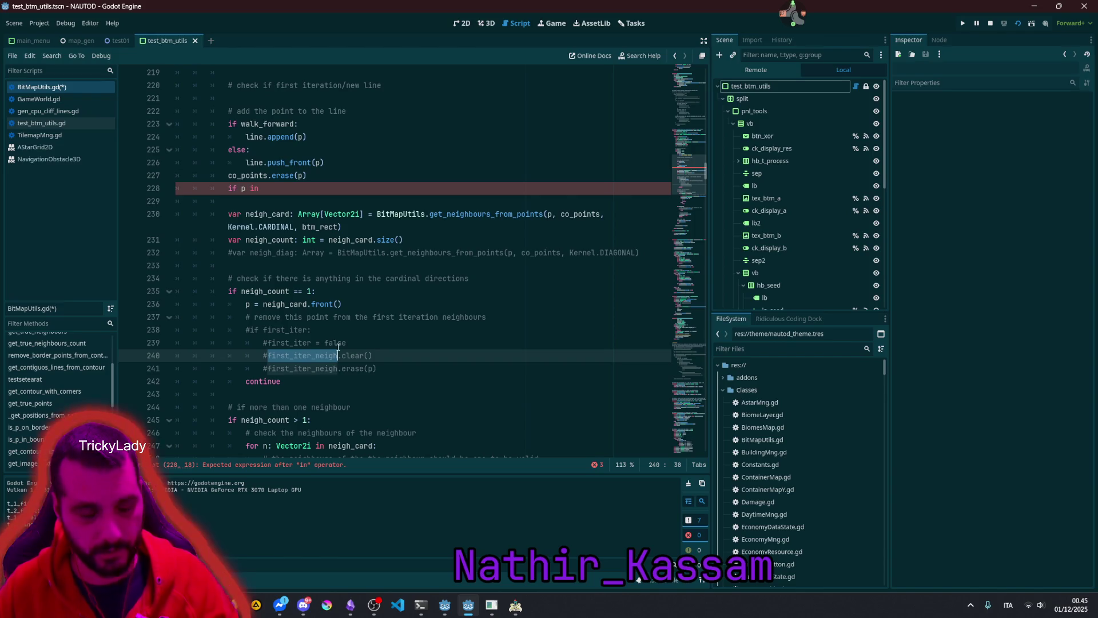
pyautogui.click(300, 184)
pyautogui.hotkey('ctrl', 'v')
pyautogui.write(':')
pyautogui.press('Return')
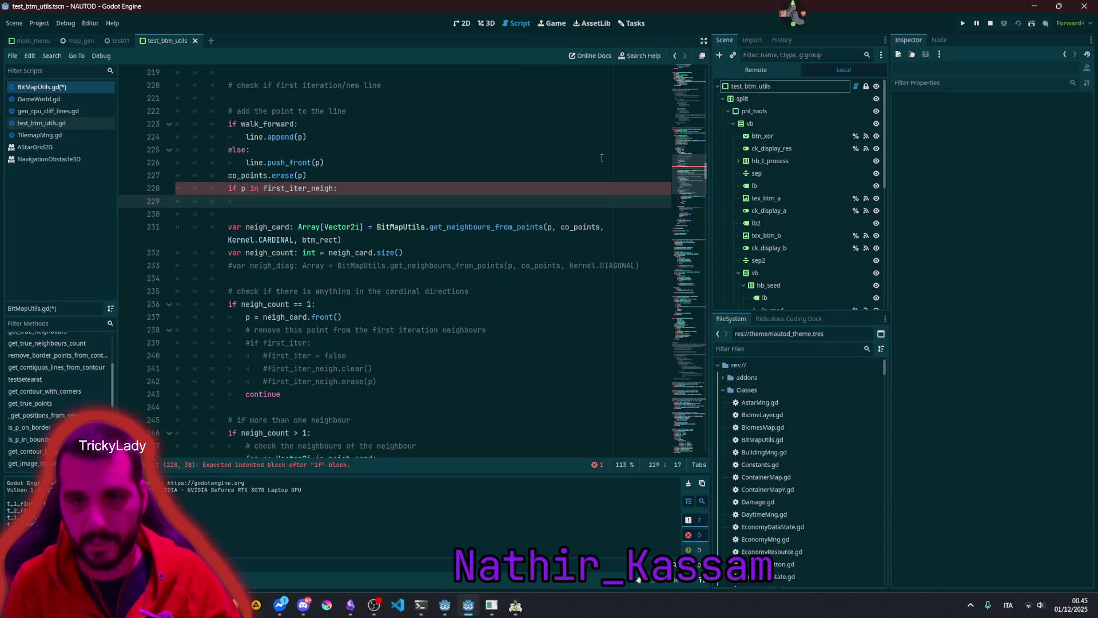
# Step: Write 'first_iter_neigh.erase(p)' on the indented line below the condition
pyautogui.press('Up')
pyautogui.hotkey('ctrl', 'shift', 'Left')
pyautogui.hotkey('ctrl', 'c')
pyautogui.press('Down')
pyautogui.hotkey('ctrl', 'v')
pyautogui.write('.erea')
pyautogui.press('BackSpace')
pyautogui.press('BackSpace')
pyautogui.press('Return')
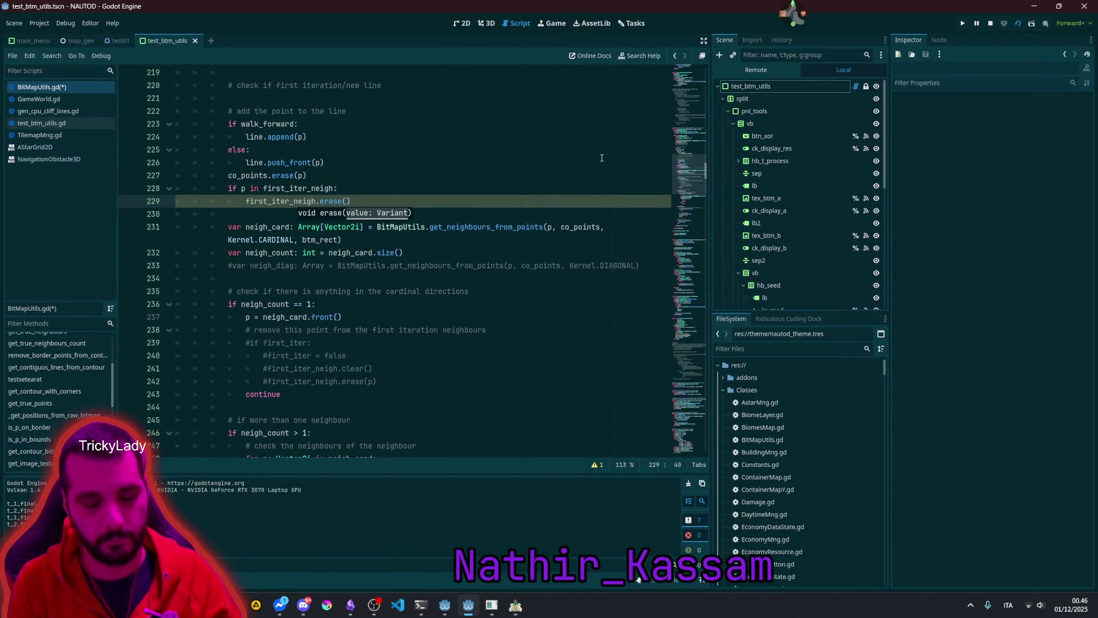
pyautogui.write('p')
pyautogui.click(370, 161)
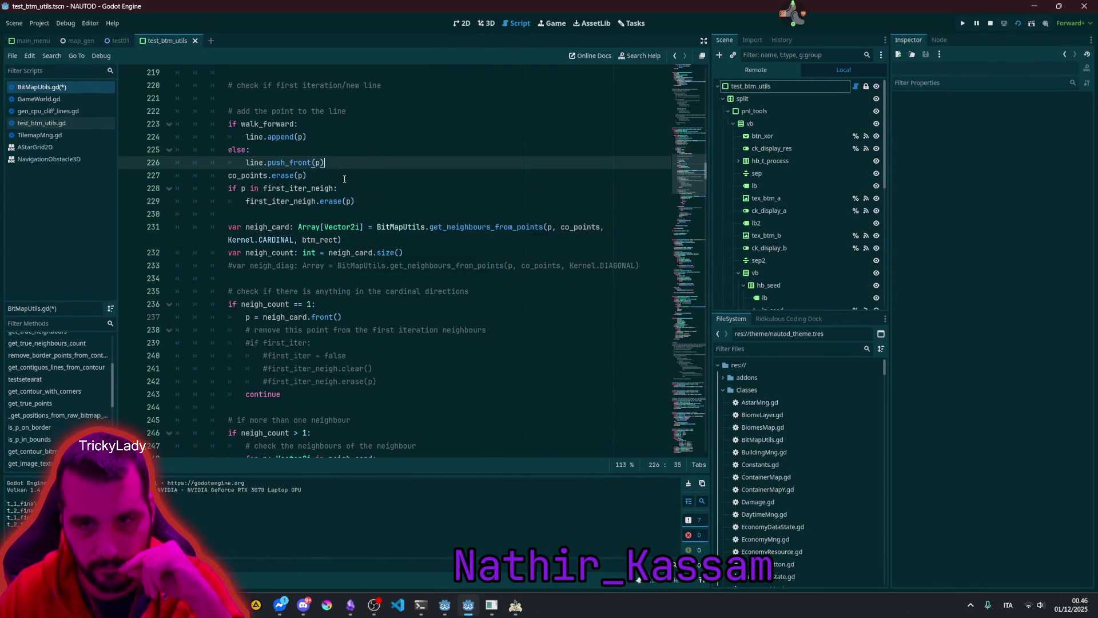
# Step: Review the new erase check and the if walk_forward line
pyautogui.scroll(-3, 407, 259)
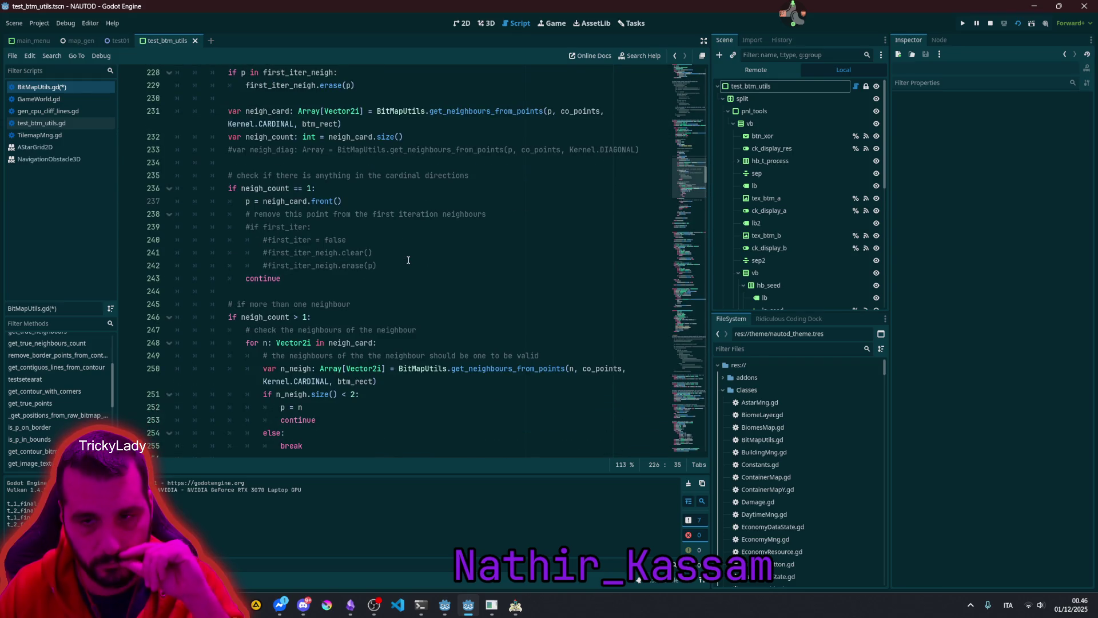
pyautogui.scroll(3, 409, 260)
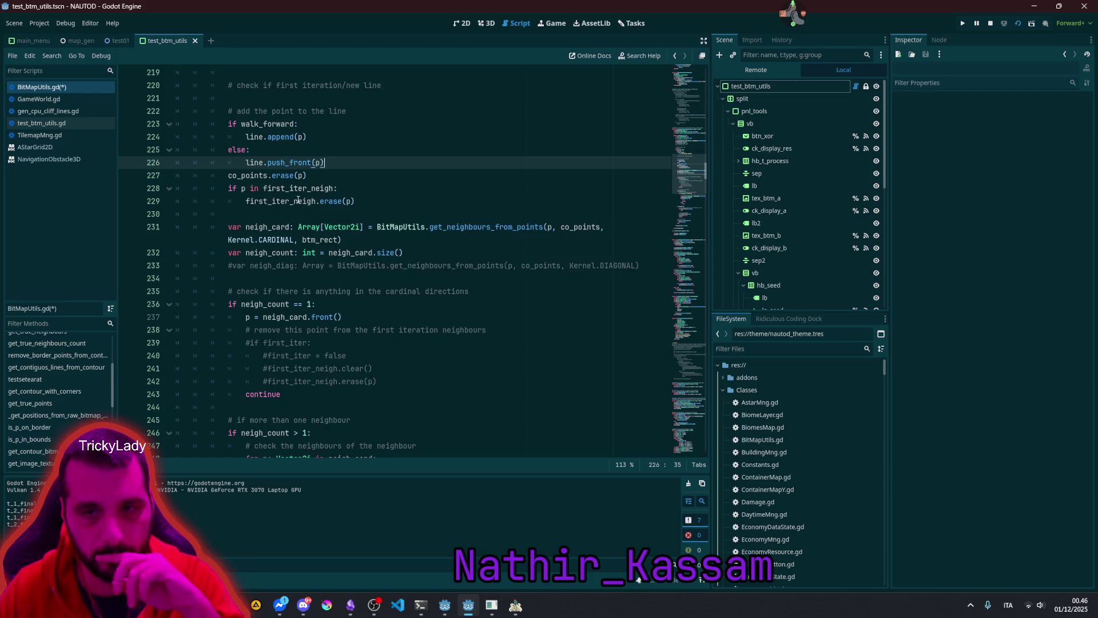
pyautogui.moveTo(298, 200)
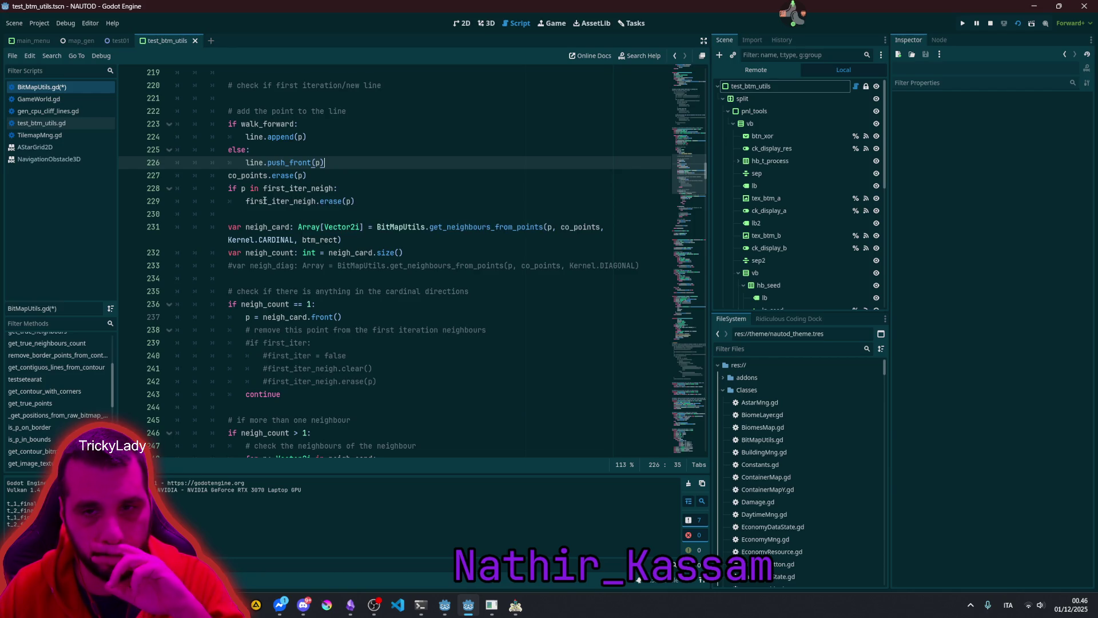
pyautogui.moveTo(333, 189)
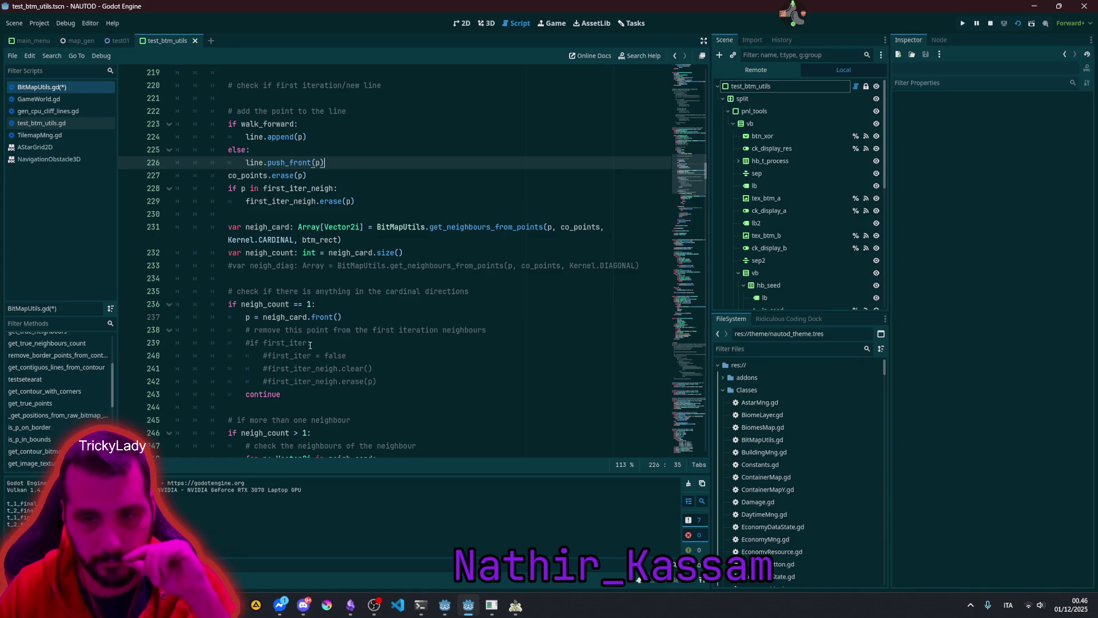
pyautogui.scroll(-4, 310, 345)
pyautogui.scroll(-3, 271, 220)
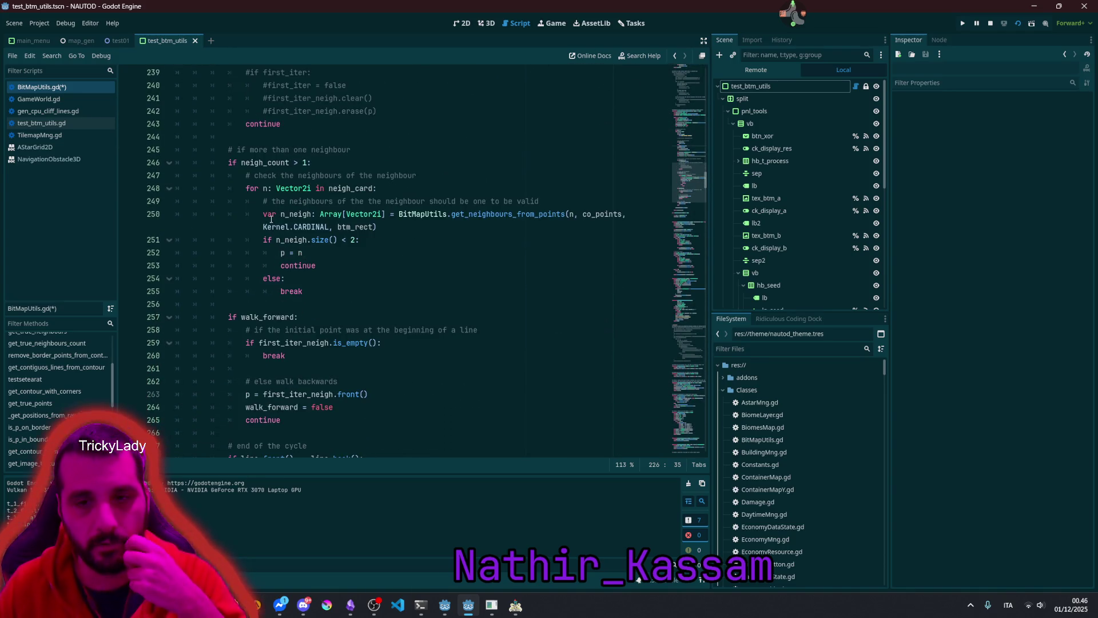
pyautogui.tripleClick(275, 317)
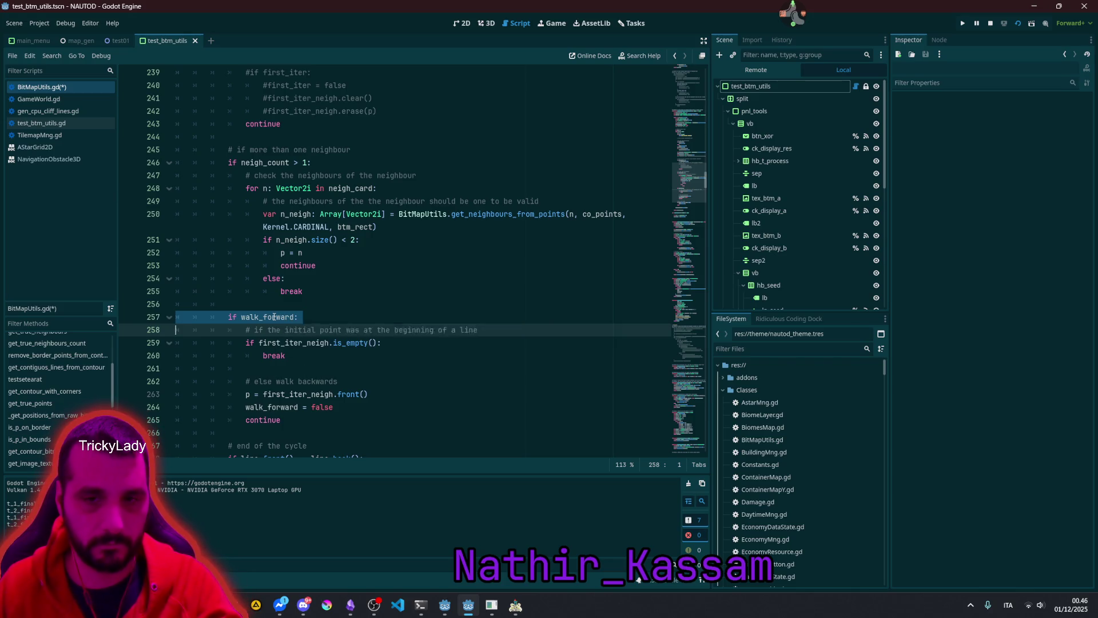
pyautogui.doubleClick(275, 316)
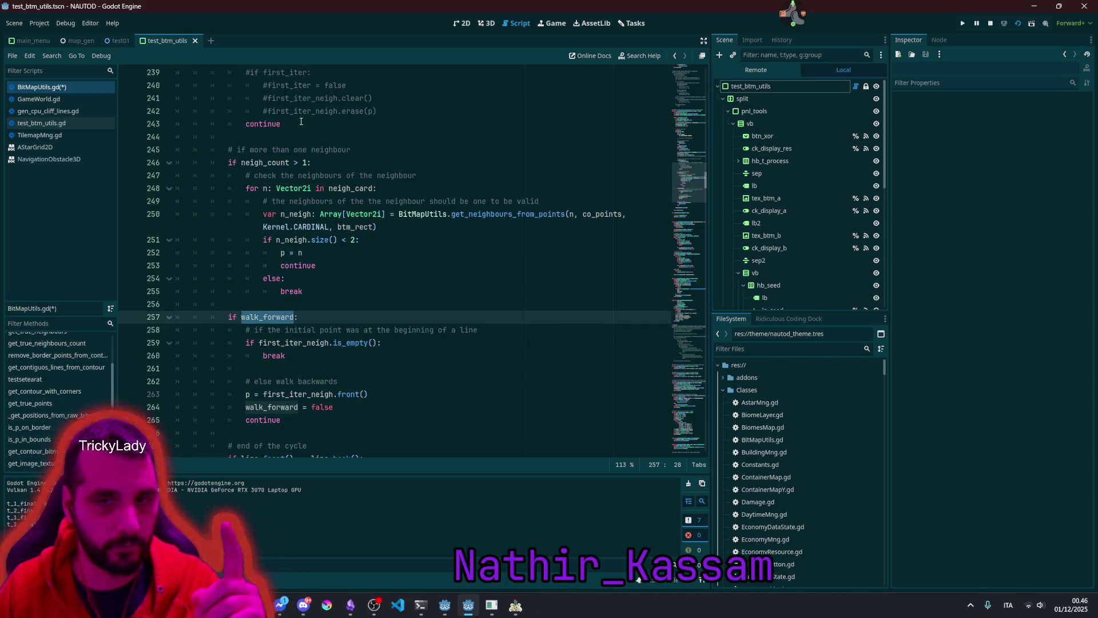
# Step: Inspect the first_iter_neigh.is_empty() branch that sets walk_forward to false
pyautogui.scroll(-3, 280, 293)
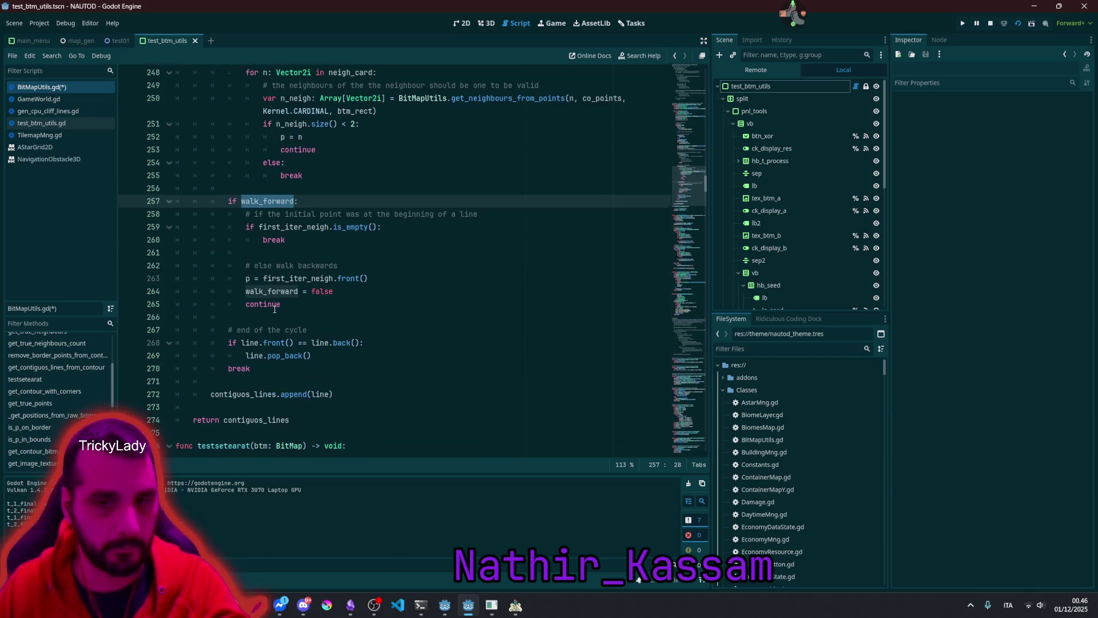
pyautogui.doubleClick(282, 227)
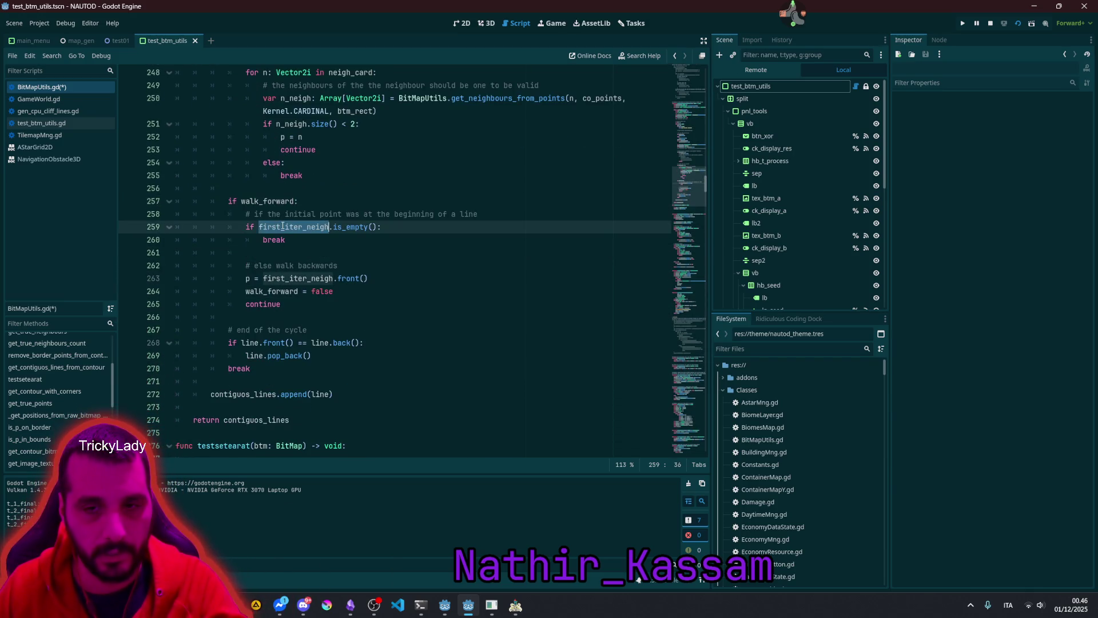
pyautogui.doubleClick(350, 227)
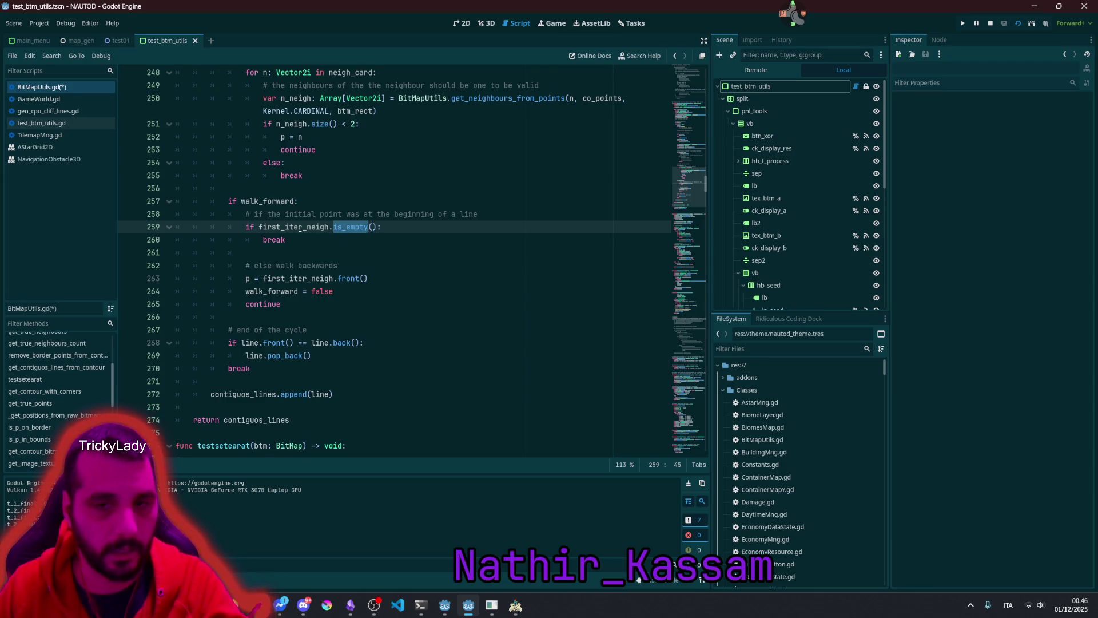
pyautogui.click(300, 227)
pyautogui.click(262, 279)
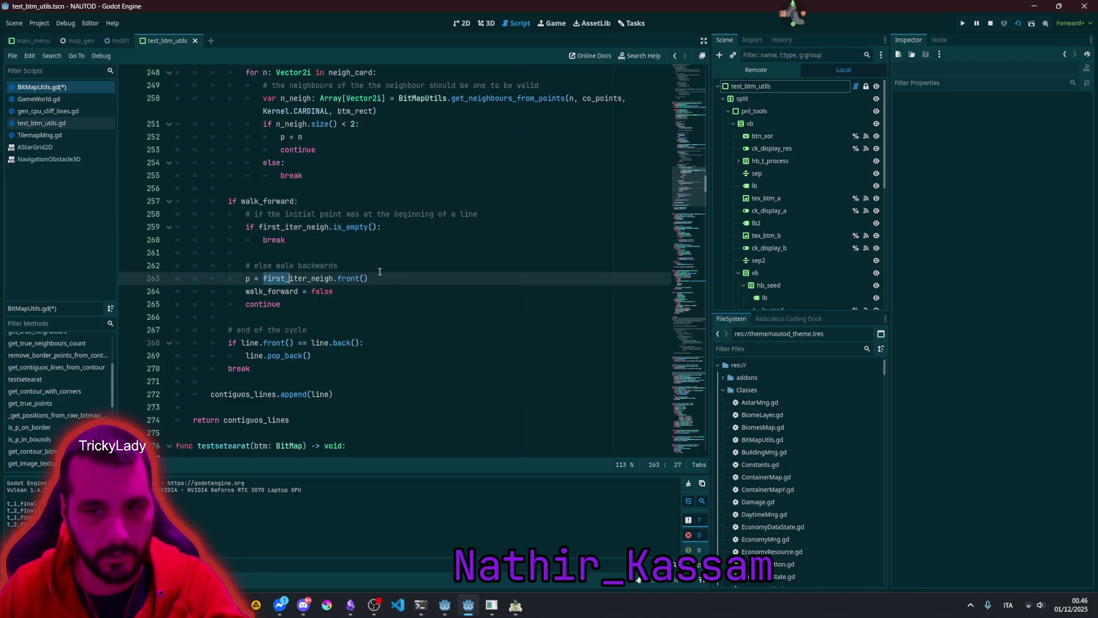
pyautogui.click(289, 278)
pyautogui.doubleClick(269, 293)
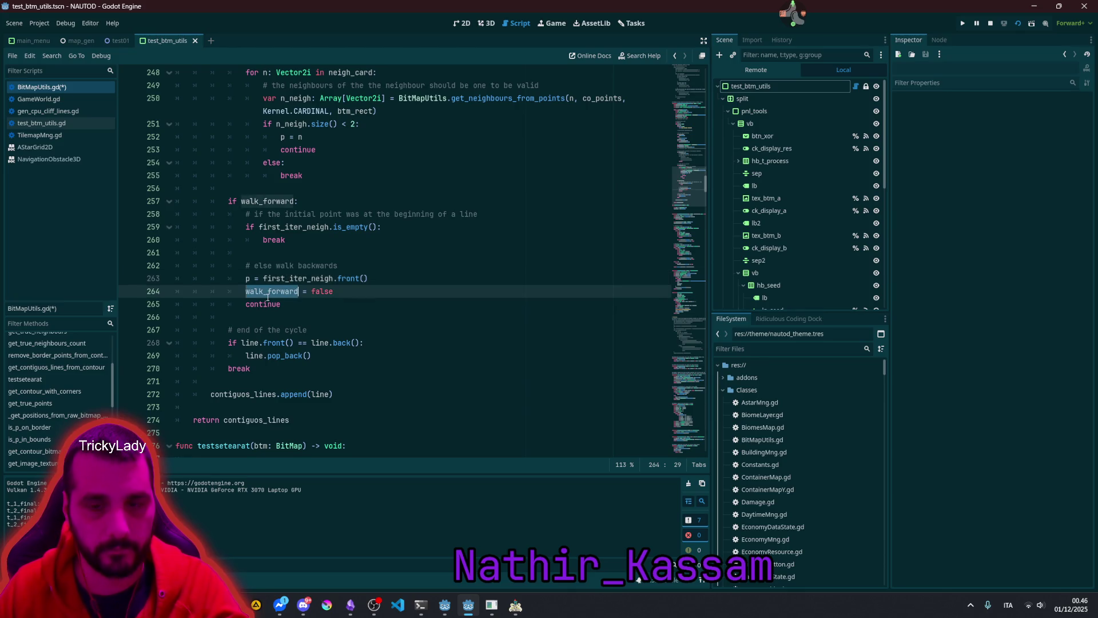
pyautogui.doubleClick(322, 291)
pyautogui.doubleClick(274, 305)
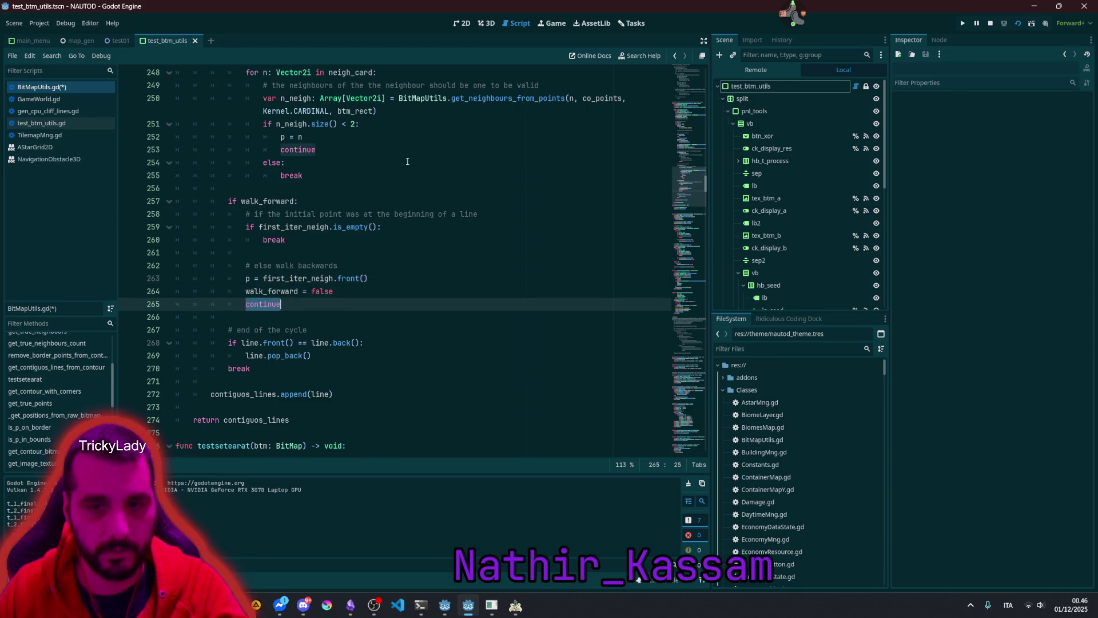
pyautogui.doubleClick(290, 291)
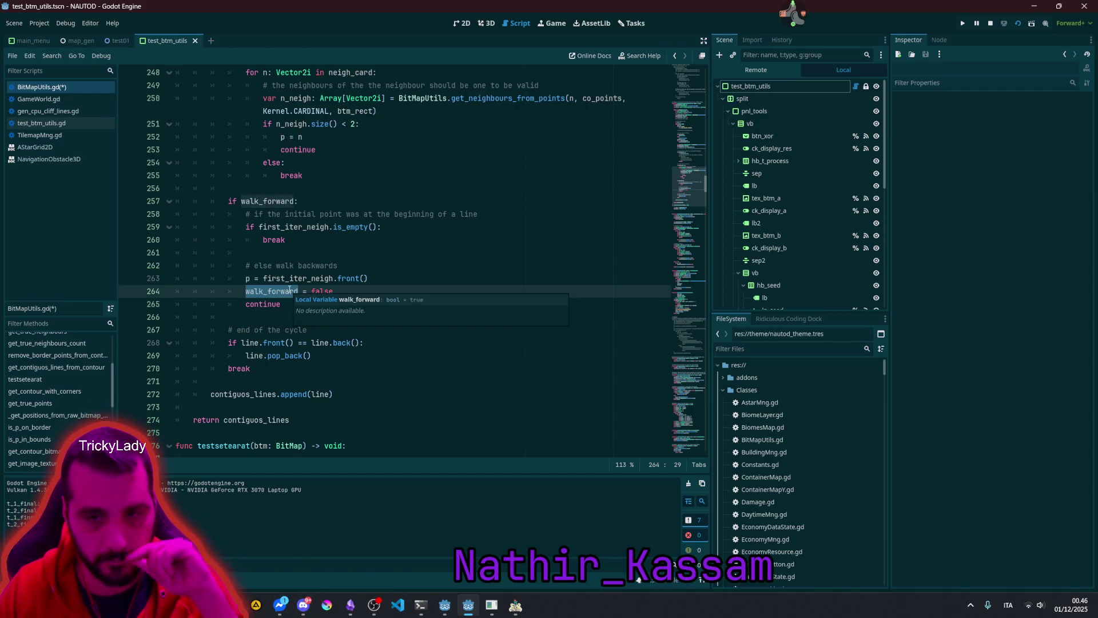
# Step: Inspect the end-of-cycle line.front()/line.back() check and save BitMapUtils.gd
pyautogui.doubleClick(268, 201)
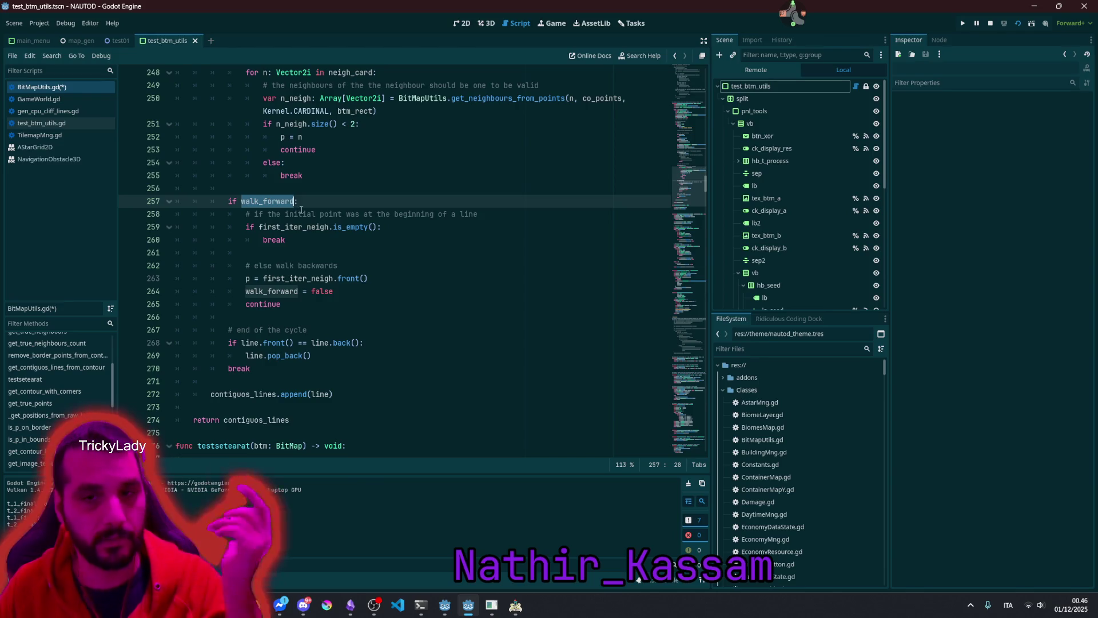
pyautogui.doubleClick(277, 331)
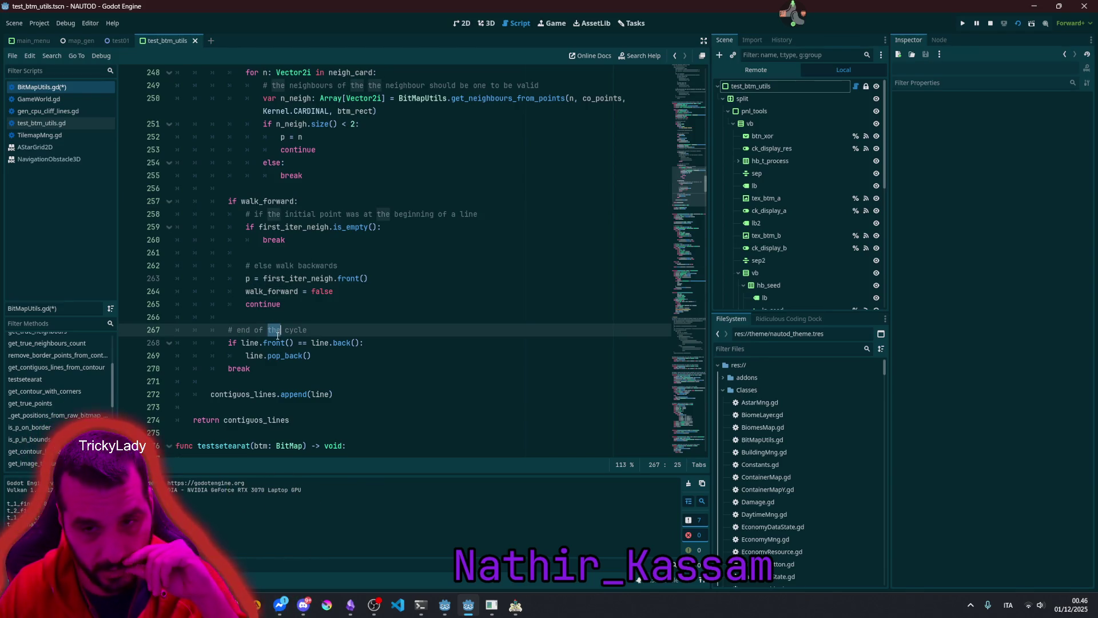
pyautogui.moveTo(242, 343)
pyautogui.mouseDown()
pyautogui.moveTo(365, 344)
pyautogui.moveTo(246, 355)
pyautogui.mouseUp()
pyautogui.click(342, 343)
pyautogui.click(312, 356)
pyautogui.click(293, 356)
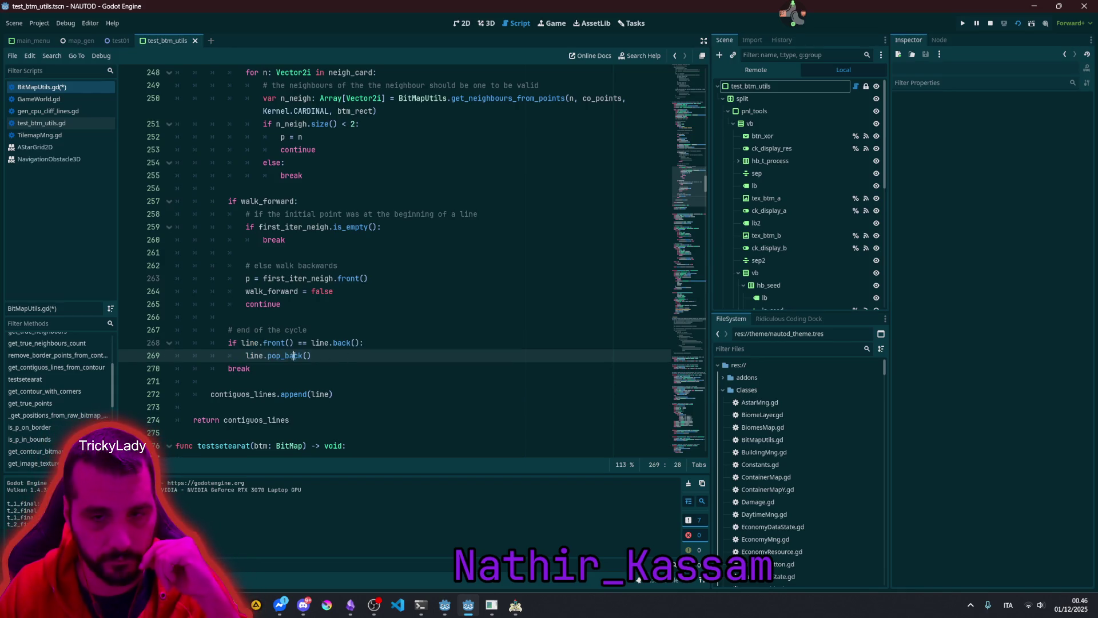
pyautogui.doubleClick(239, 368)
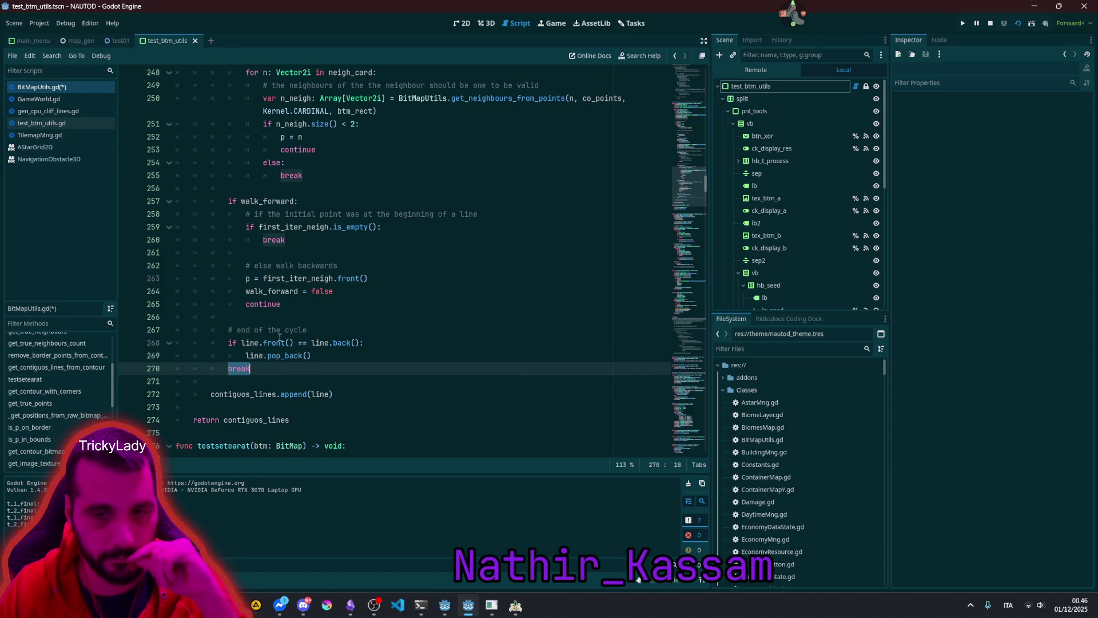
pyautogui.moveTo(280, 339)
pyautogui.click(303, 317)
pyautogui.hotkey('ctrl', 's')
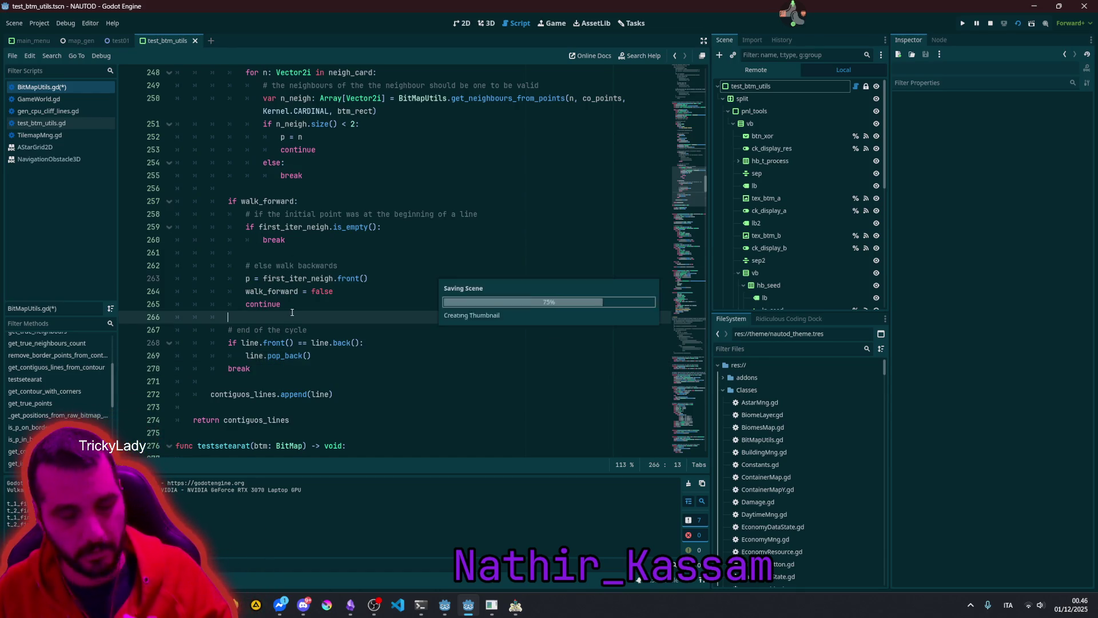
# Step: Rerun 'Test contiguous lines' in the NAUTOD debug window to redraw both islands' numbered contour segments
pyautogui.click(337, 292)
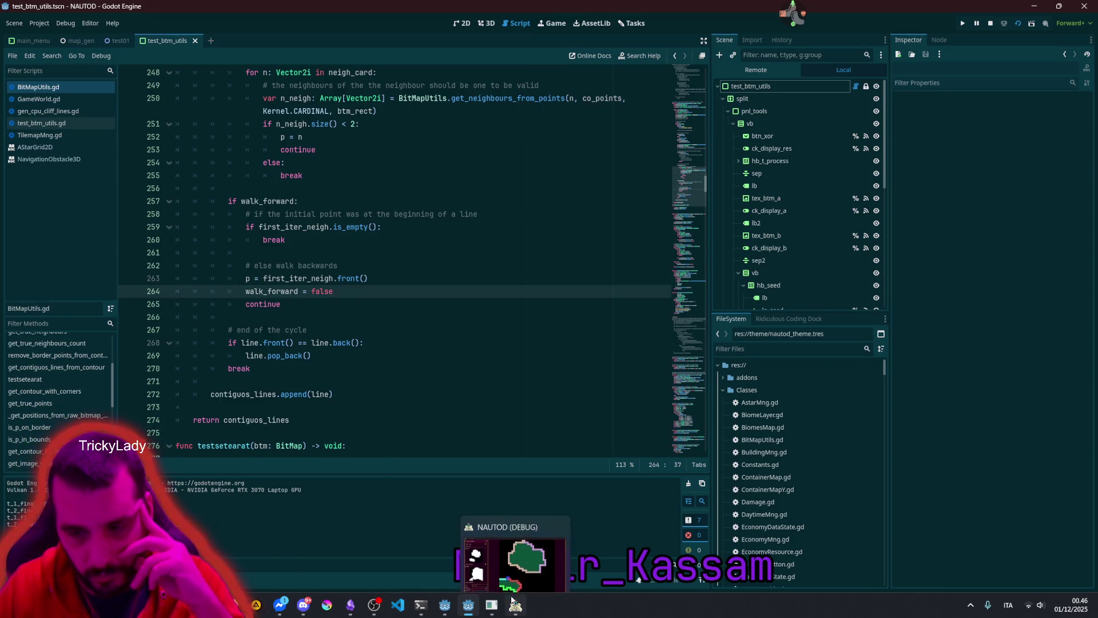
pyautogui.click(516, 606)
pyautogui.click(233, 502)
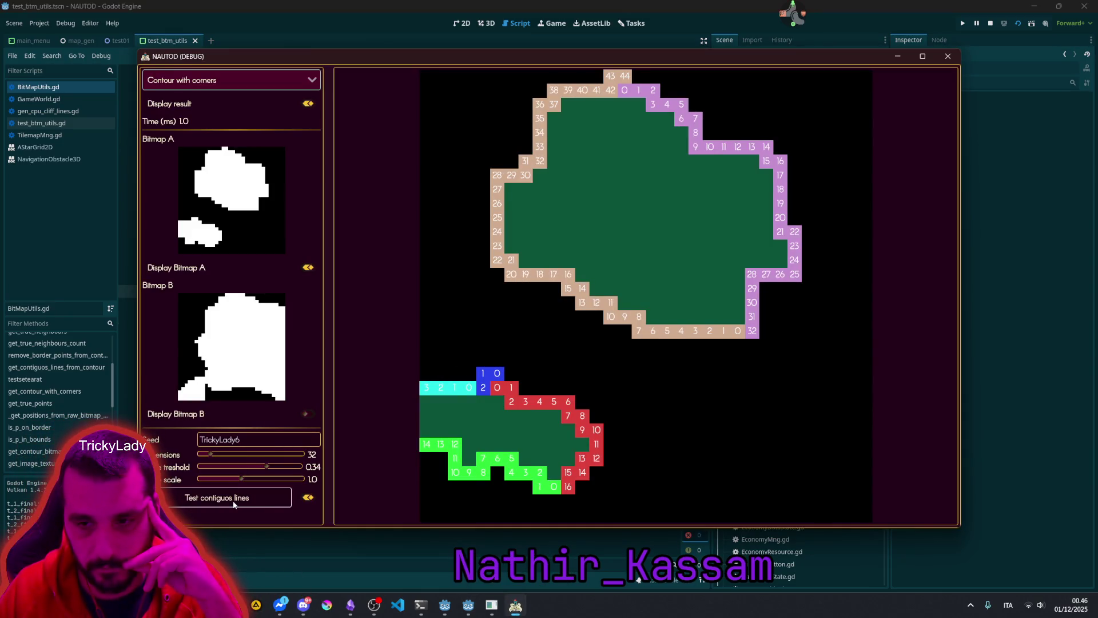
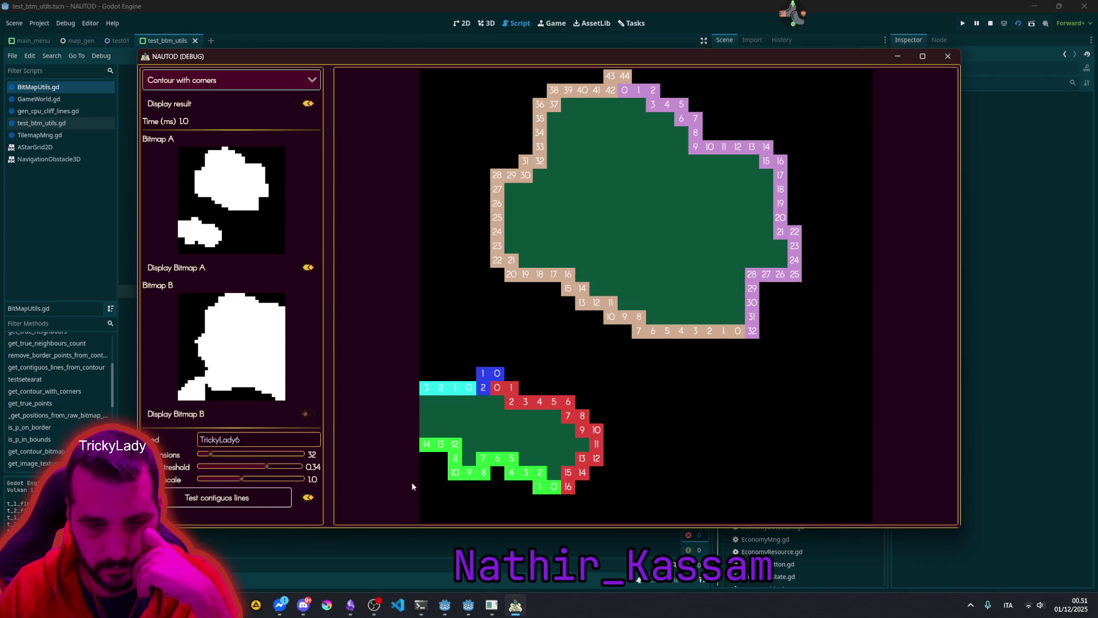
# Step: Close the test game and review walk_forward and continue usages in the walk-backwards branch
pyautogui.press('F8')
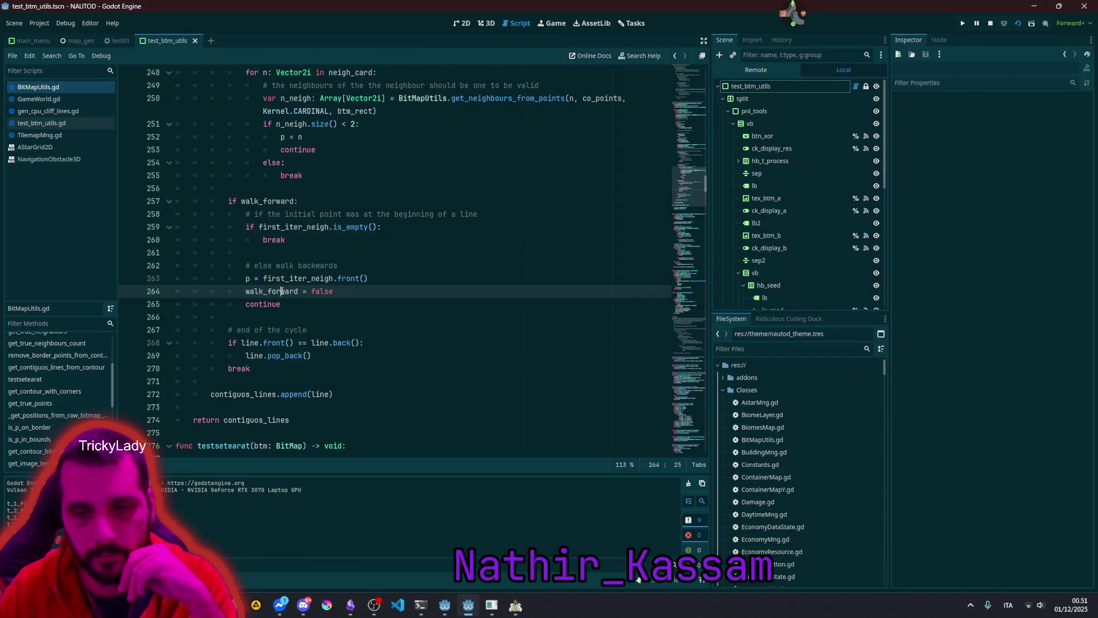
pyautogui.doubleClick(281, 292)
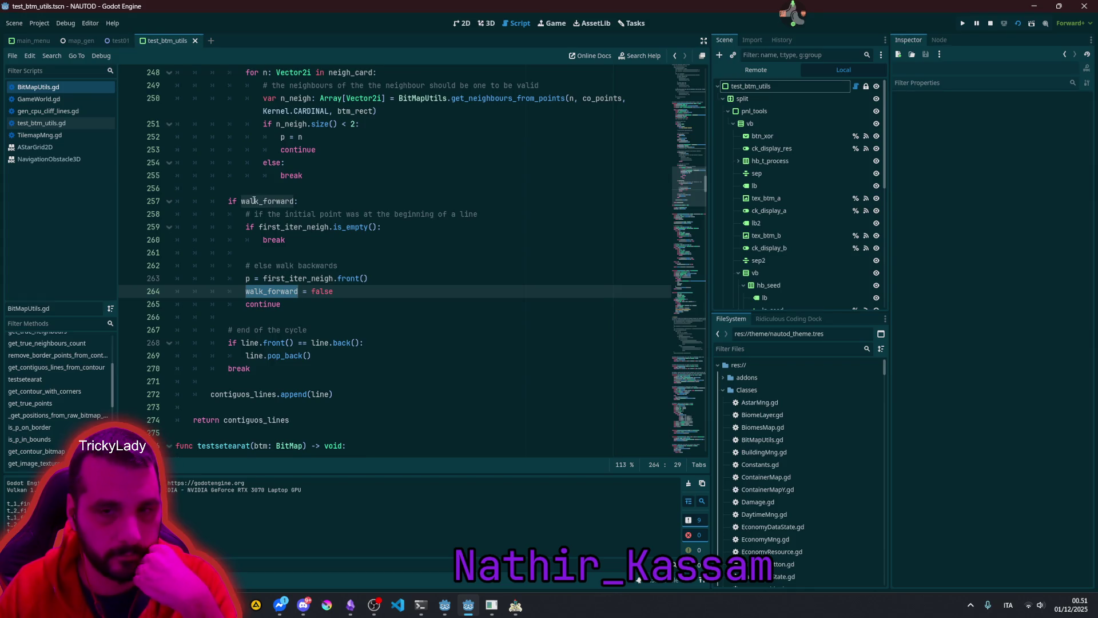
pyautogui.scroll(3, 254, 201)
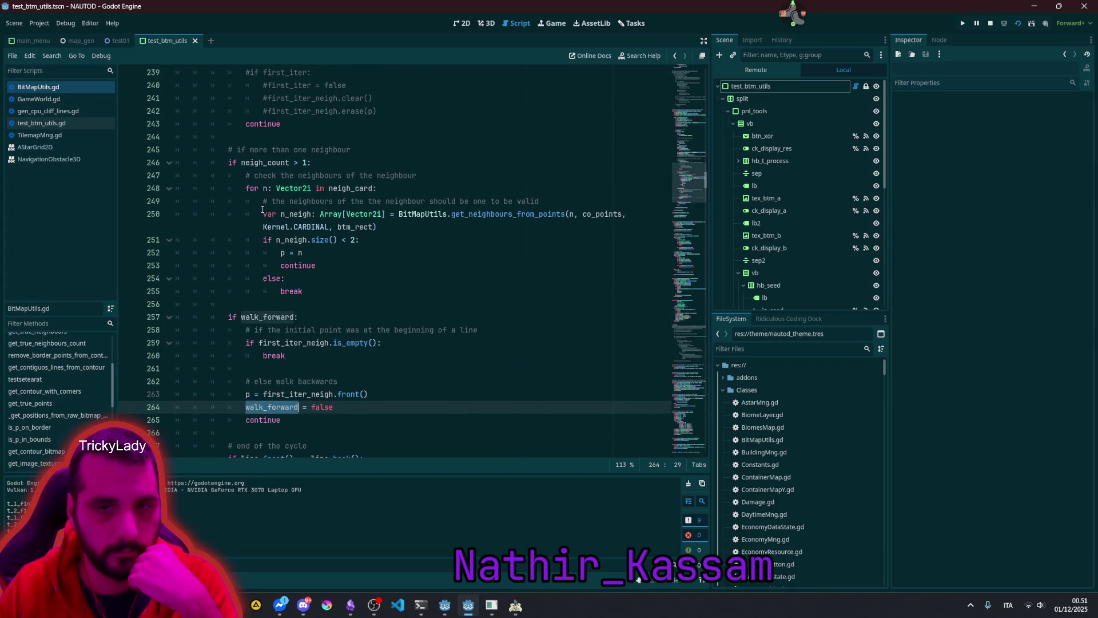
pyautogui.doubleClick(293, 266)
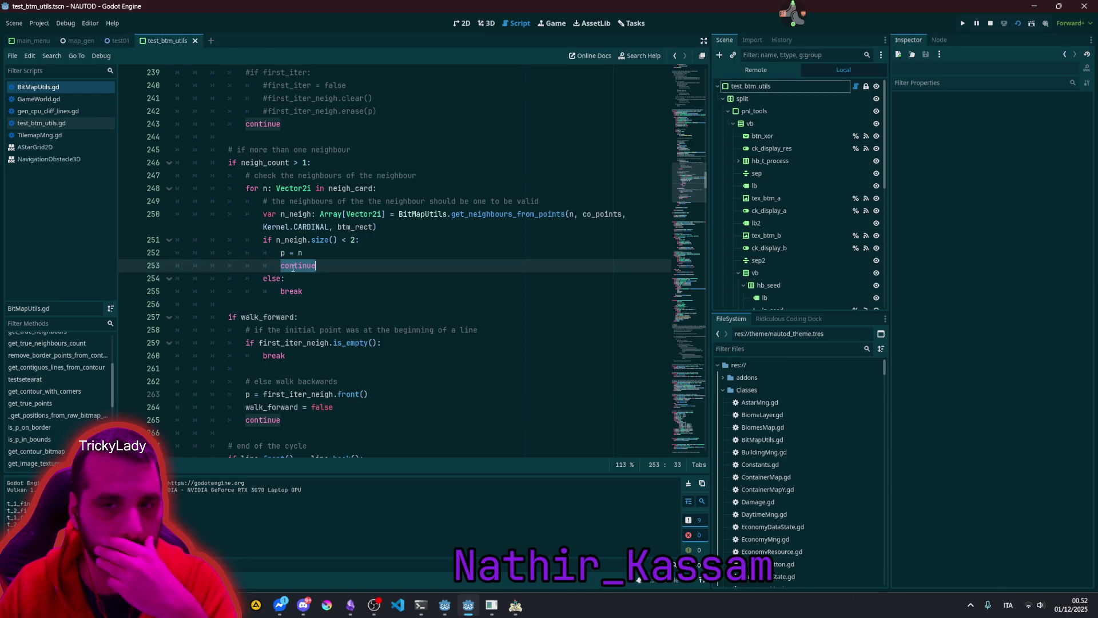
pyautogui.hotkey('shift', 'F3')
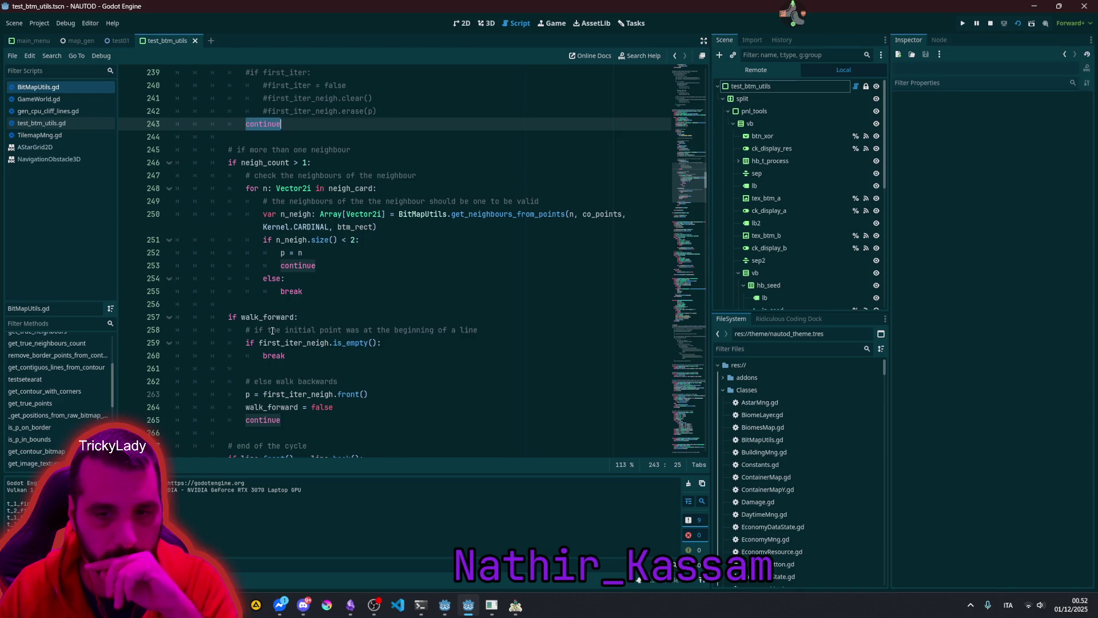
pyautogui.scroll(-1, 272, 331)
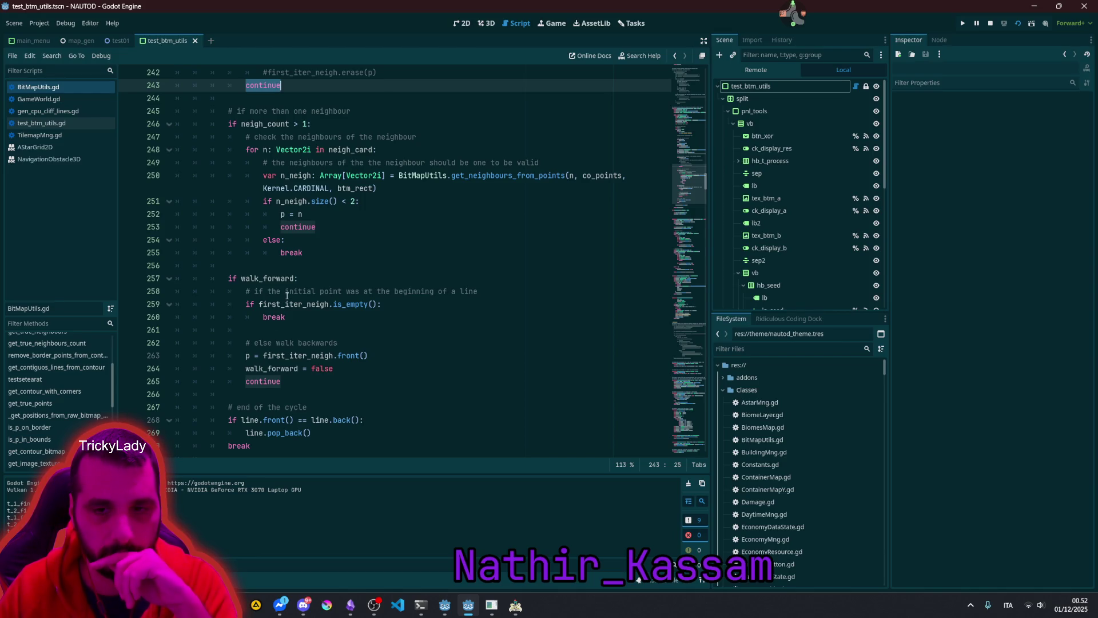
pyautogui.moveTo(312, 291); pyautogui.dragTo(429, 291)
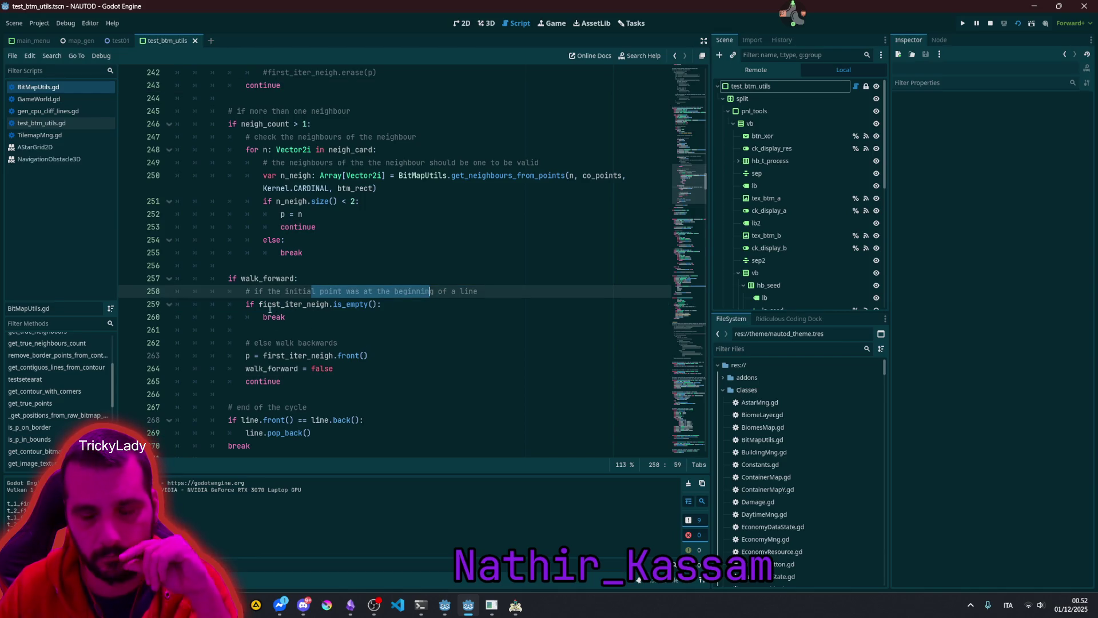
pyautogui.press('Down')
pyautogui.press('Down')
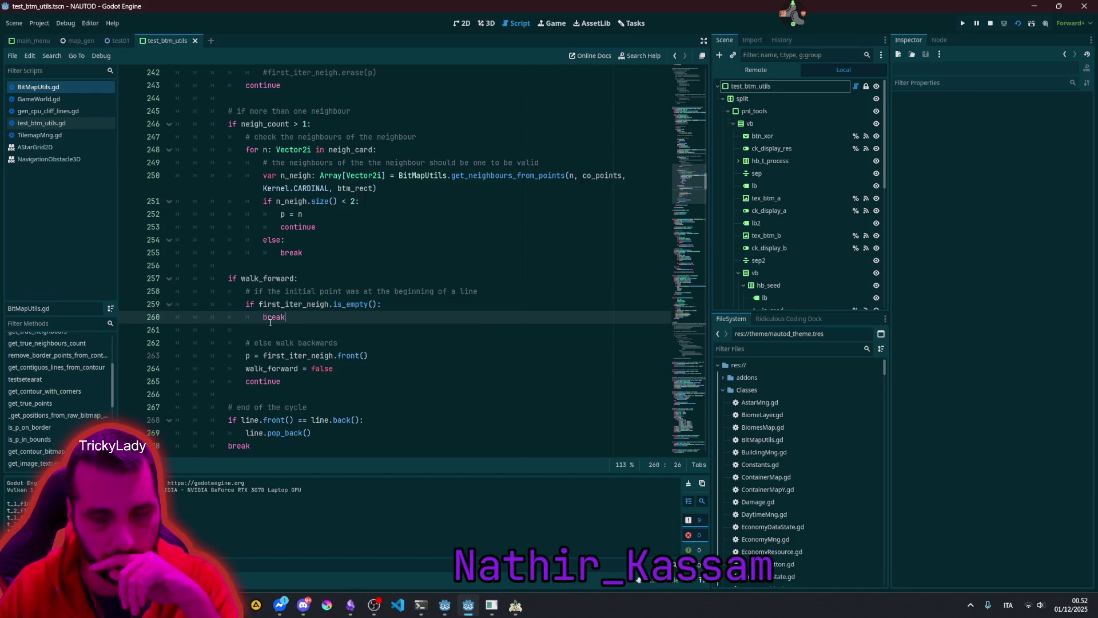
# Step: Add a breakpoint line 265 after walk_forward = false, then rerun and trigger the contour test
pyautogui.click(348, 364)
pyautogui.press('Return')
pyautogui.write('@')
pyautogui.press('BackSpace')
pyautogui.write('breakpoint')
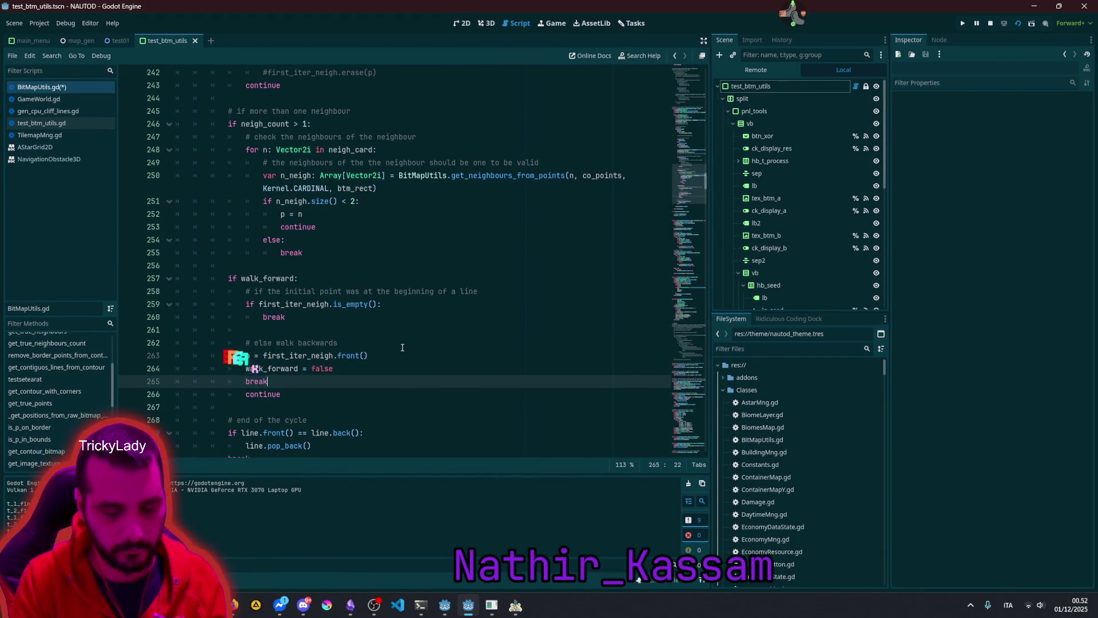
pyautogui.click(402, 348)
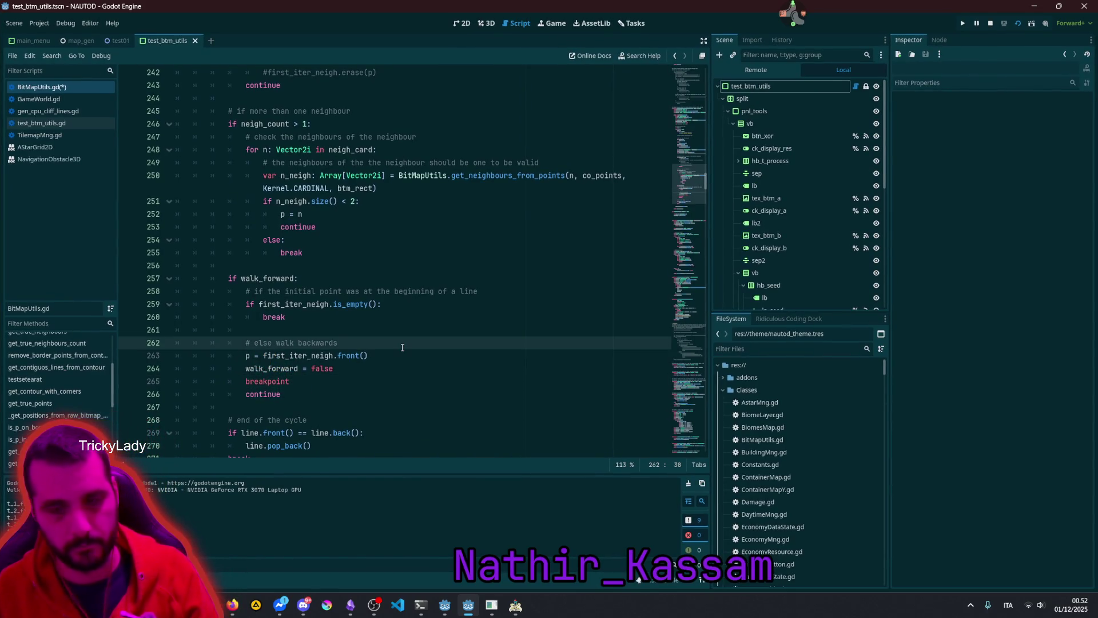
pyautogui.press('F6')
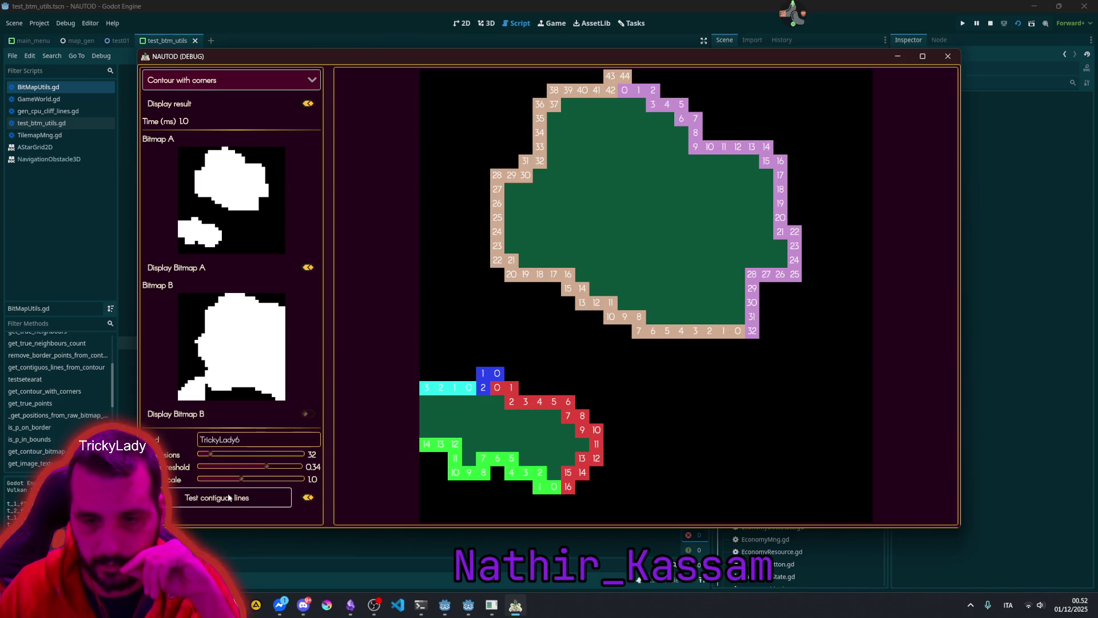
pyautogui.click(229, 497)
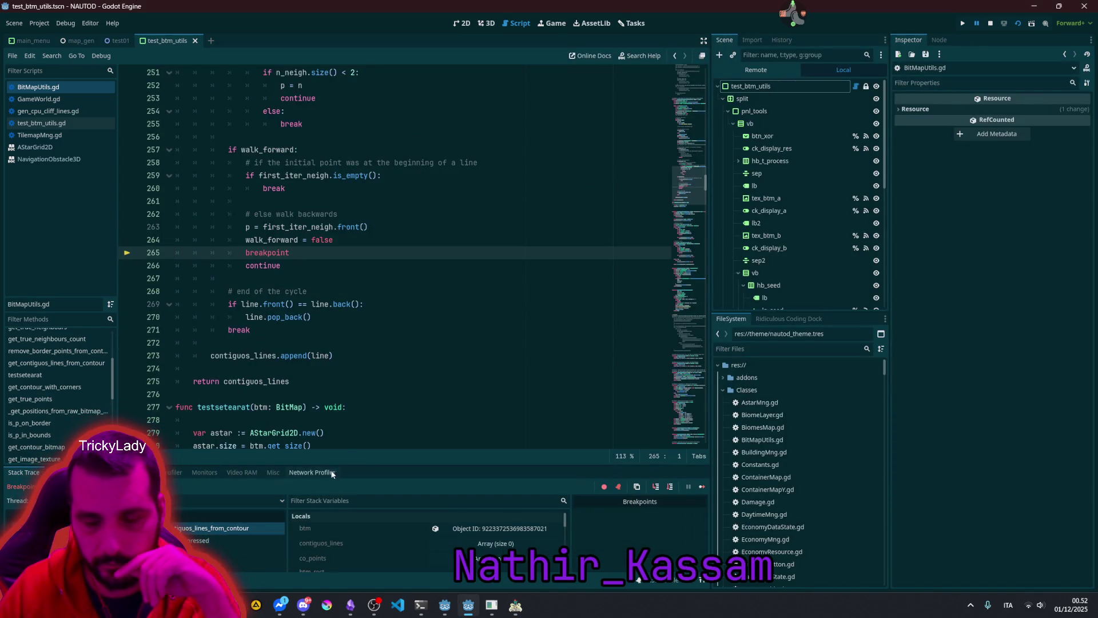
# Step: While paused, inspect the values of co_points on line 205 and p, then select pnl_output
pyautogui.scroll(14, 356, 277)
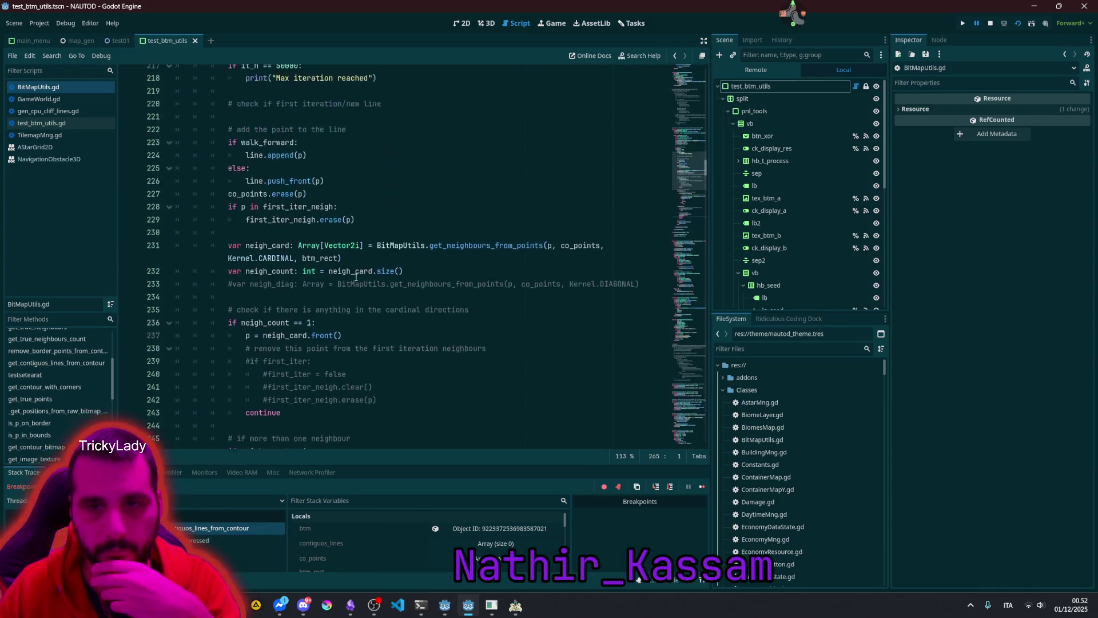
pyautogui.scroll(3, 356, 277)
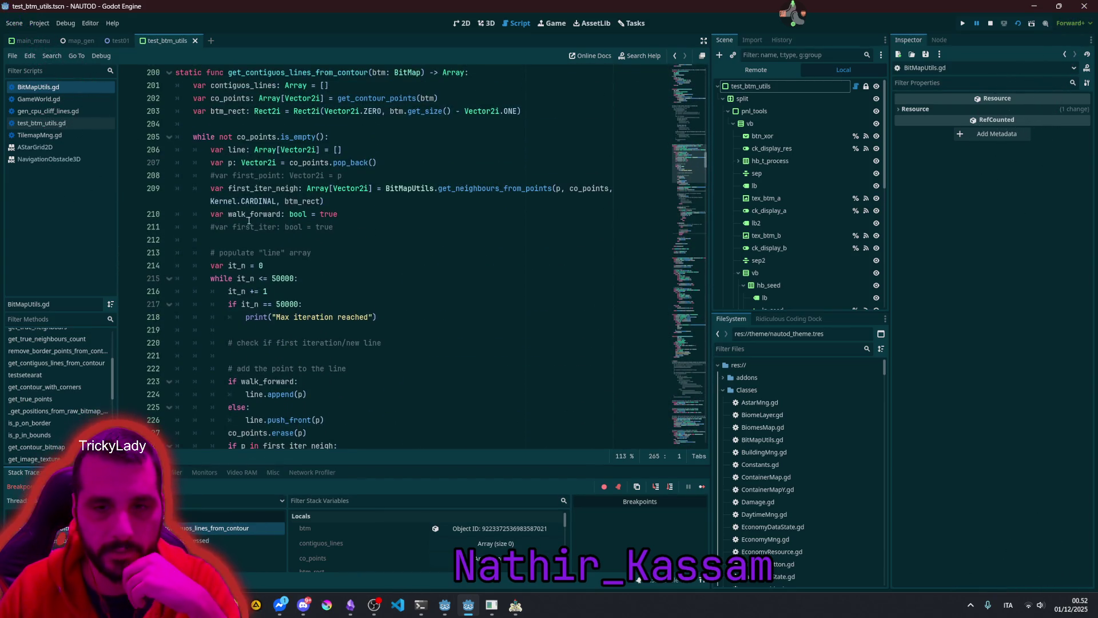
pyautogui.scroll(1, 298, 107)
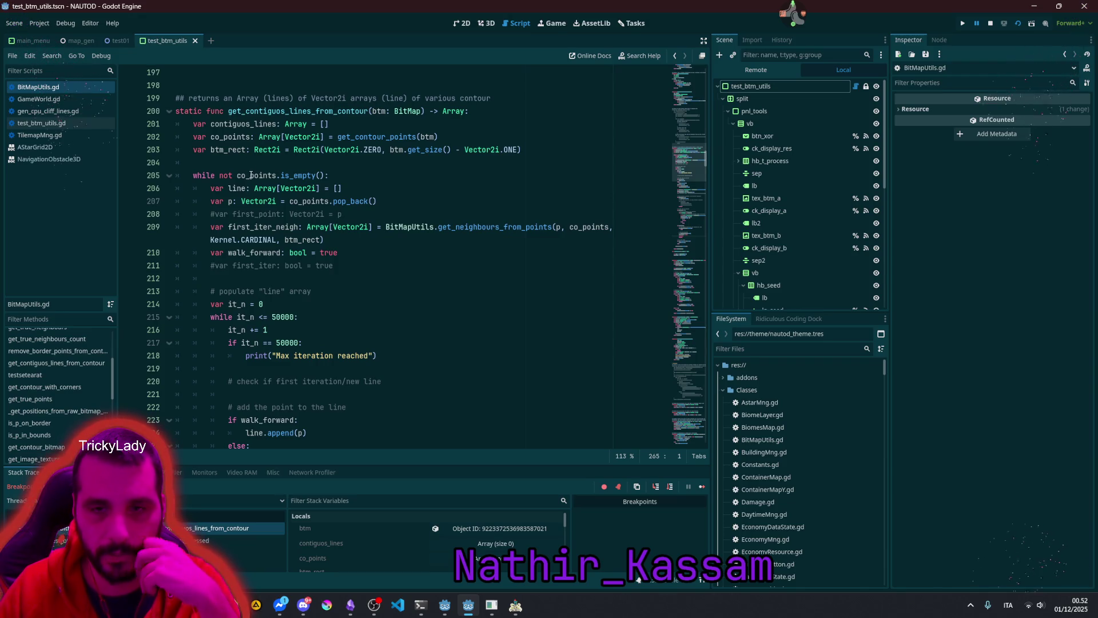
pyautogui.moveTo(250, 175)
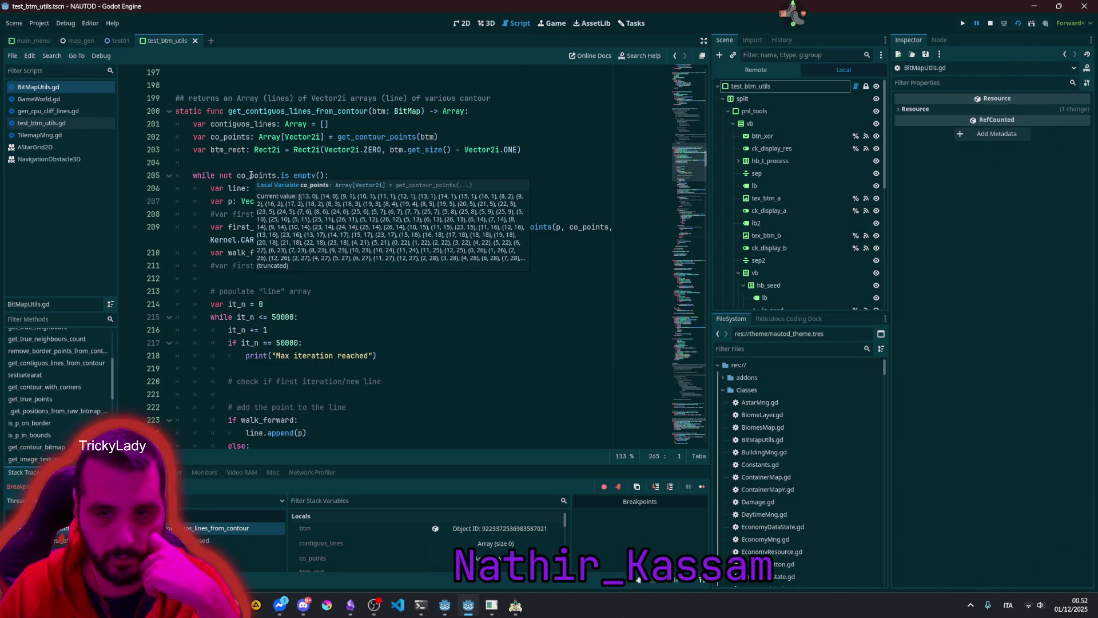
pyautogui.doubleClick(251, 175)
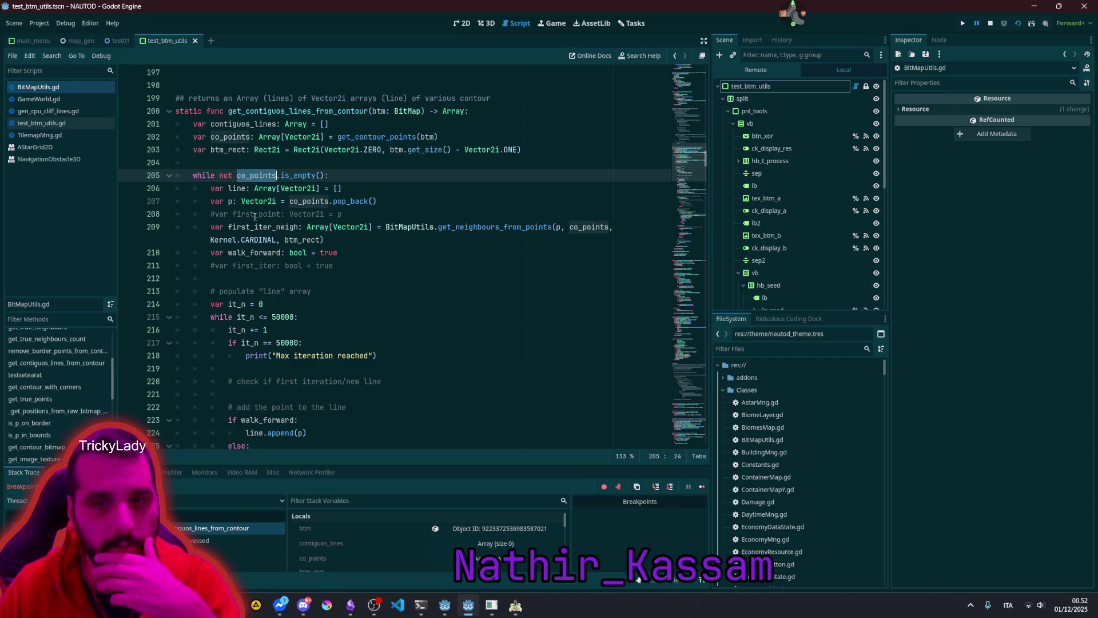
pyautogui.moveTo(233, 204)
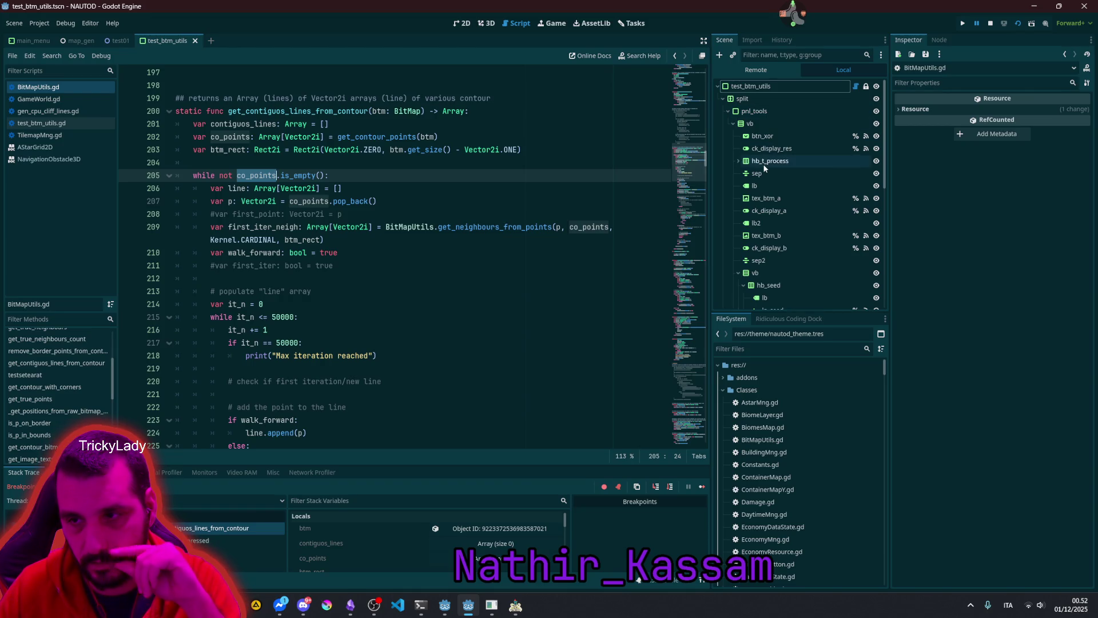
pyautogui.scroll(-10, 766, 167)
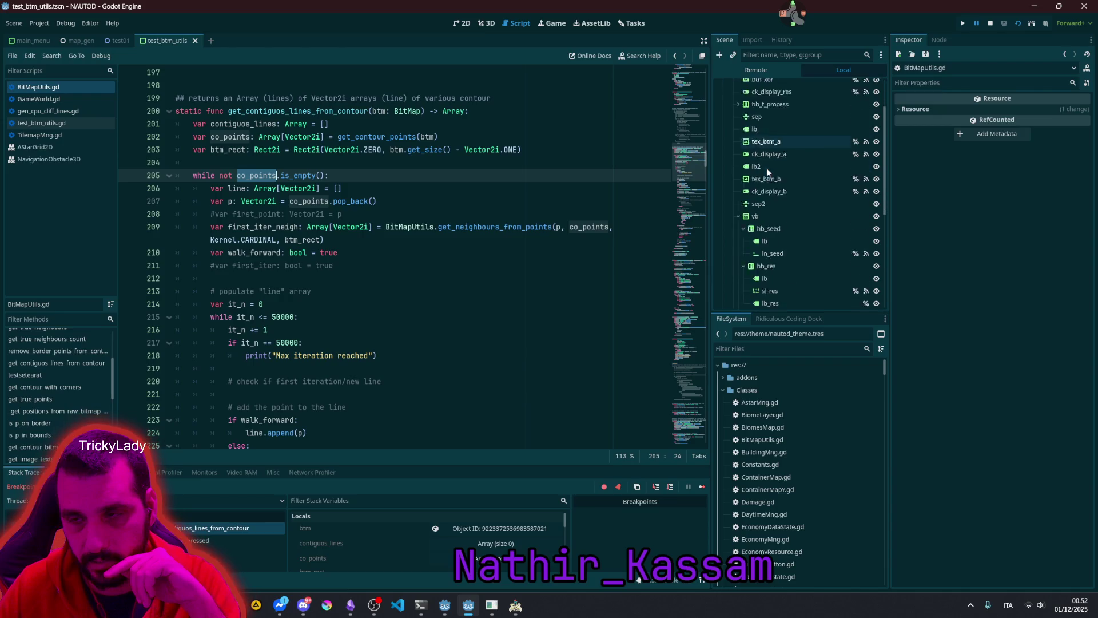
pyautogui.click(769, 249)
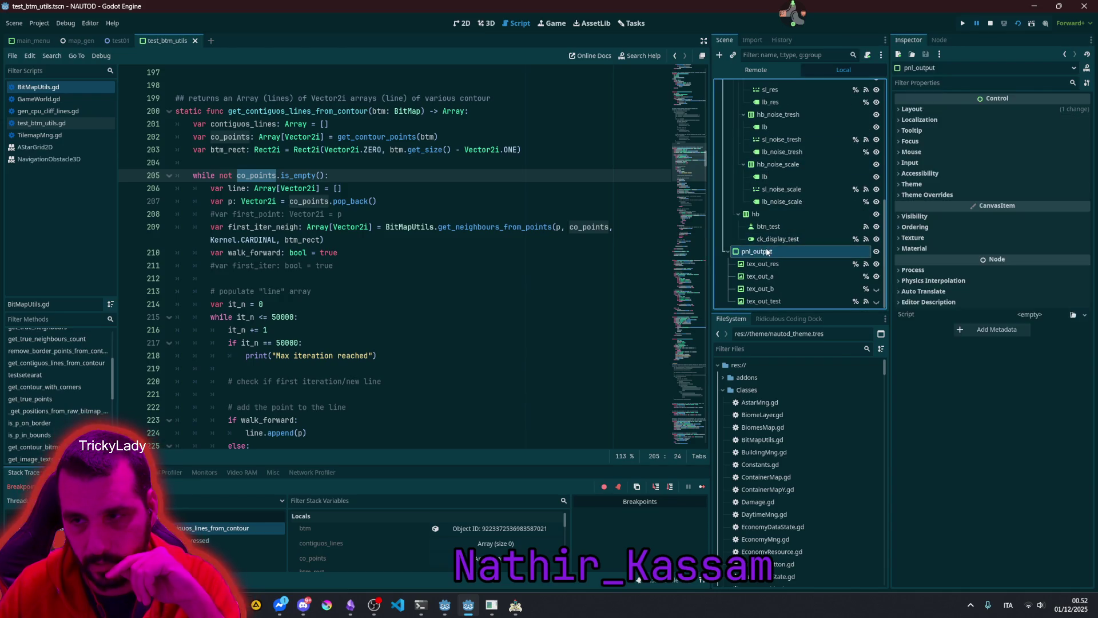
# Step: Create a Label child under pnl_output and rename it lb_nfo
pyautogui.hotkey('ctrl', 'a')
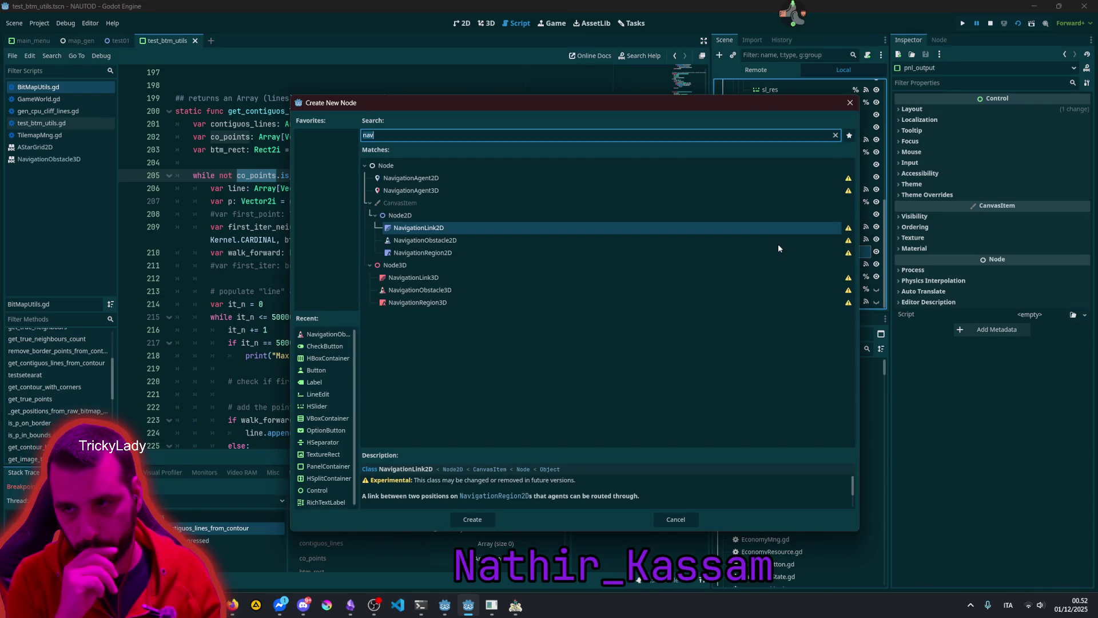
pyautogui.write('label')
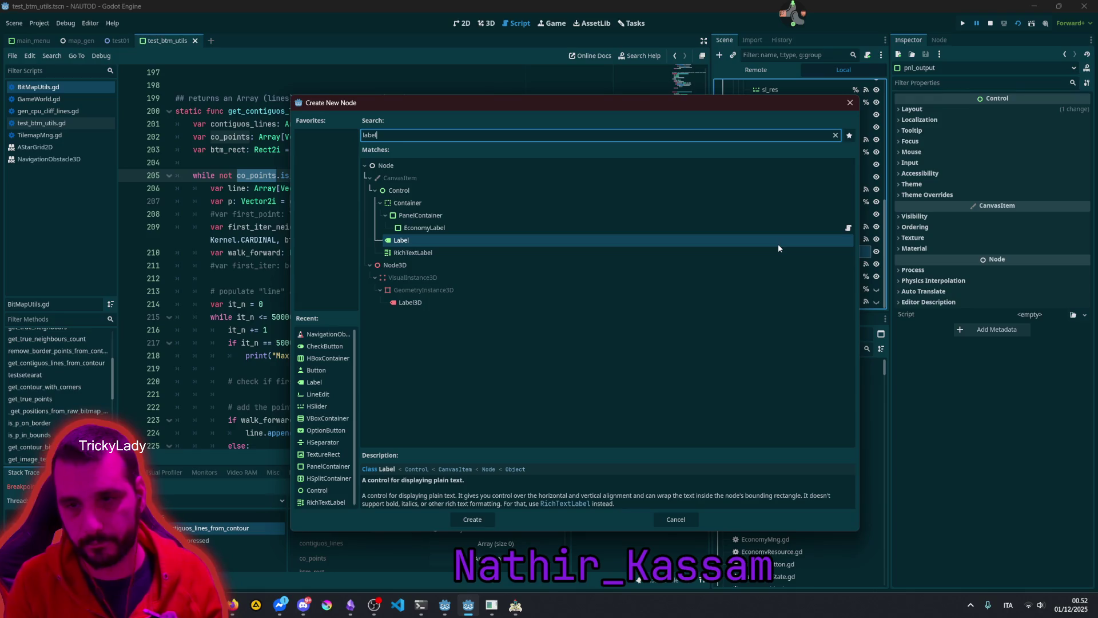
pyautogui.press('Return')
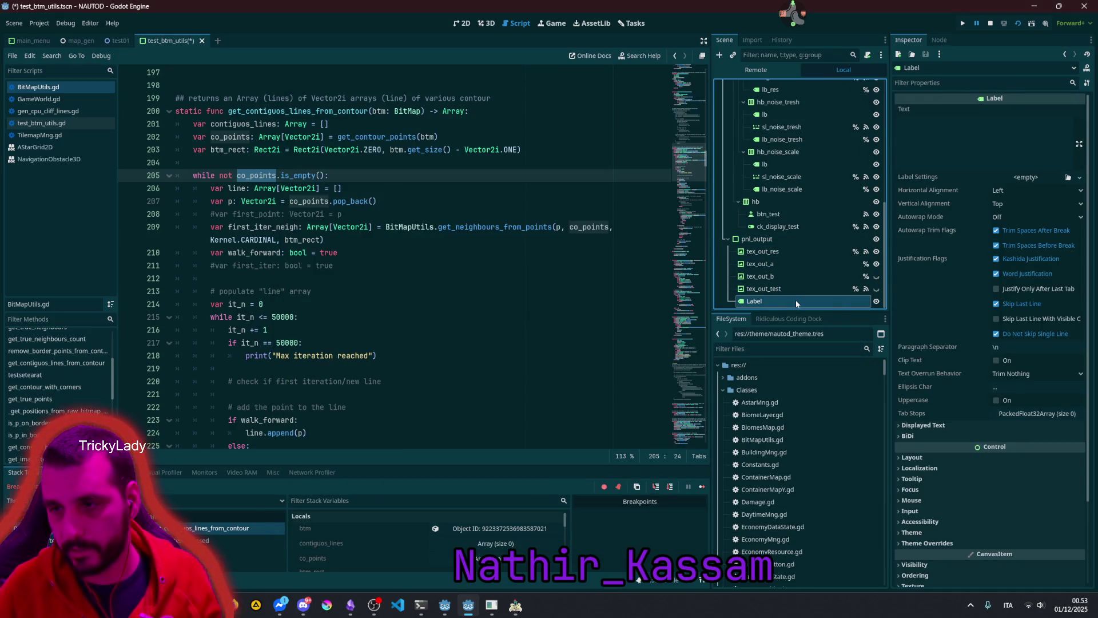
pyautogui.doubleClick(796, 301)
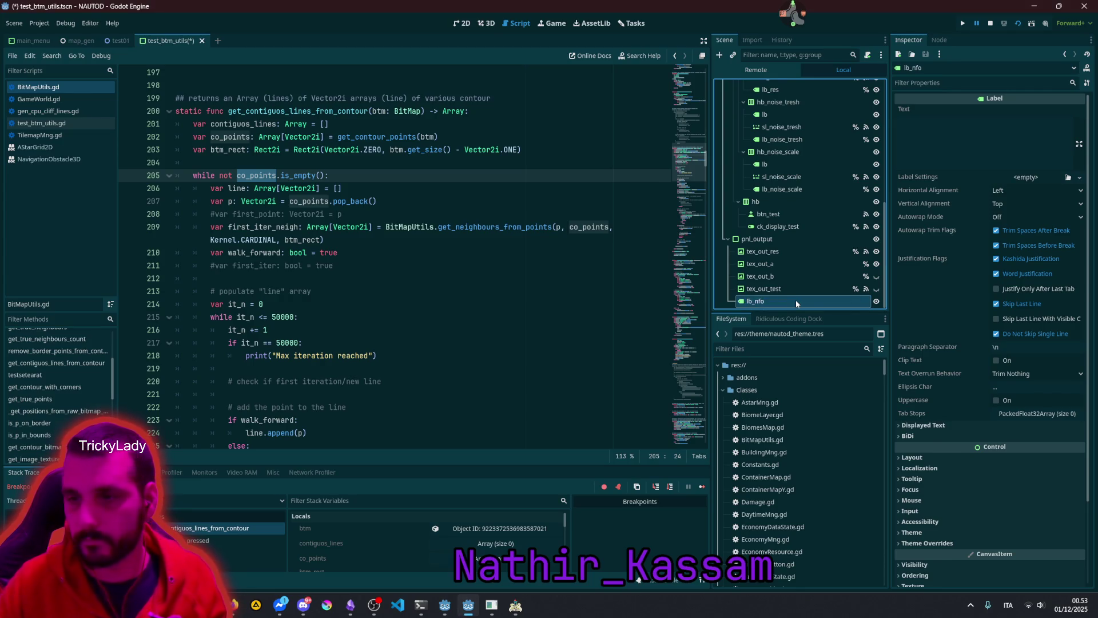
pyautogui.rightClick(795, 300)
pyautogui.click(715, 445)
pyautogui.click(473, 211)
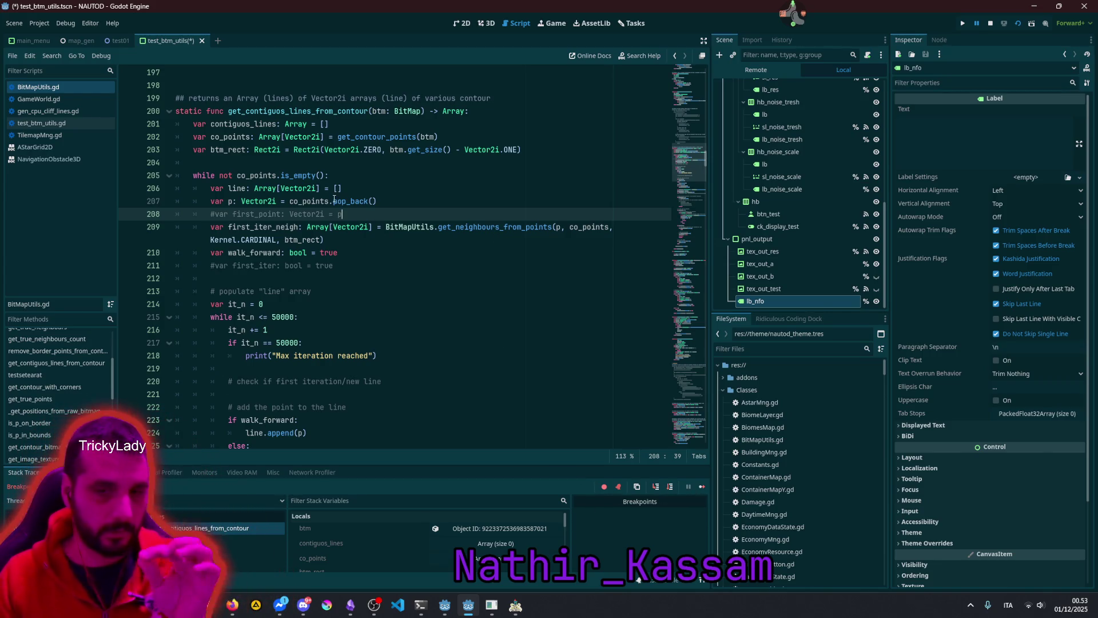
pyautogui.moveTo(338, 204)
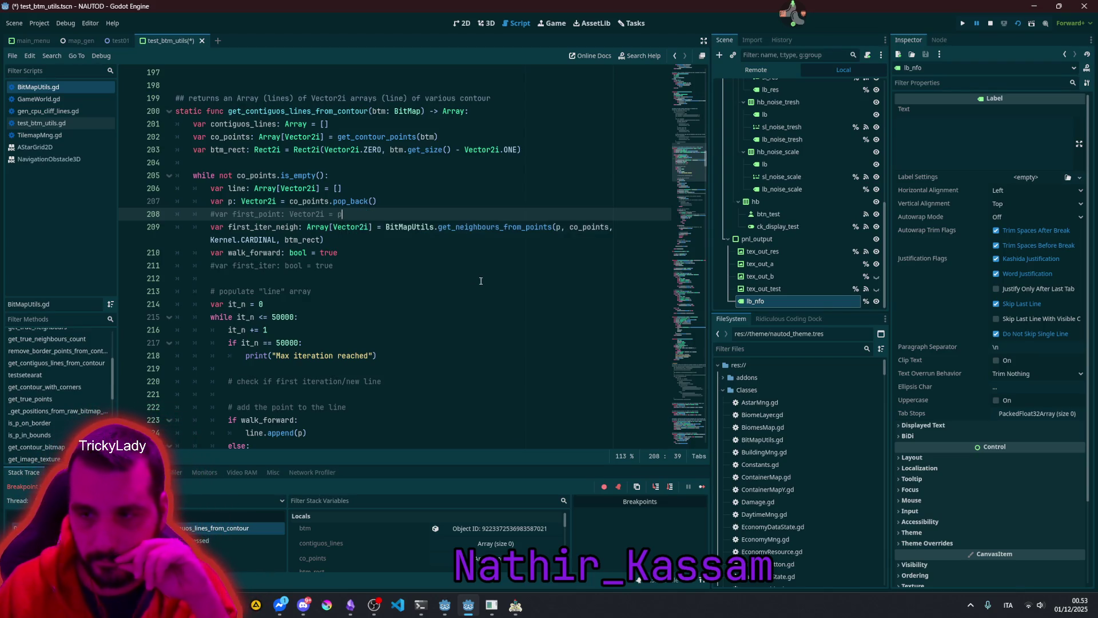
pyautogui.scroll(10, 813, 189)
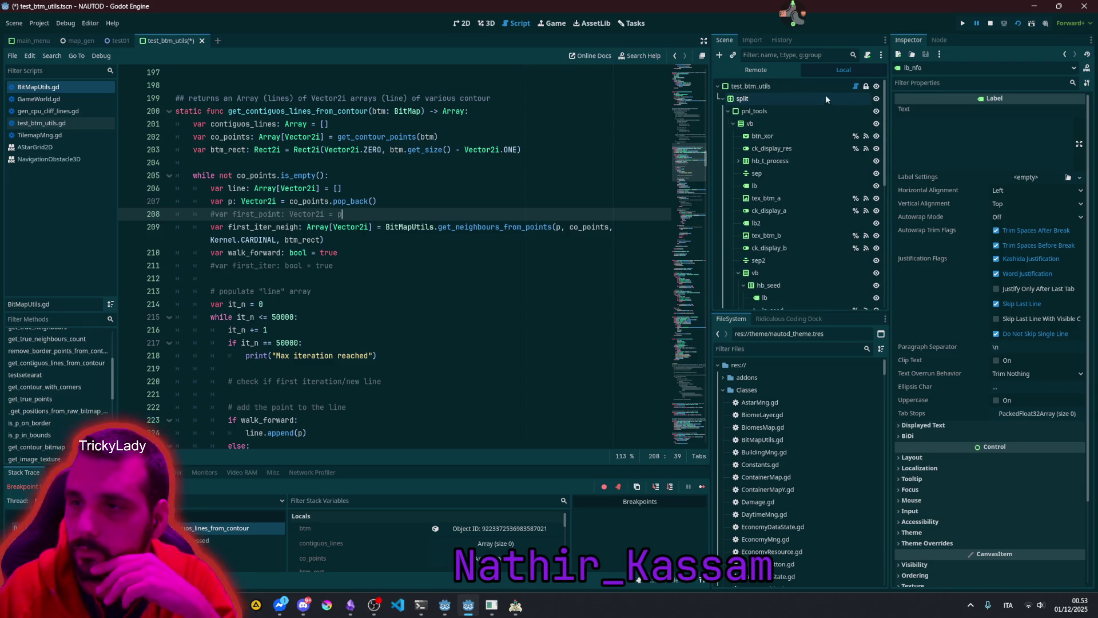
# Step: Open test_btm_utils.gd and connect tex_out_res's gui_input signal to a new handler
pyautogui.click(856, 91)
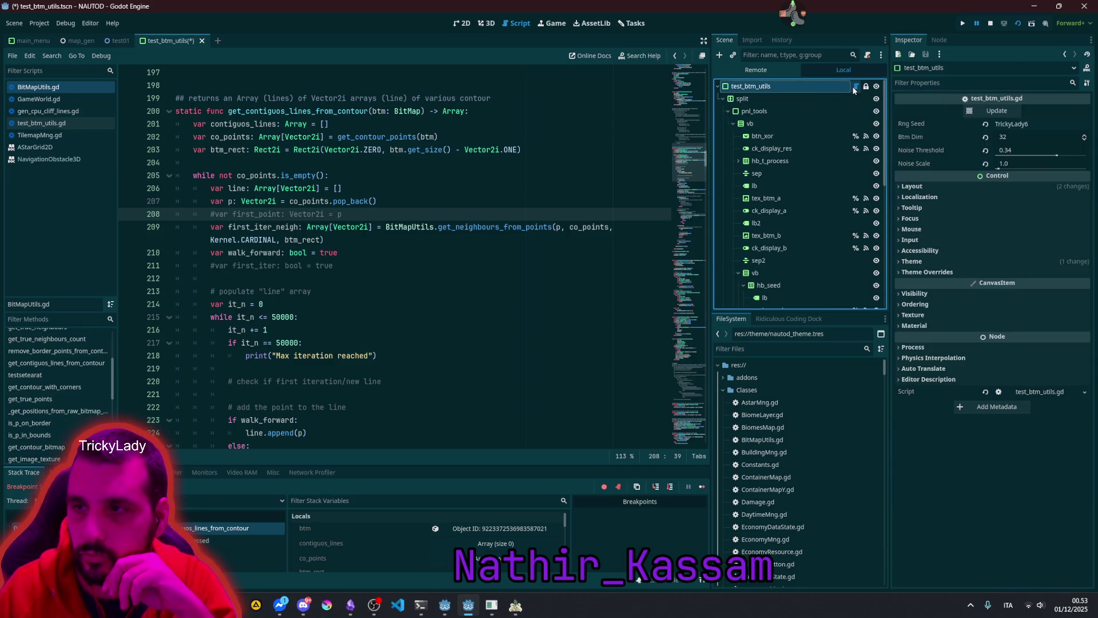
pyautogui.click(856, 87)
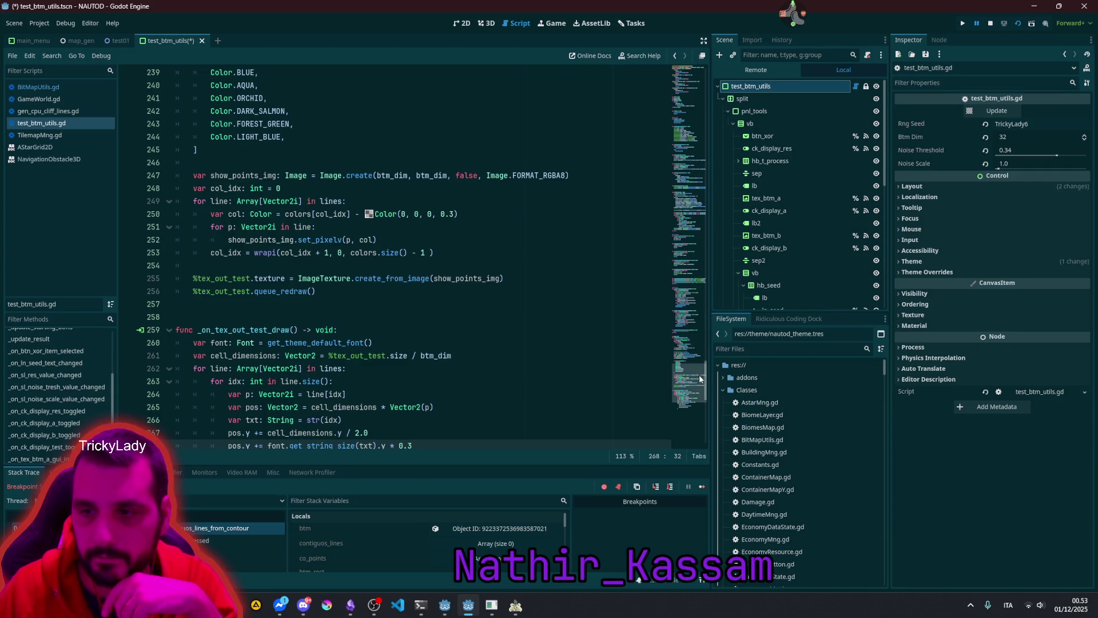
pyautogui.scroll(-7, 688, 417)
pyautogui.scroll(-5, 778, 262)
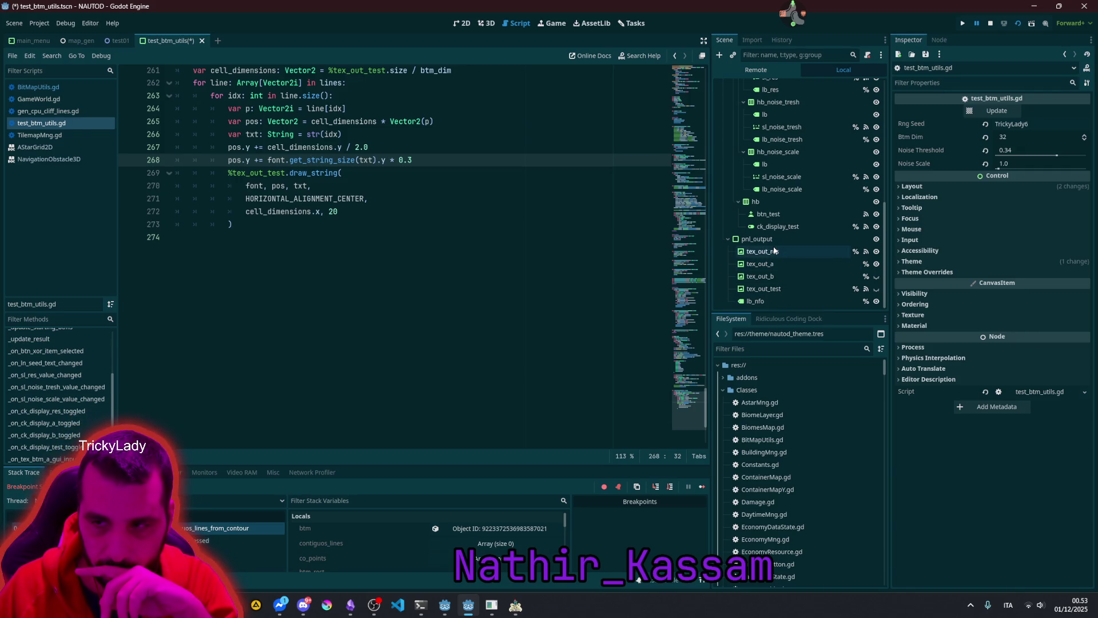
pyautogui.click(775, 251)
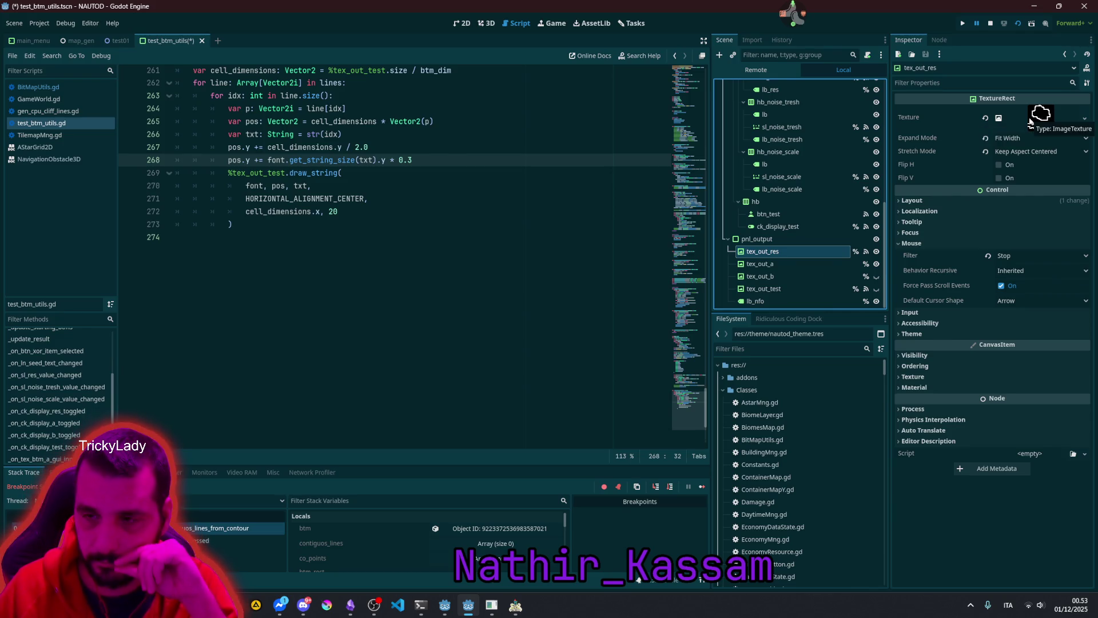
pyautogui.click(866, 252)
pyautogui.doubleClick(973, 136)
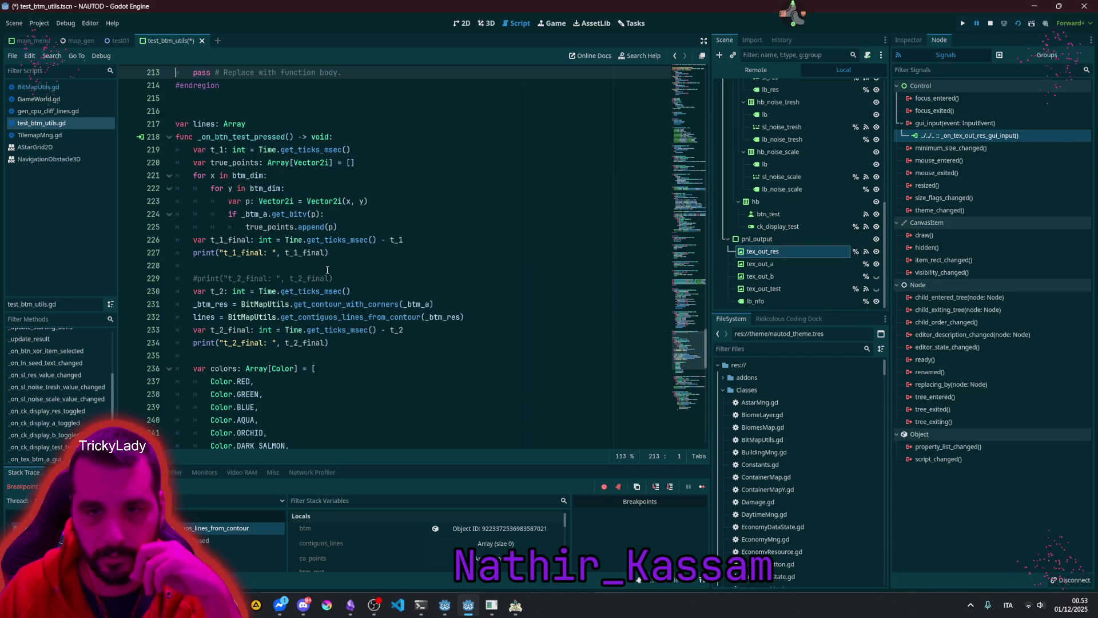
# Step: Replace the handler's pass with an if check and rename the _event parameter to event
pyautogui.scroll(-5, 327, 270)
pyautogui.scroll(6, 327, 270)
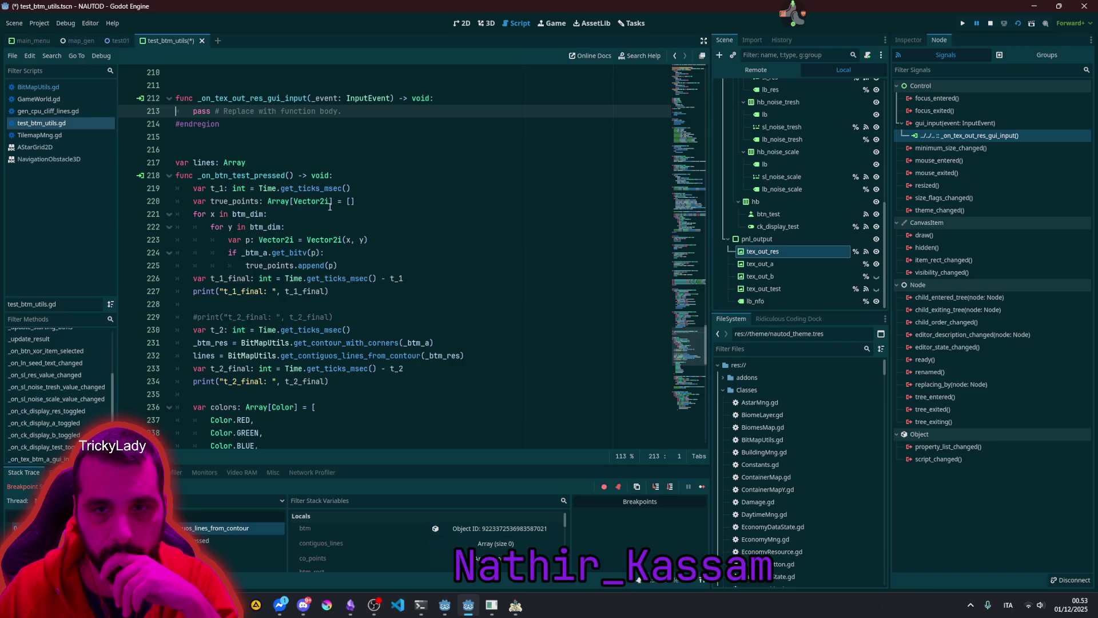
pyautogui.scroll(3, 330, 206)
pyautogui.click(365, 226)
pyautogui.hotkey('shift', 'Home')
pyautogui.press('Delete')
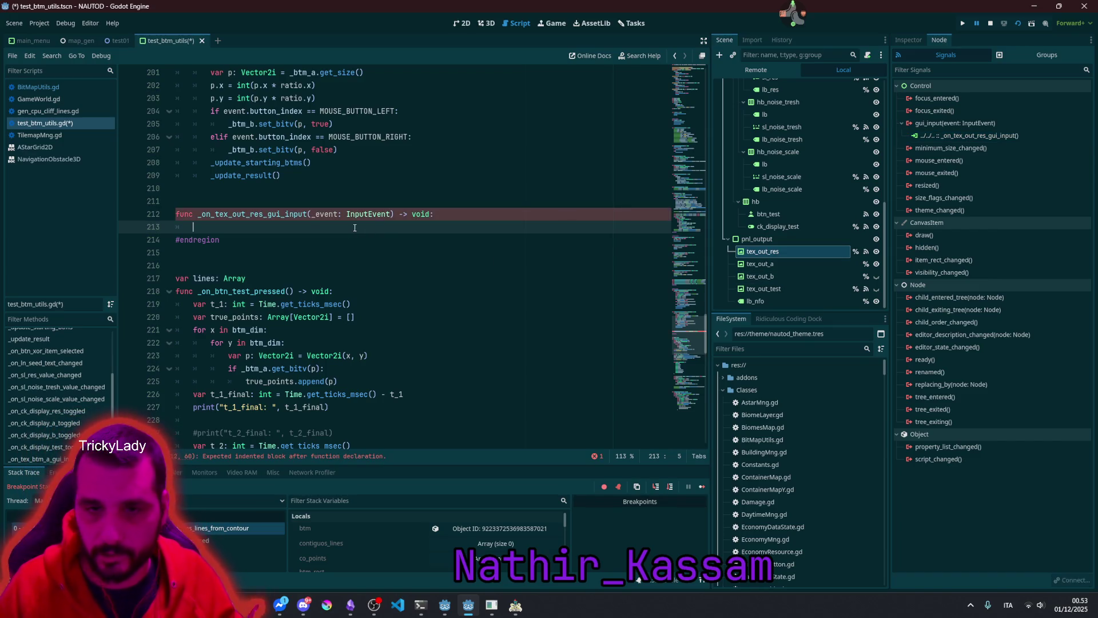
pyautogui.write('if _e')
pyautogui.press('Return')
pyautogui.write('is')
pyautogui.doubleClick(325, 214)
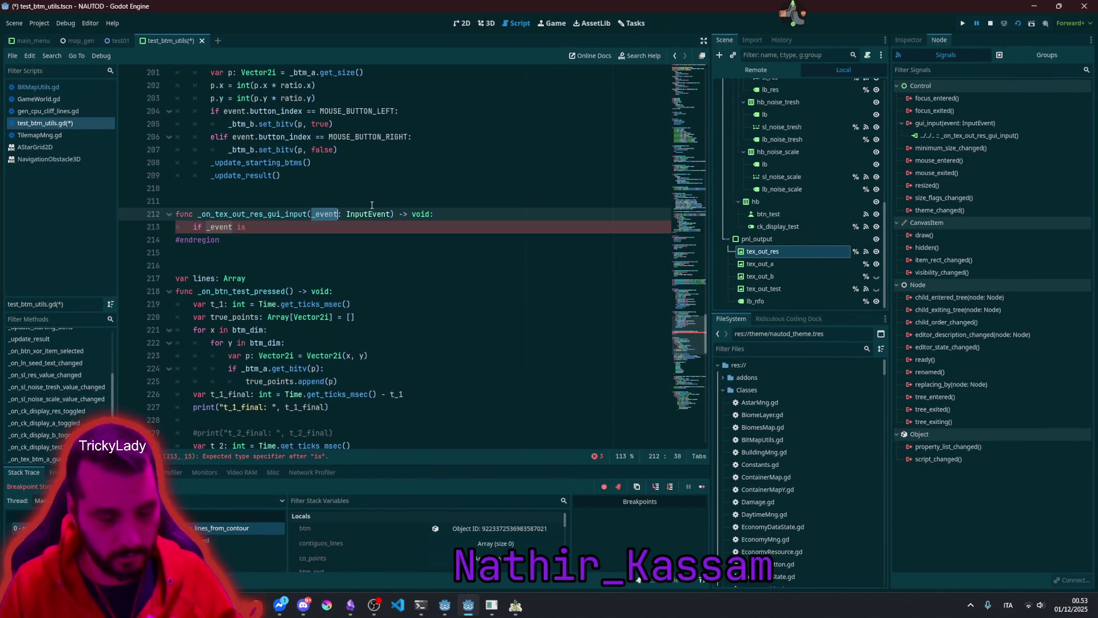
pyautogui.press('Left')
pyautogui.press('Delete')
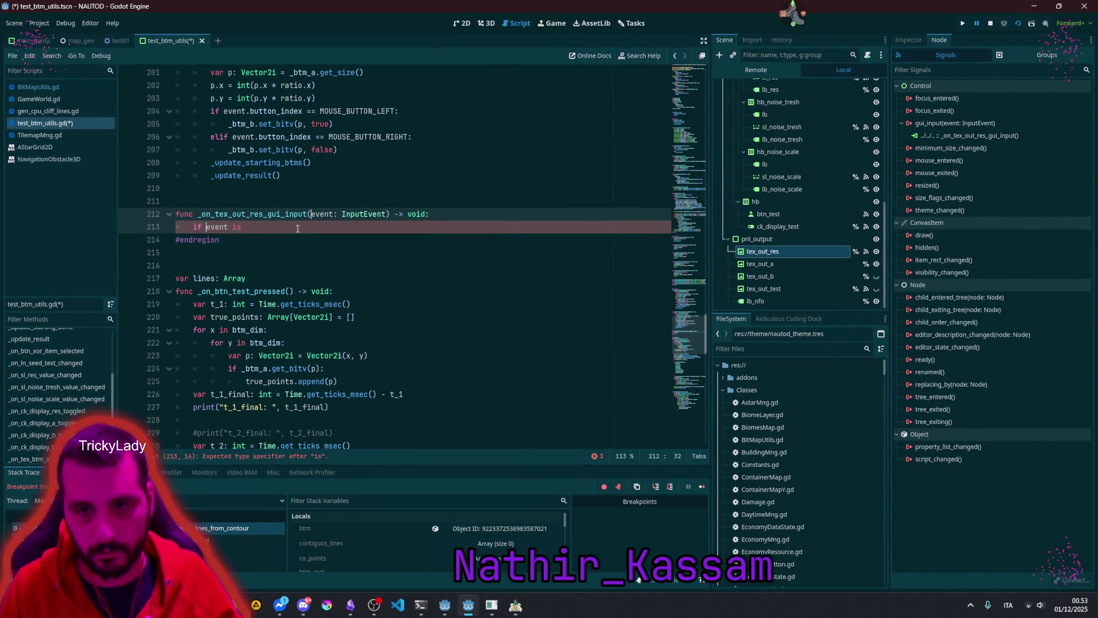
# Step: Complete the condition as 'if event is InputEventMouseMotion:'
pyautogui.click(297, 228)
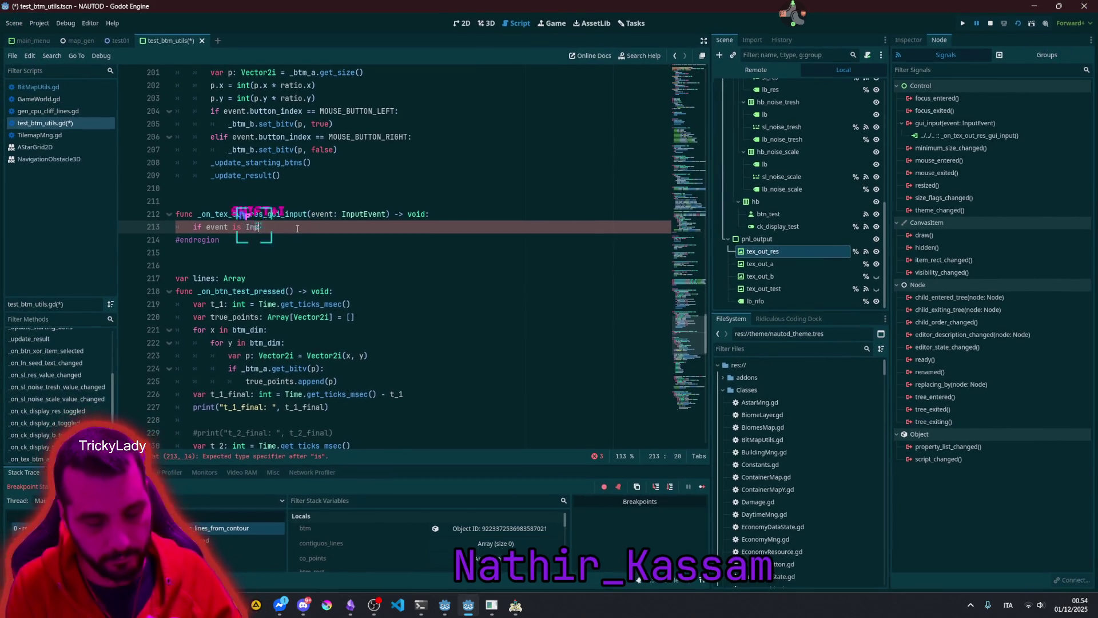
pyautogui.write('Inp')
pyautogui.press('Return')
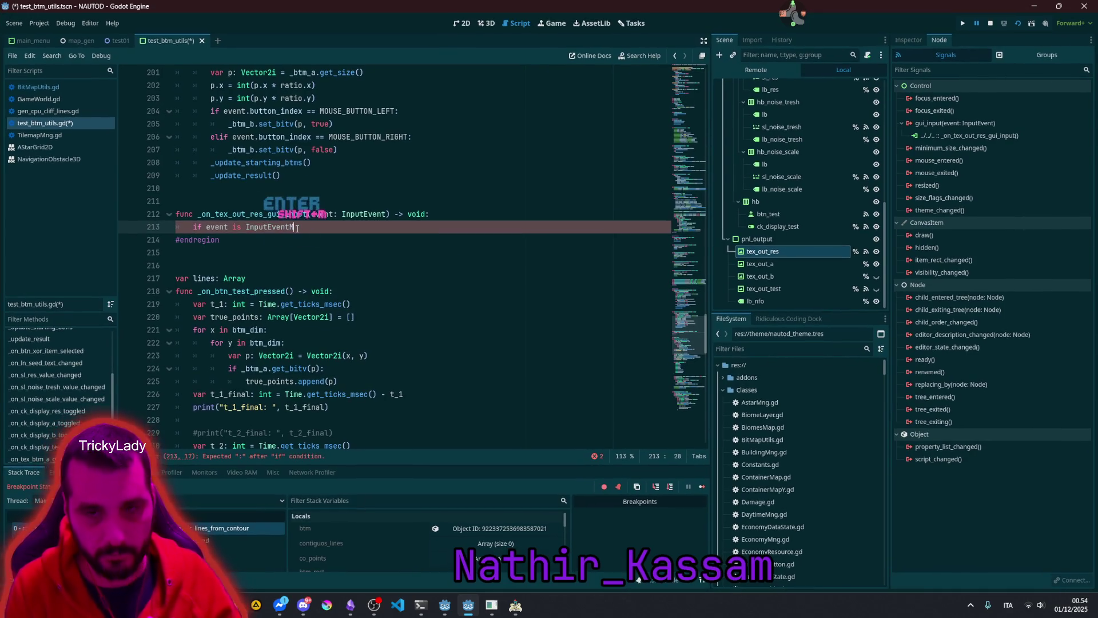
pyautogui.write('M')
pyautogui.press('Down')
pyautogui.press('Return')
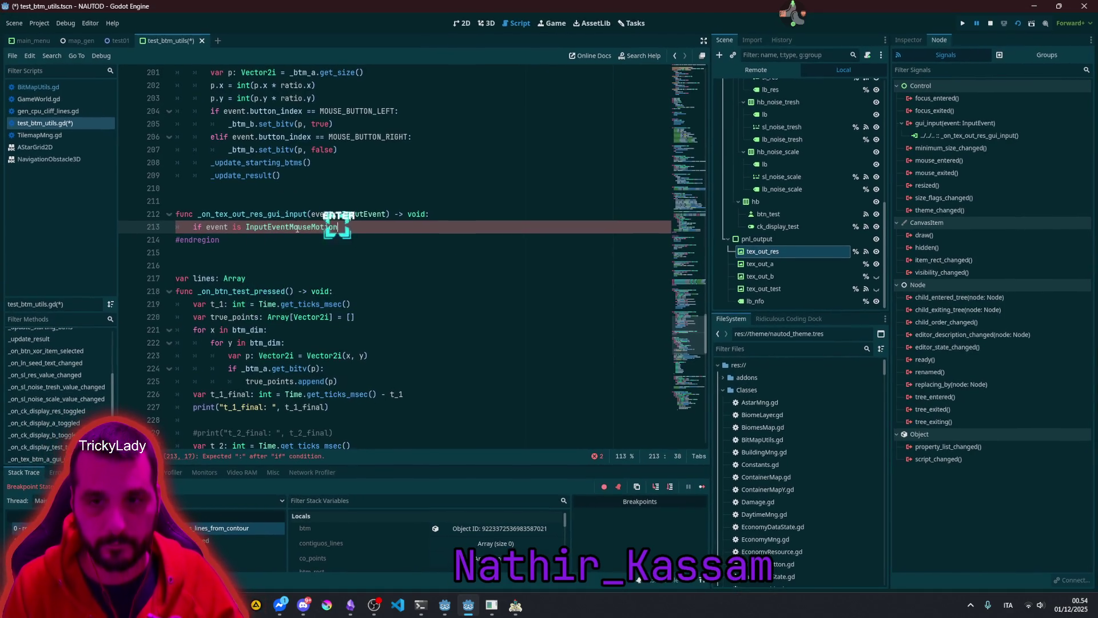
pyautogui.write(':')
pyautogui.press('Return')
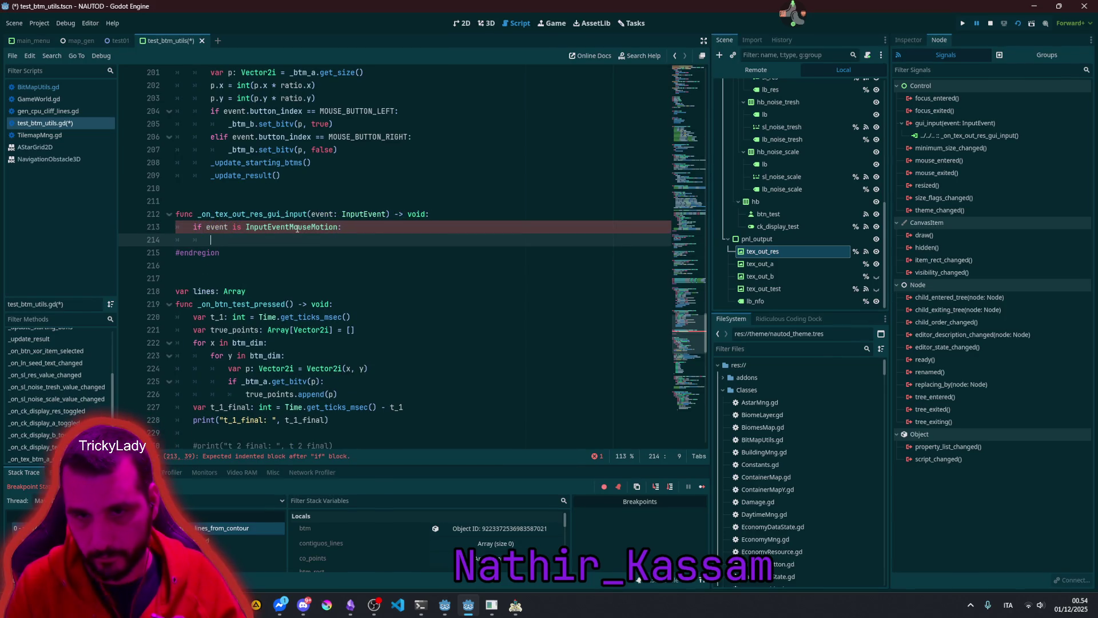
# Step: Start a '%lb_nfo.text =' line in the if body and open an empty line above it
pyautogui.moveTo(829, 301)
pyautogui.mouseDown()
pyautogui.moveTo(276, 255)
pyautogui.moveTo(250, 241)
pyautogui.mouseUp()
pyautogui.write('.te')
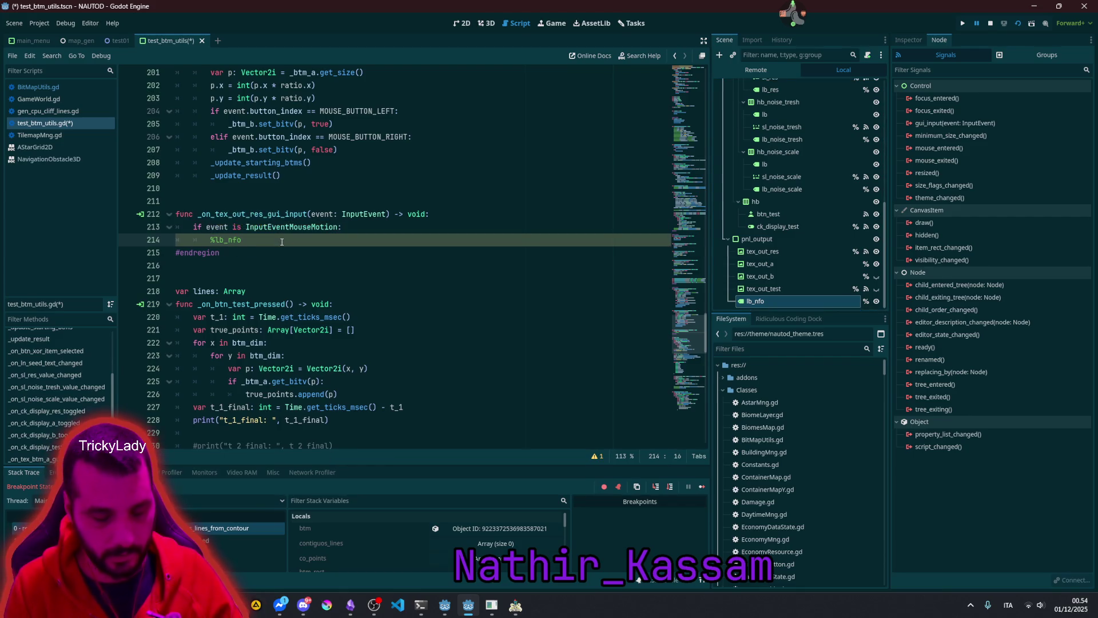
pyautogui.press('Return')
pyautogui.write('=')
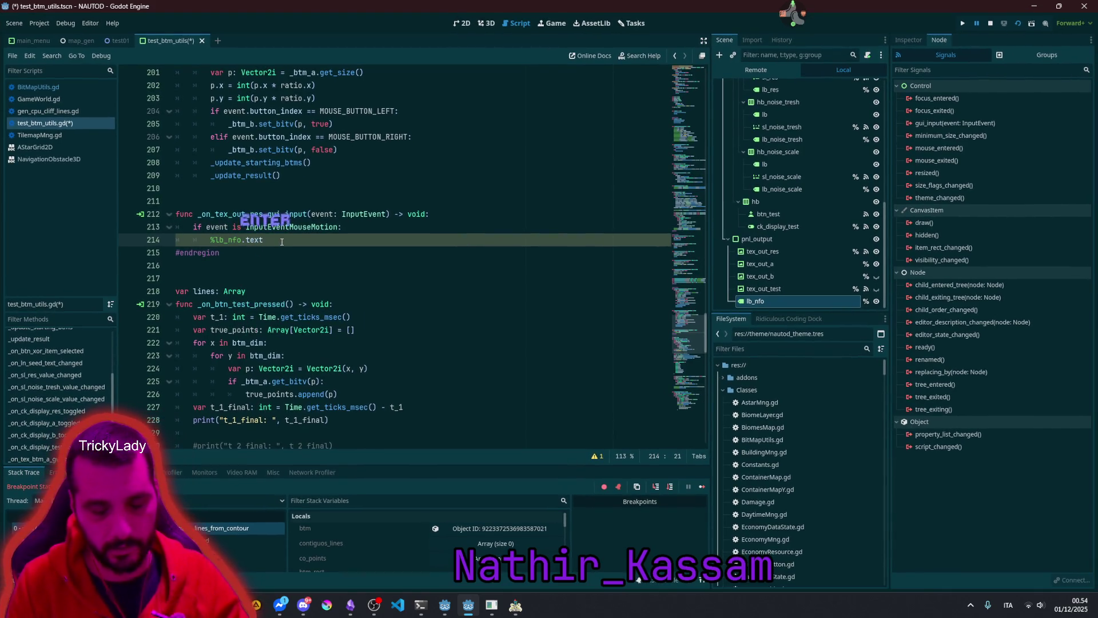
pyautogui.press('Escape')
pyautogui.hotkey('ctrl', 'shift', 'Return')
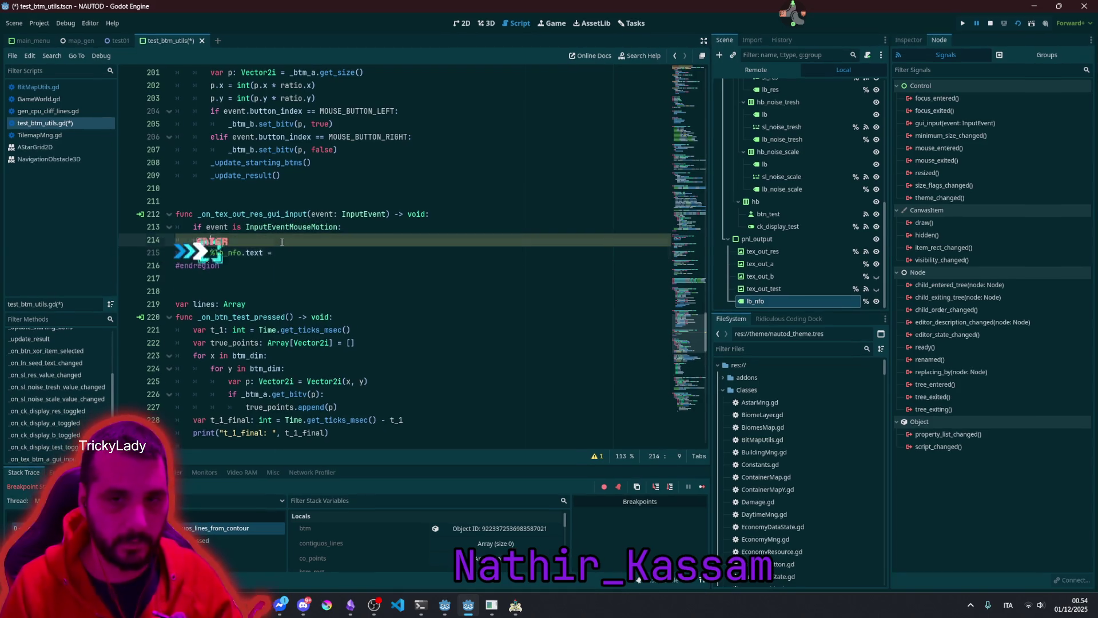
# Step: Declare 'var p: Vector2i = %tex_out_test.size' on line 214
pyautogui.write('var p')
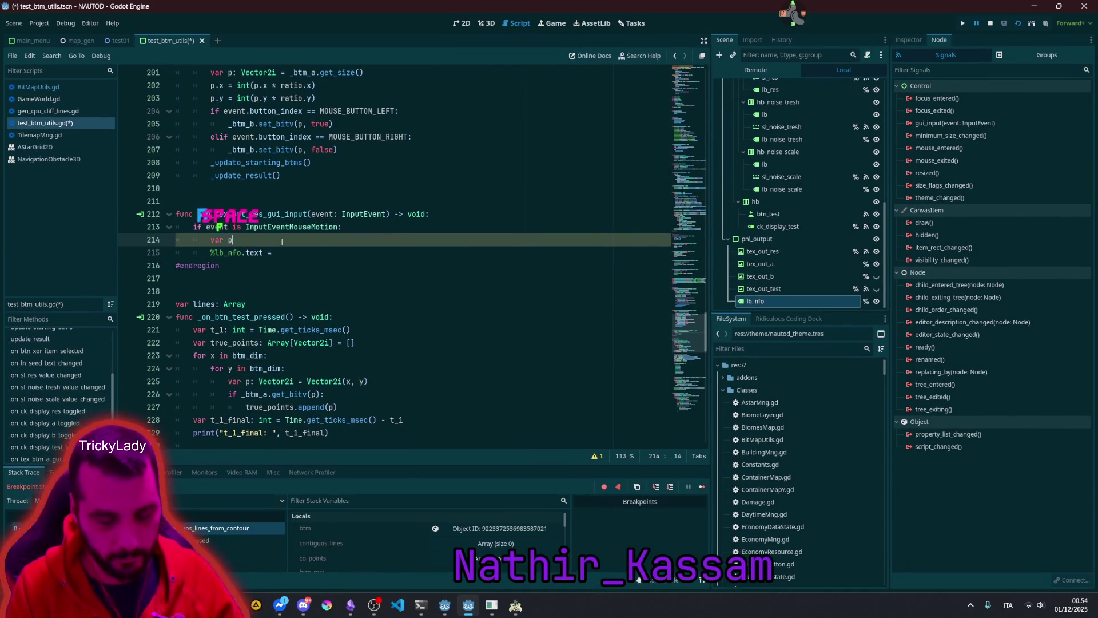
pyautogui.write(': vector2')
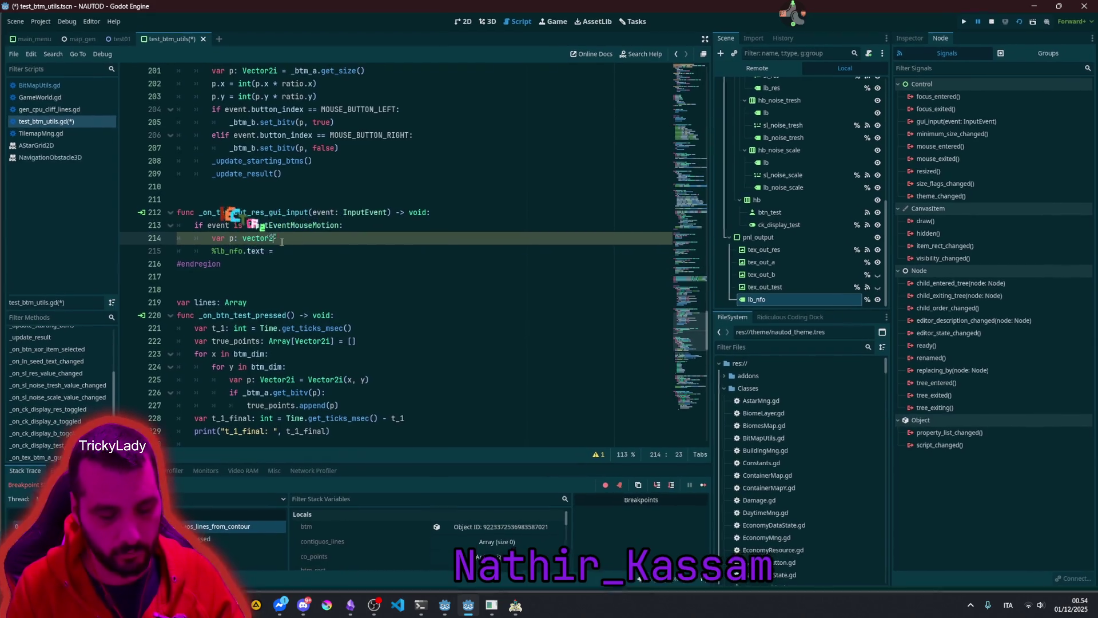
pyautogui.write('i')
pyautogui.press('Return')
pyautogui.write('=')
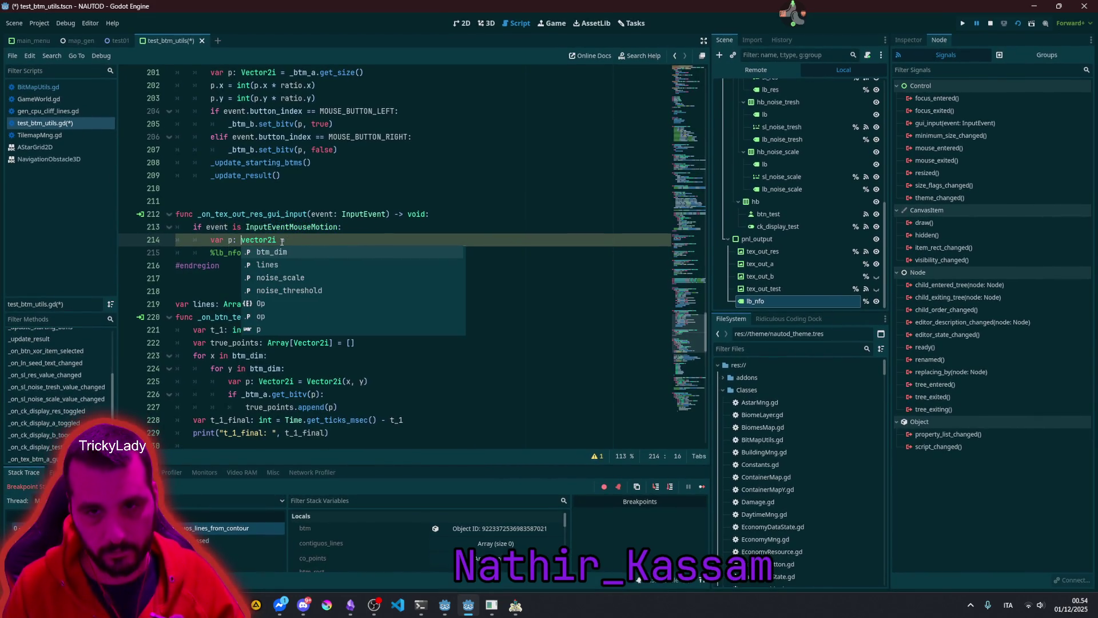
pyautogui.write('V')
pyautogui.press('End')
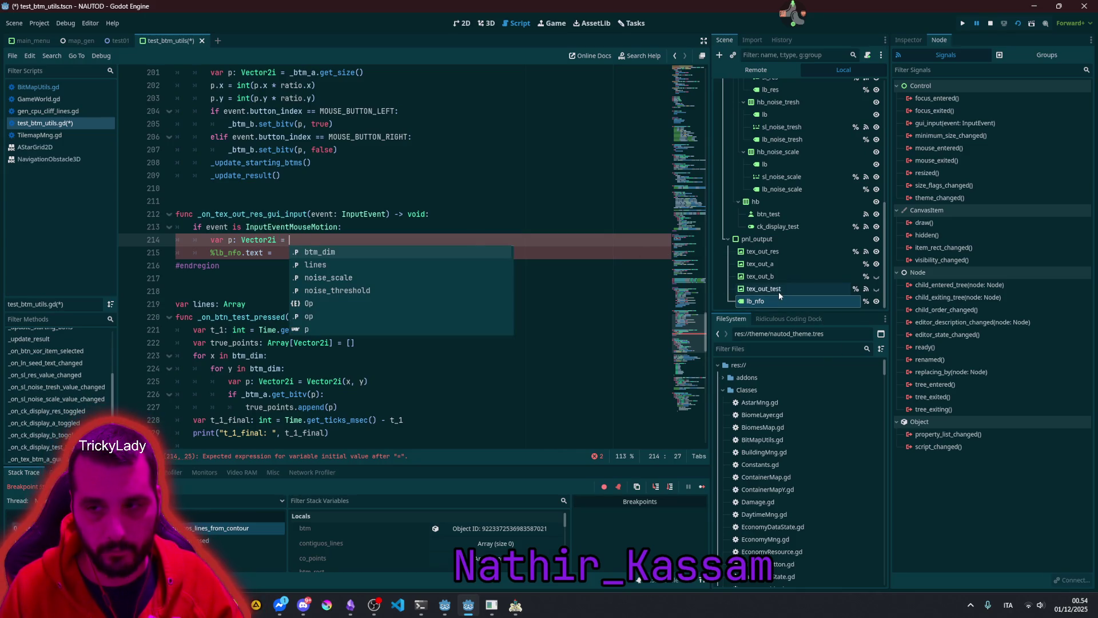
pyautogui.moveTo(776, 291); pyautogui.dragTo(308, 240)
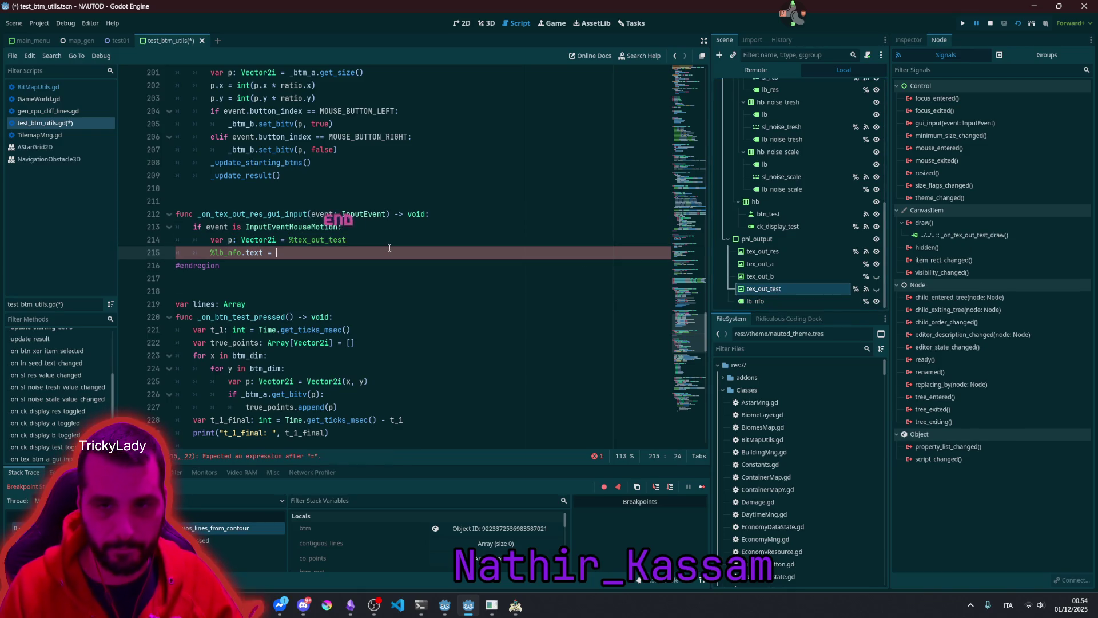
pyautogui.write('.size(')
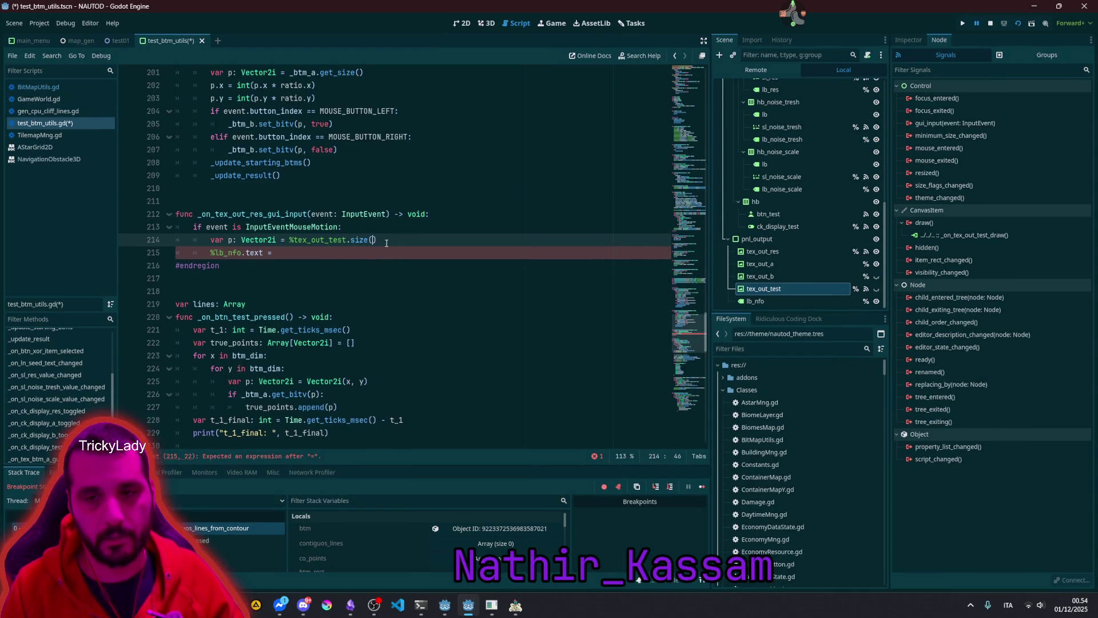
pyautogui.press('BackSpace')
pyautogui.press('Delete')
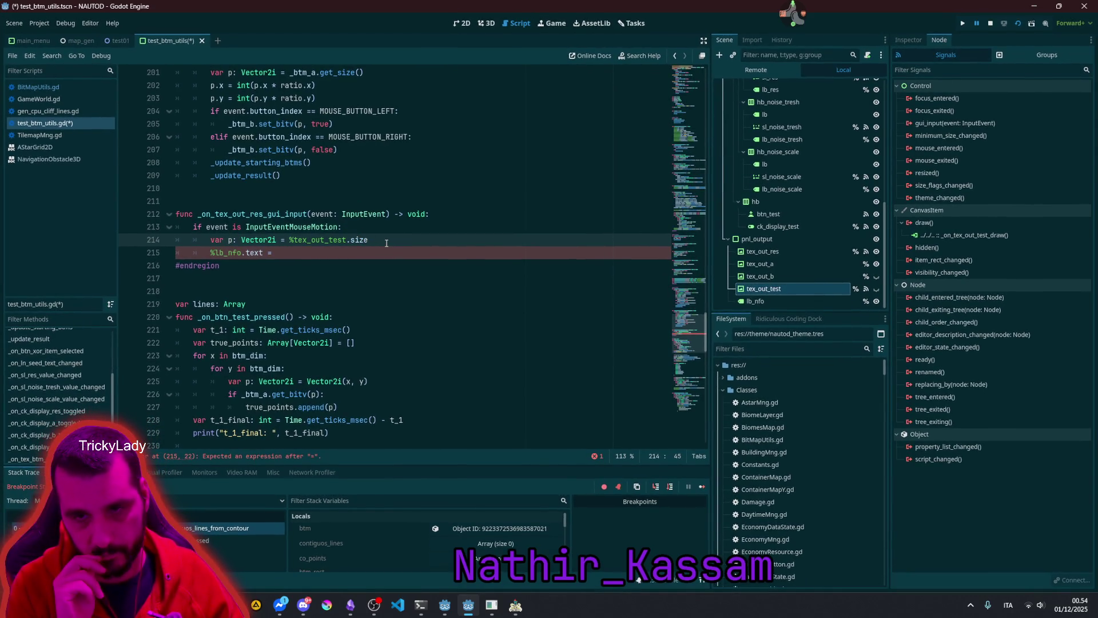
# Step: Set the label text to "%d, %d" % [p.x, p.y]
pyautogui.press('Down')
pyautogui.write('"%d, %')
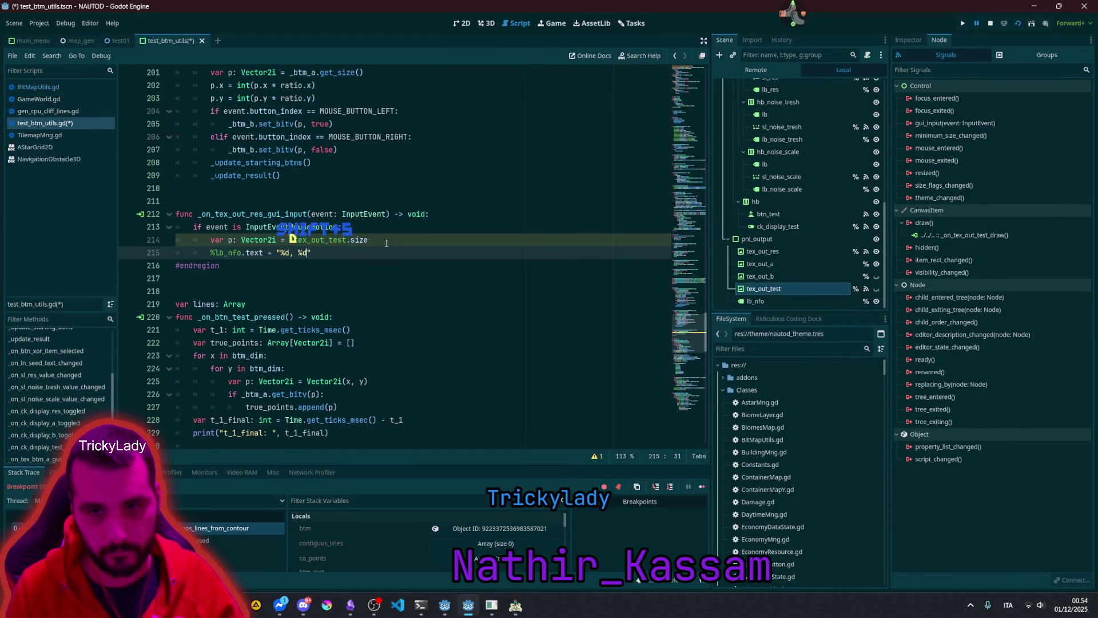
pyautogui.write('d" % ')
pyautogui.write('[')
pyautogui.press('Right')
pyautogui.press('Right')
pyautogui.press('Right')
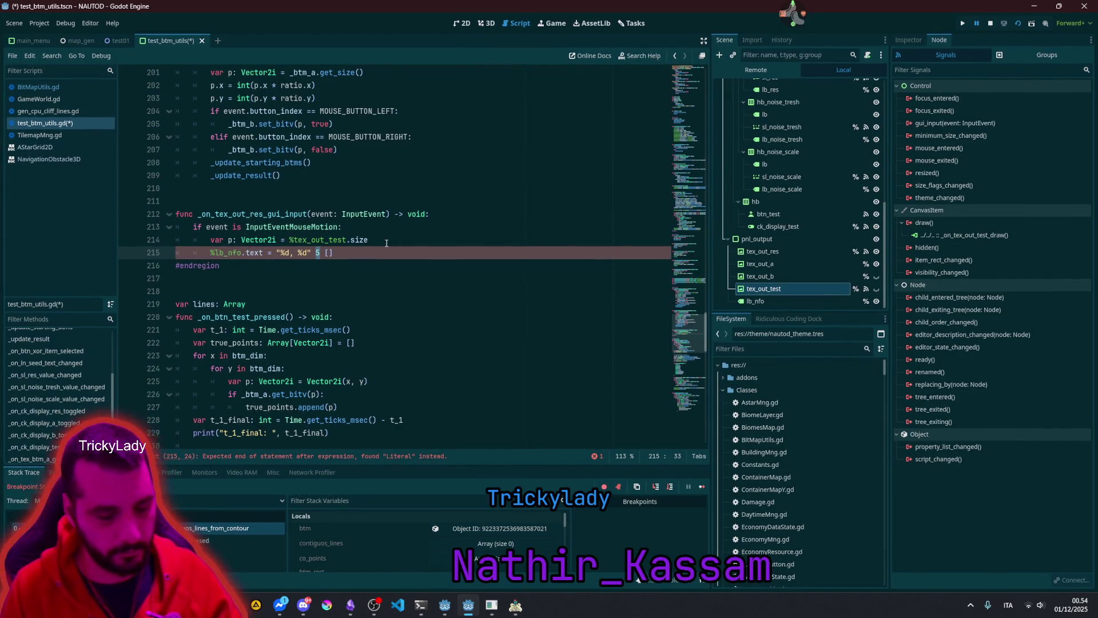
pyautogui.write('% [')
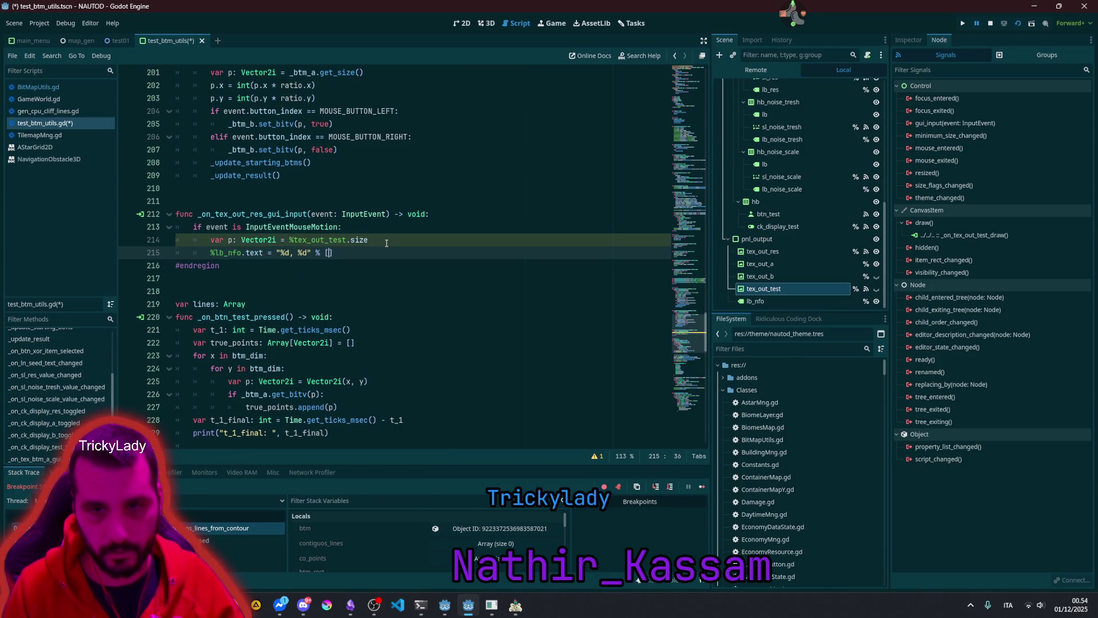
pyautogui.write('p.x, ')
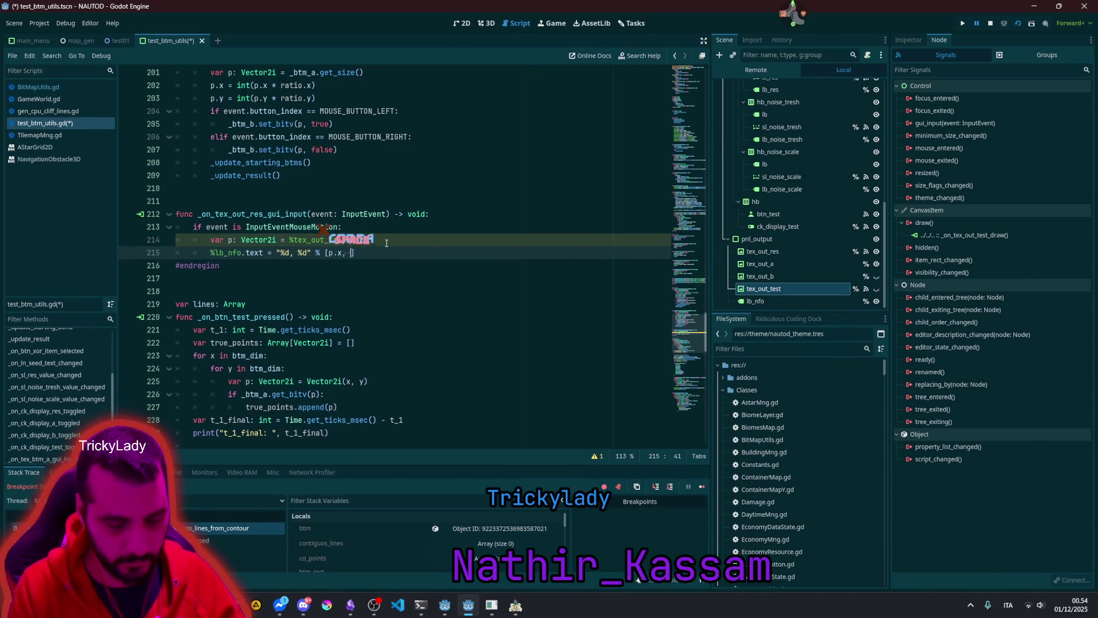
pyautogui.write('p.y')
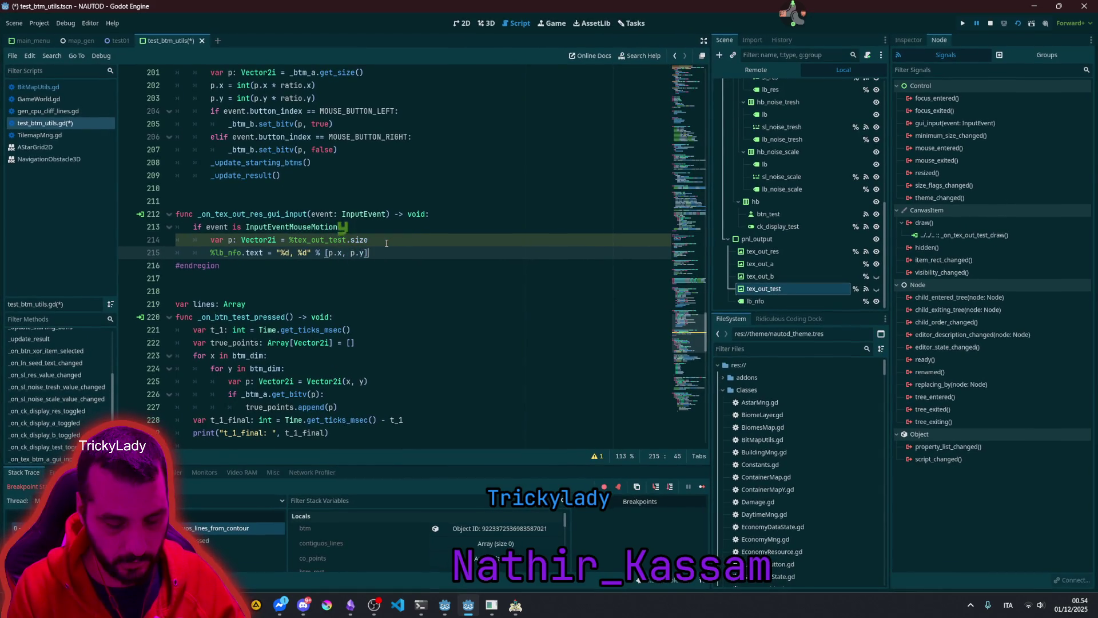
# Step: Append a division sign after %tex_out_test.size on line 214 and jump to the script top
pyautogui.click(387, 238)
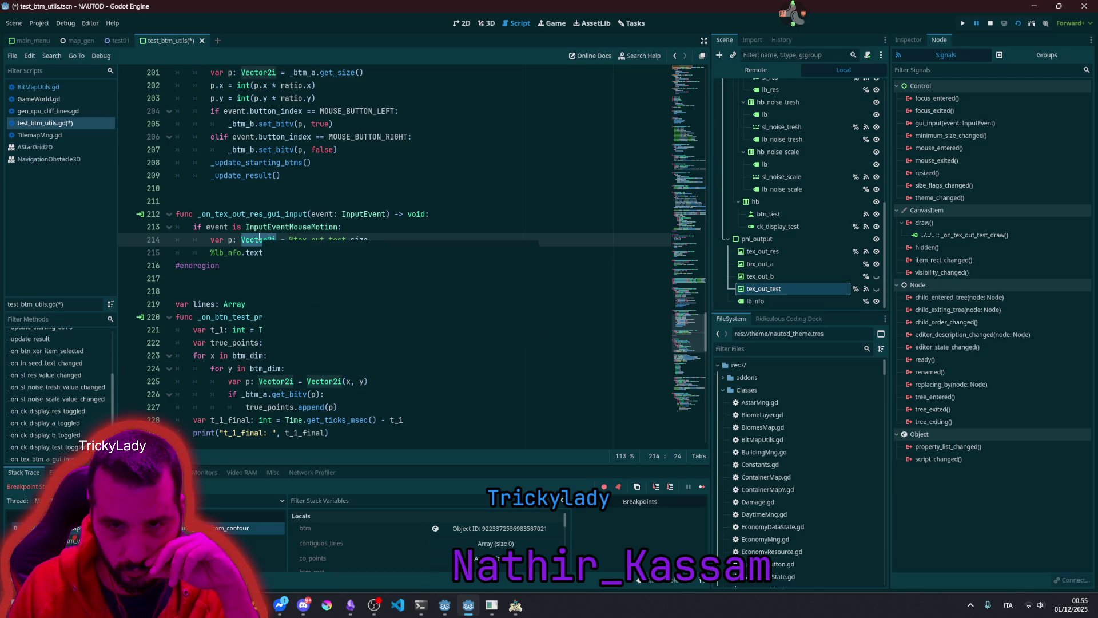
pyautogui.doubleClick(334, 239)
pyautogui.click(375, 241)
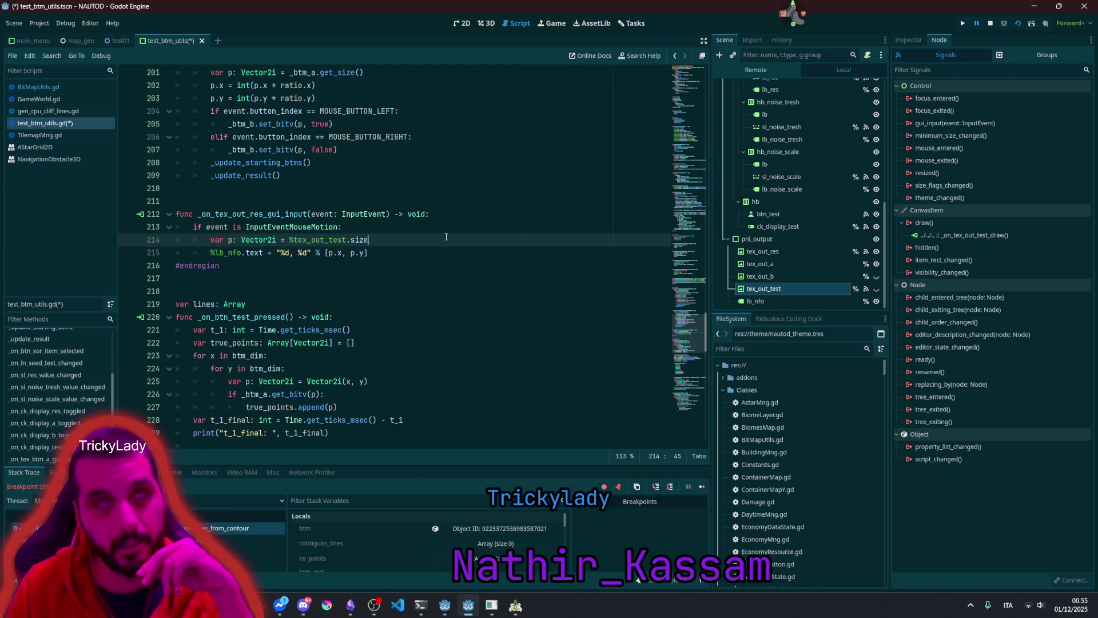
pyautogui.write(' /')
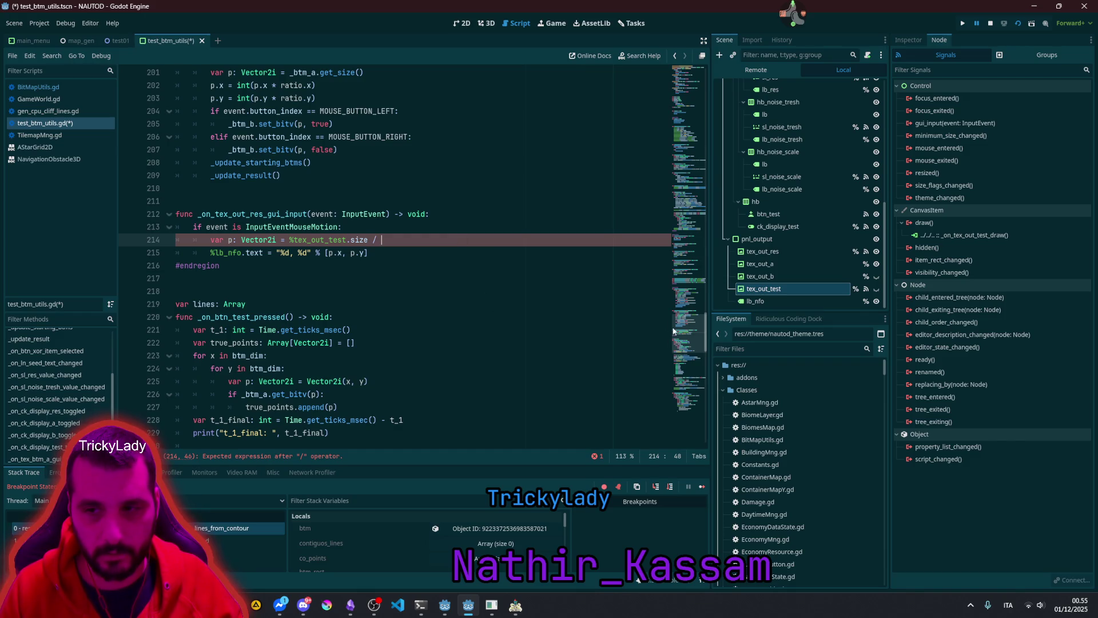
pyautogui.hotkey('ctrl', 'Home')
pyautogui.click(388, 149)
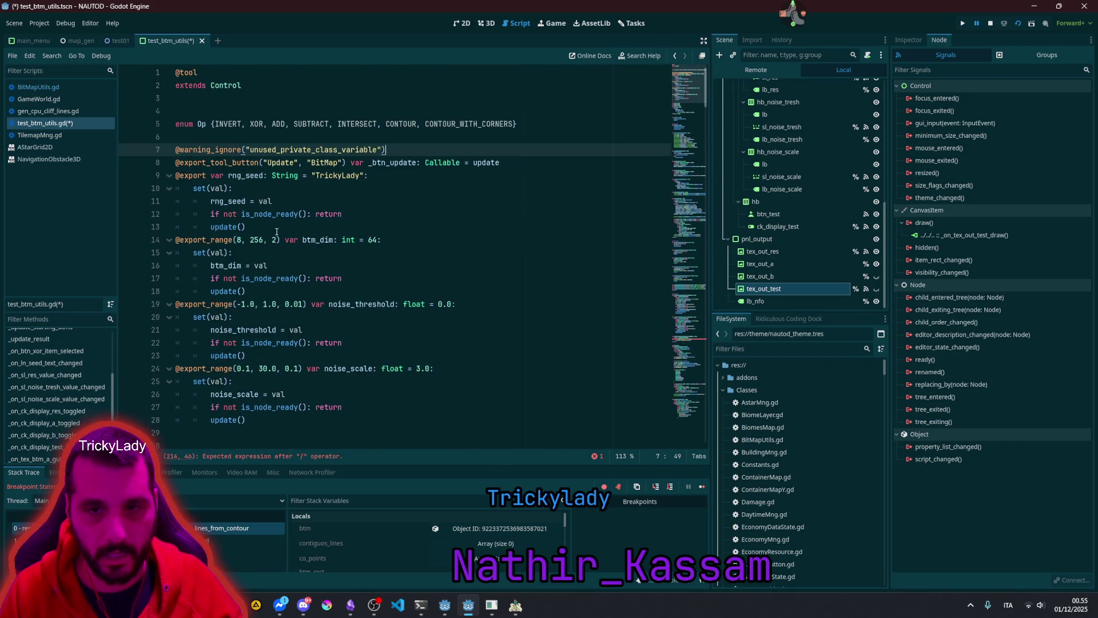
# Step: Copy btm_dim from line 14 and paste it as the divisor on line 214, wrapped in parentheses
pyautogui.doubleClick(315, 240)
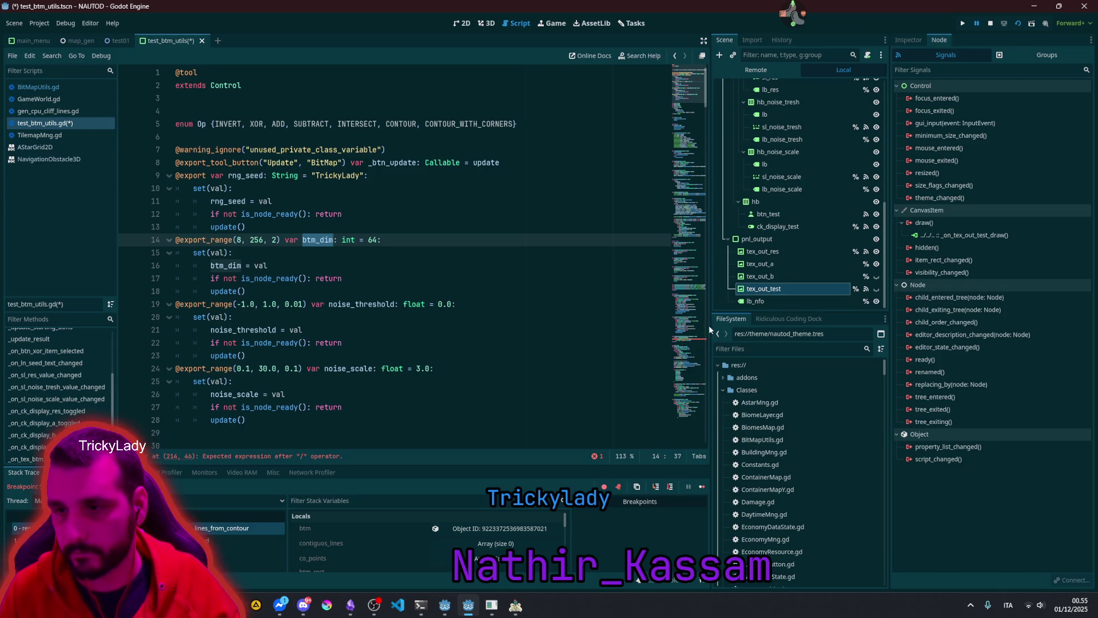
pyautogui.hotkey('ctrl', 'c')
pyautogui.hotkey('alt', 'Left')
pyautogui.hotkey('ctrl', 'v')
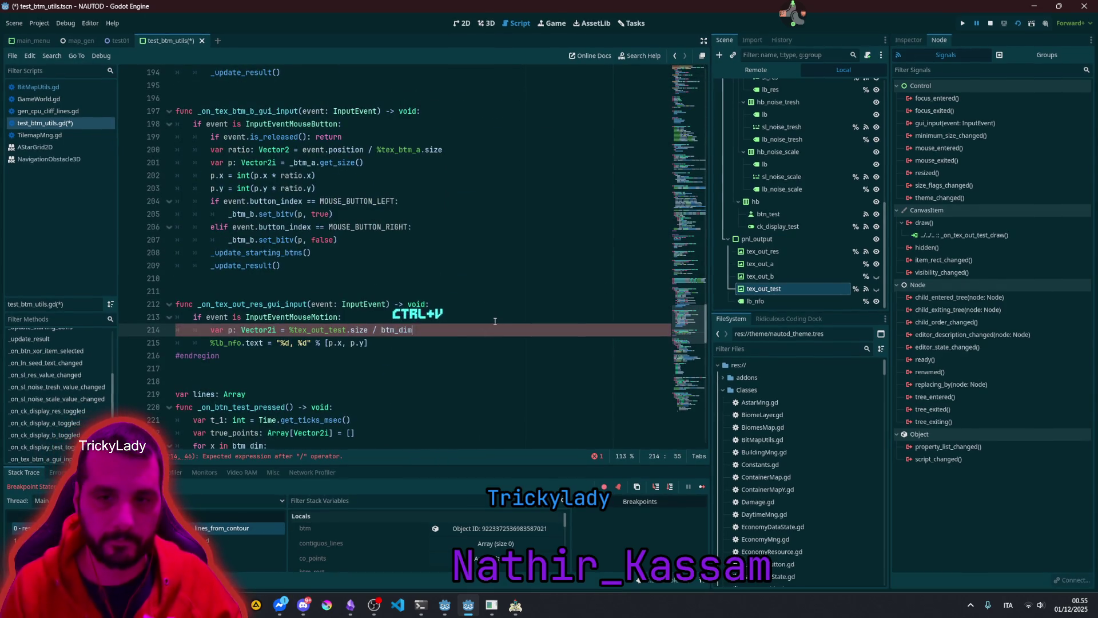
pyautogui.hotkey('ctrl', 'shift', 'Left')
pyautogui.hotkey('ctrl', 'shift', 'Left')
pyautogui.hotkey('ctrl', 'shift', 'Left')
pyautogui.write('(')
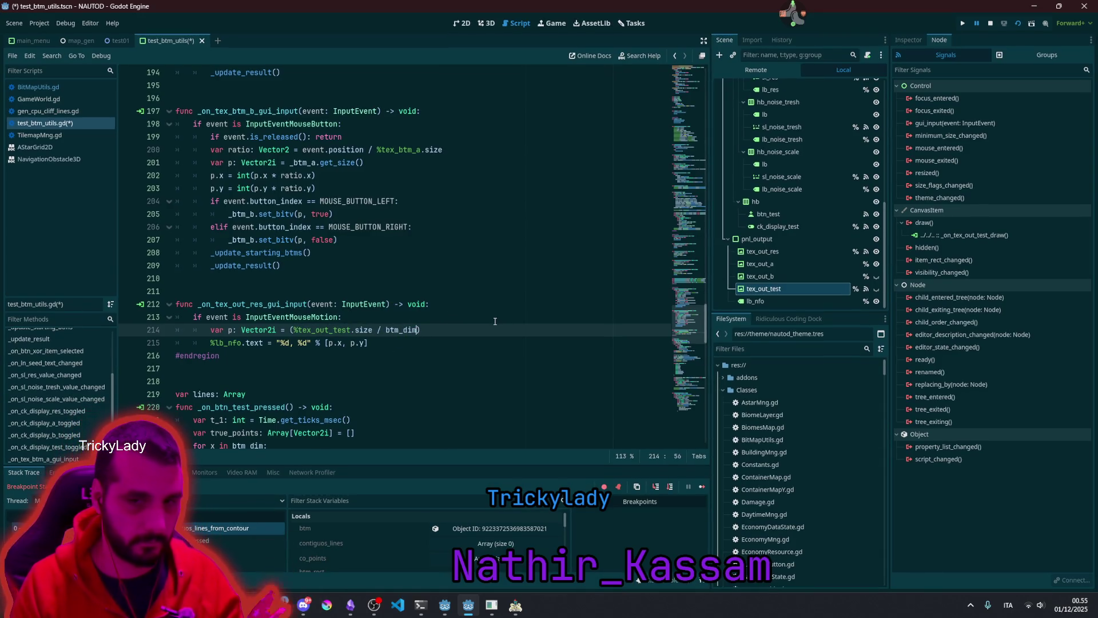
pyautogui.press('Right')
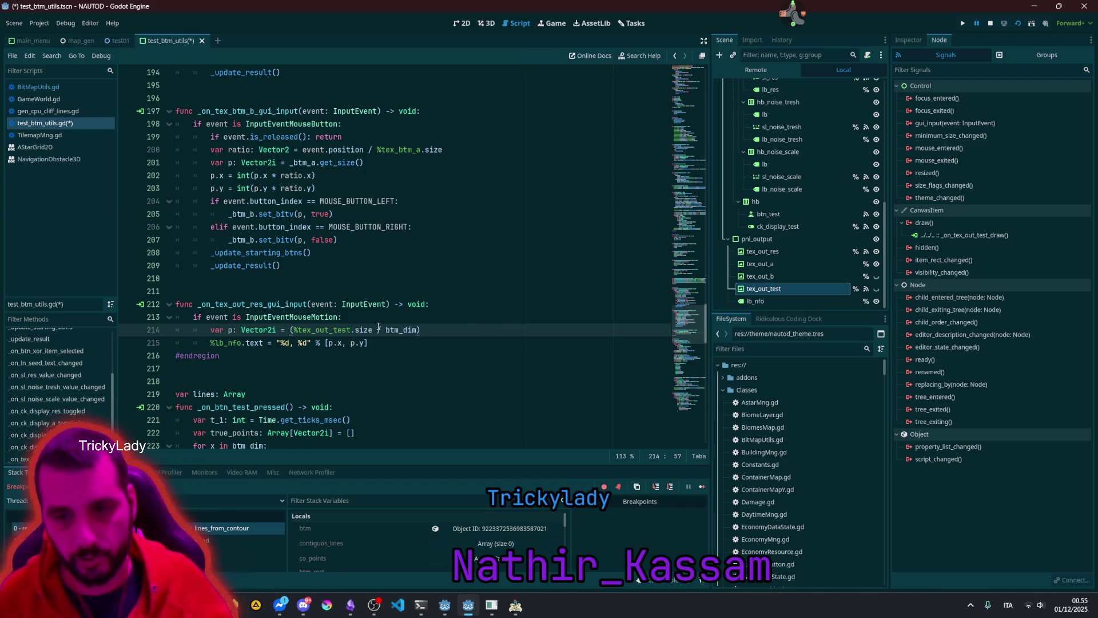
# Step: Change line 214 to Vector2i(event.position / btm_dim)
pyautogui.hotkey('ctrl', 'shift', 'Left')
pyautogui.hotkey('ctrl', 'shift', 'Left')
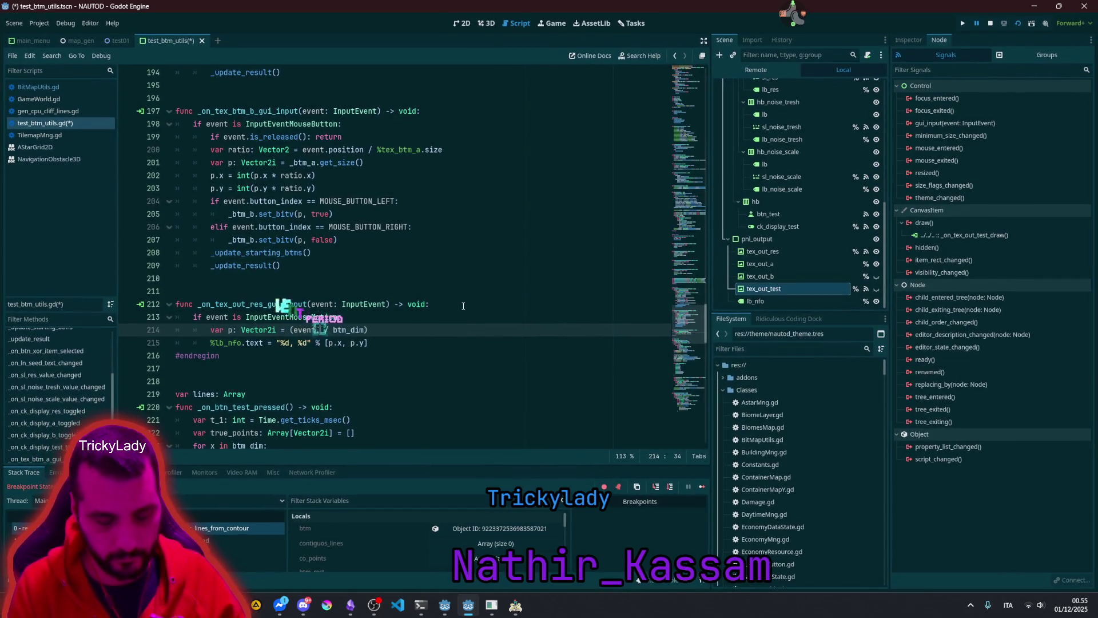
pyautogui.write('event.pos')
pyautogui.press('Return')
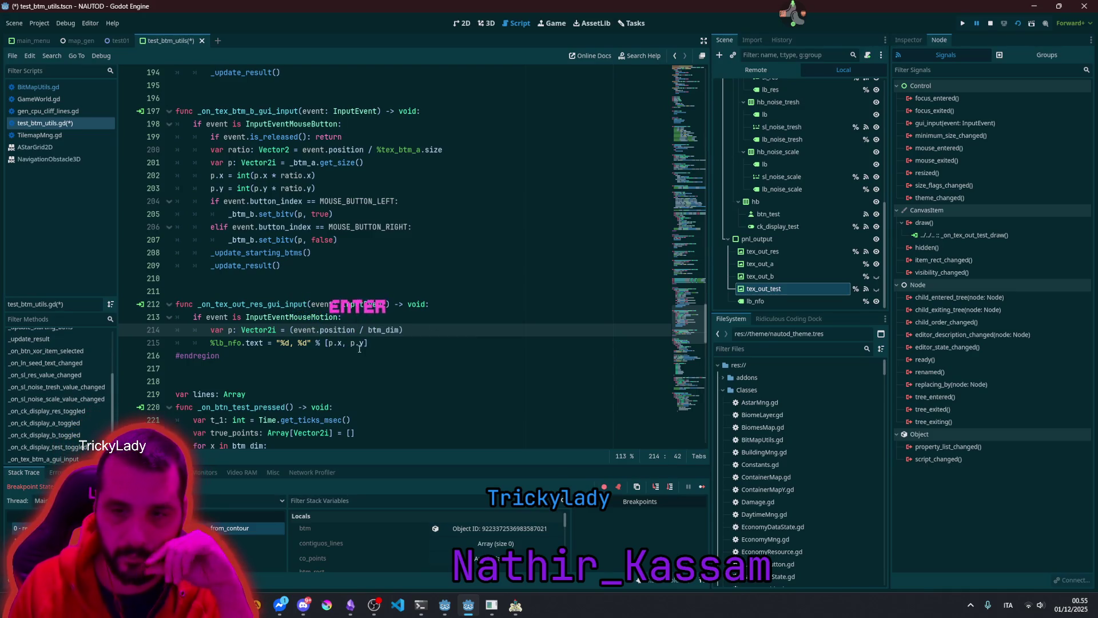
pyautogui.click(436, 330)
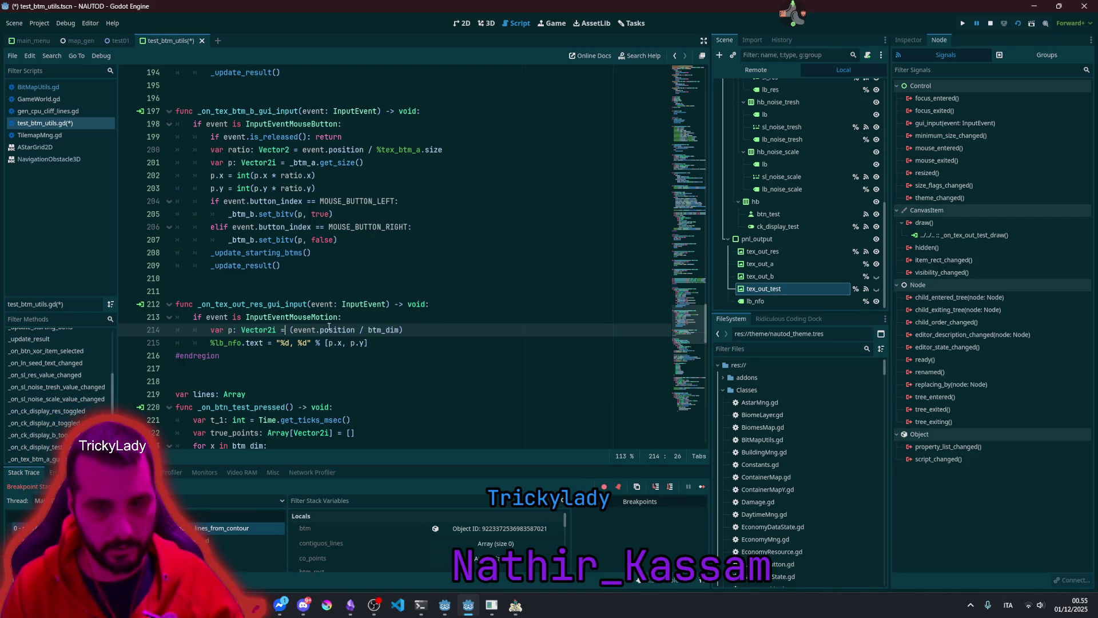
pyautogui.write('Vector')
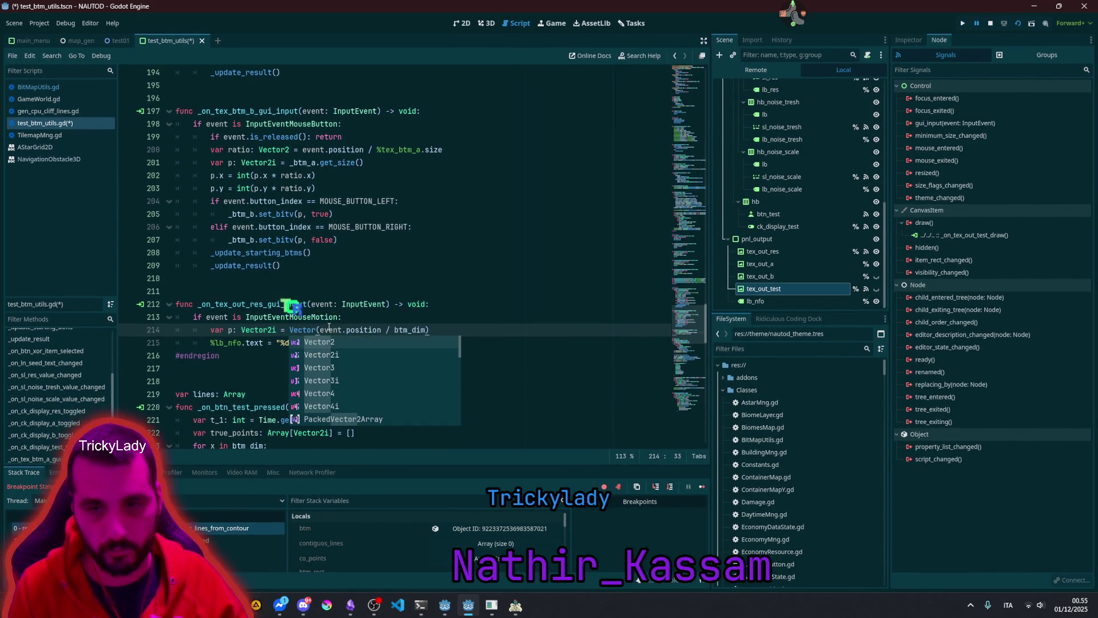
pyautogui.press('Down')
pyautogui.press('Return')
# Step: Check the position property docs, then close the NavigationObstacle3D, InputEventMouse and AStarGrid2D help pages
pyautogui.click(408, 330)
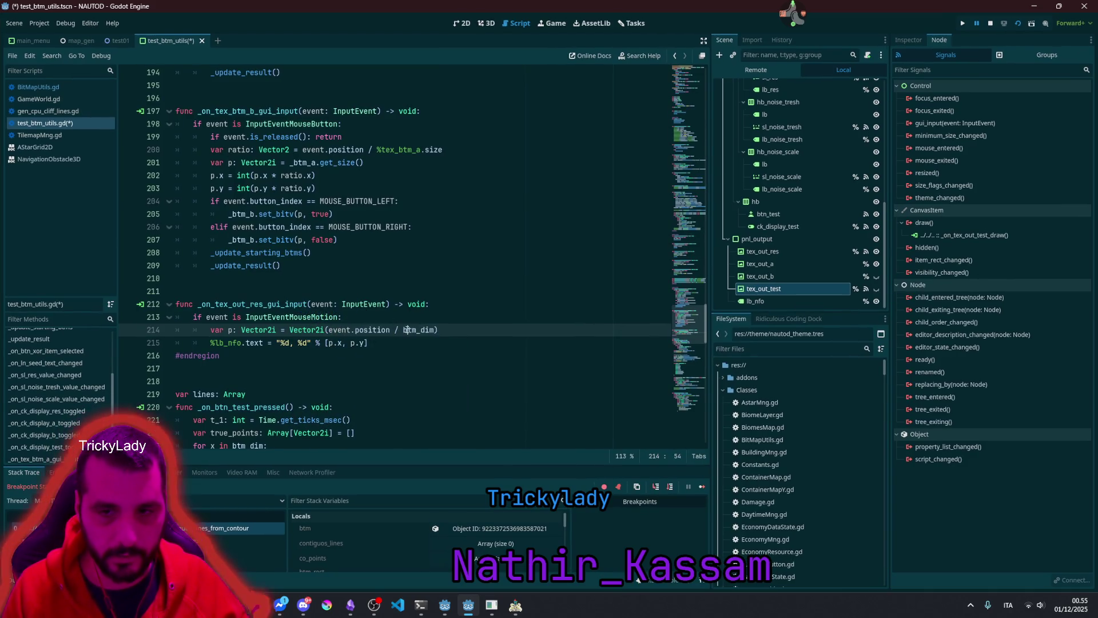
pyautogui.moveTo(384, 330)
pyautogui.click(434, 342)
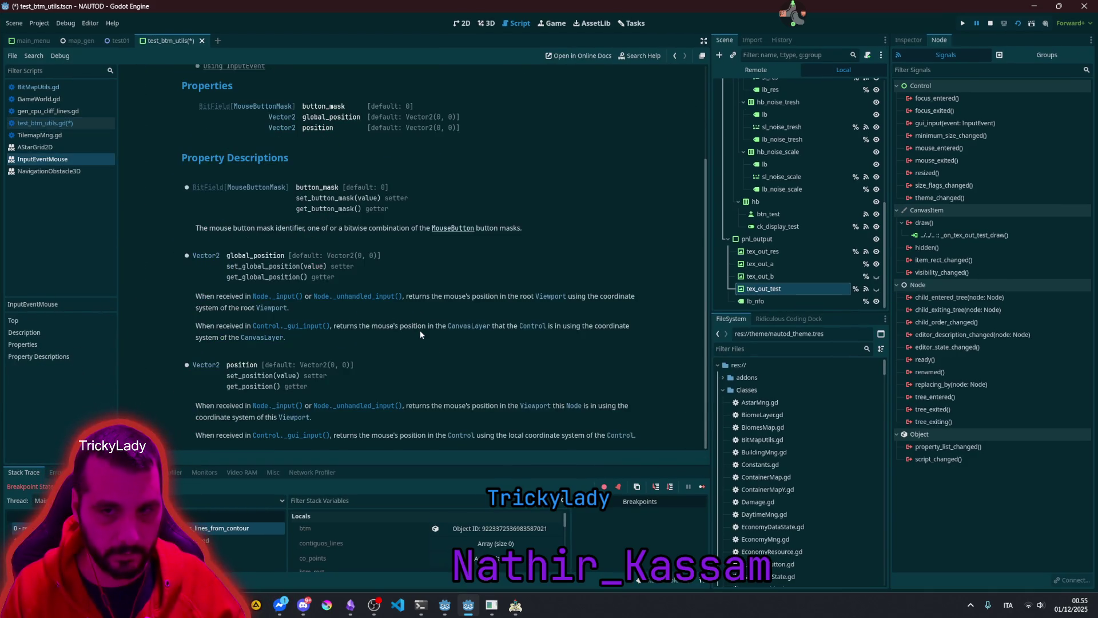
pyautogui.hotkey('alt', 'Left')
pyautogui.middleClick(50, 171)
pyautogui.middleClick(50, 159)
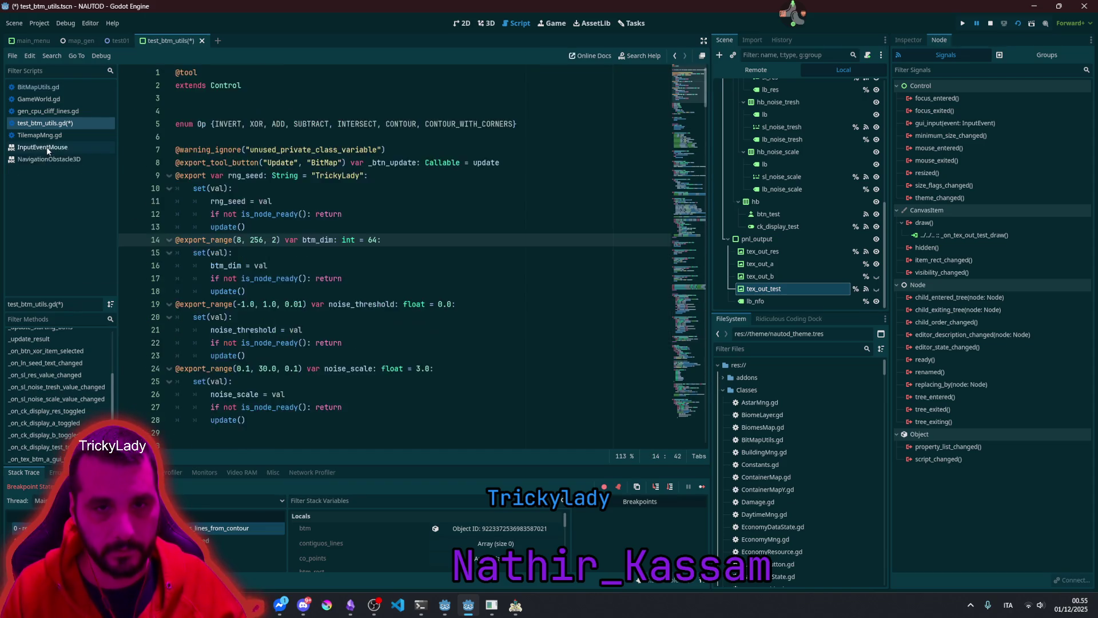
pyautogui.middleClick(50, 147)
pyautogui.doubleClick(426, 254)
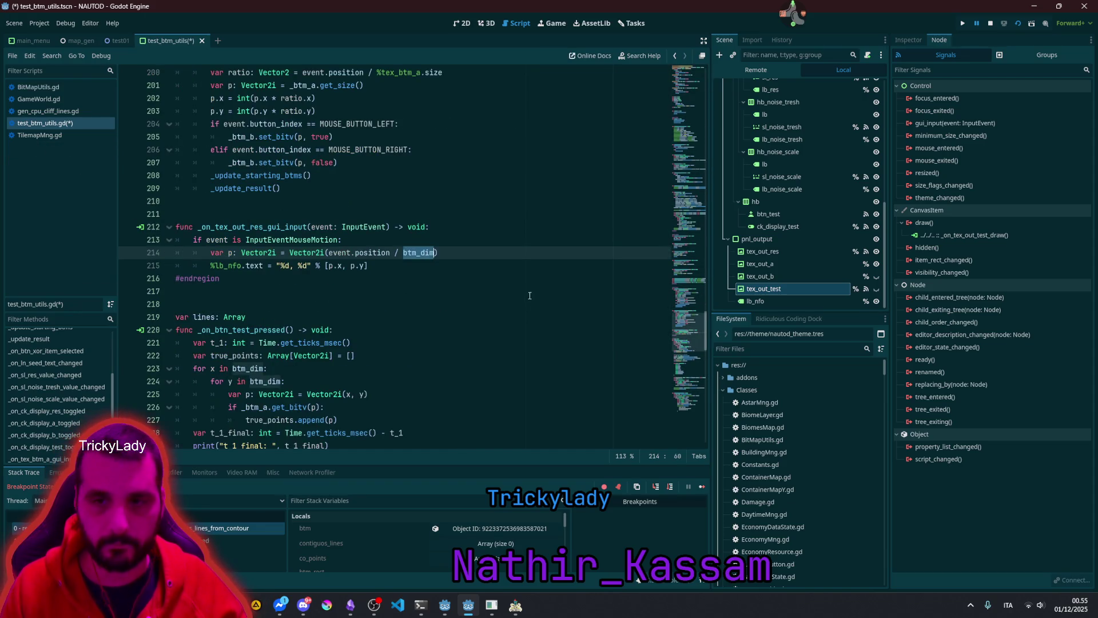
# Step: Stop the running game and save the script
pyautogui.click(457, 255)
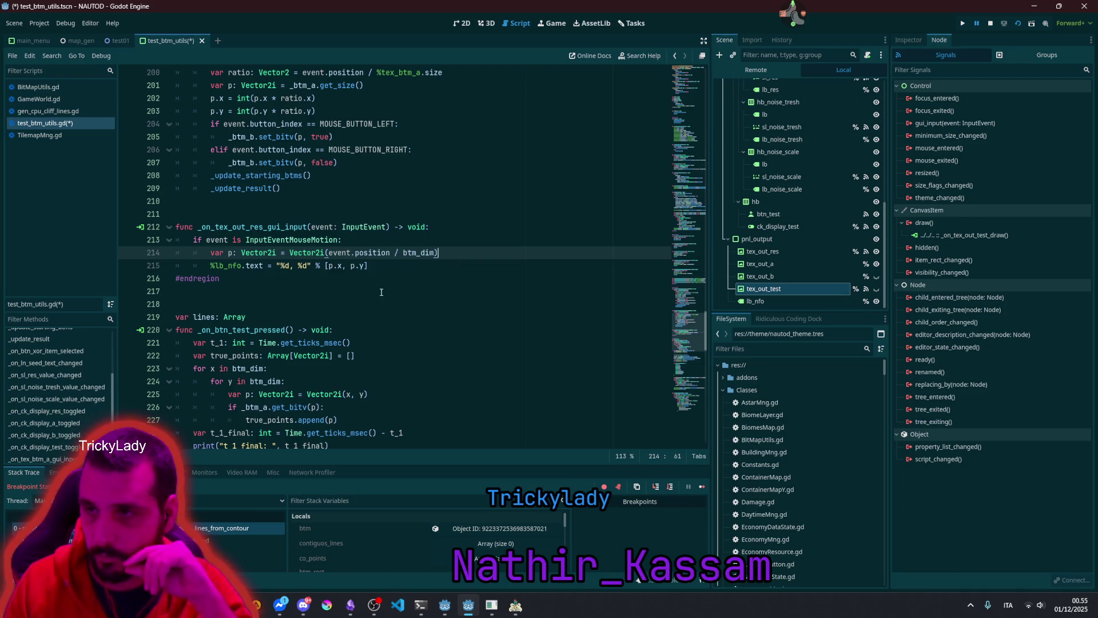
pyautogui.click(990, 22)
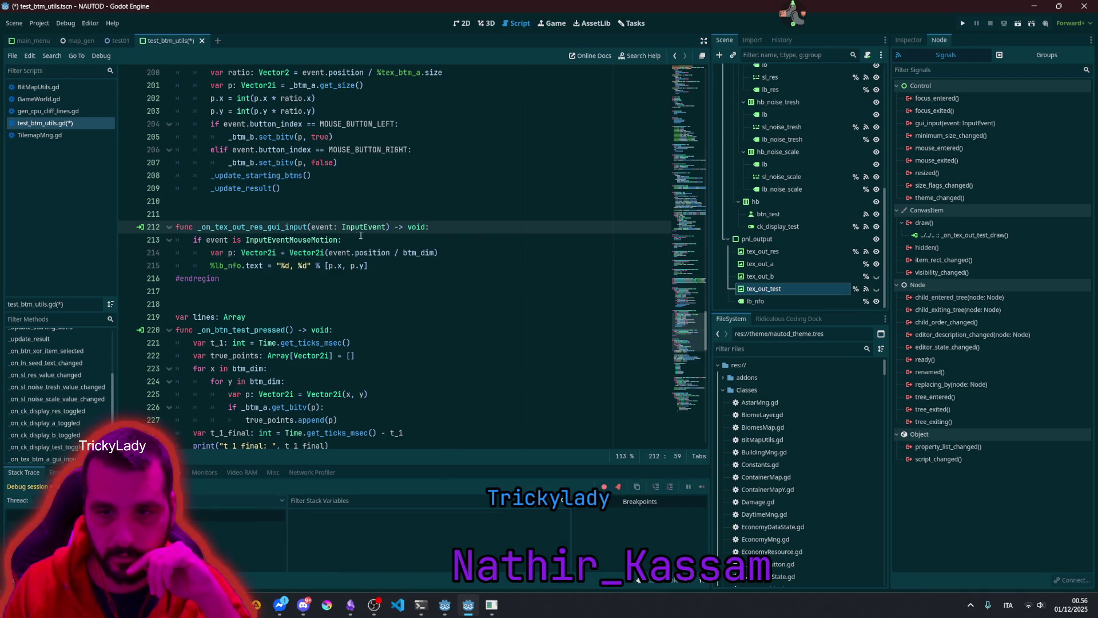
pyautogui.click(375, 256)
pyautogui.click(446, 251)
pyautogui.hotkey('ctrl', 's')
# Step: Add a new line under line 214 containing a copy of %lb_nfo.text
pyautogui.click(421, 268)
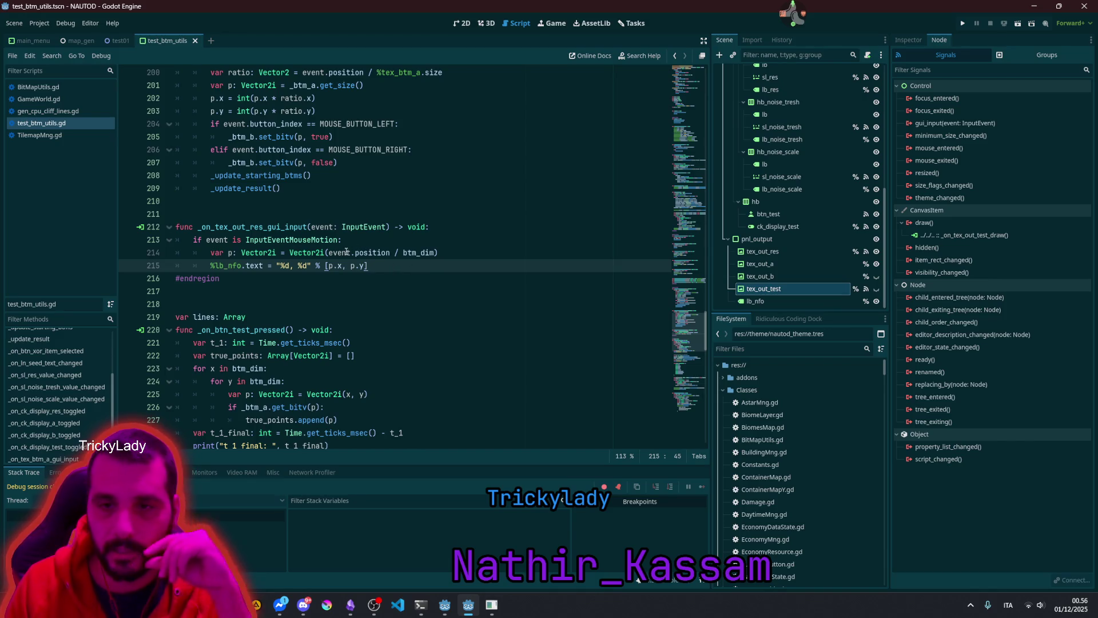
pyautogui.moveTo(347, 253)
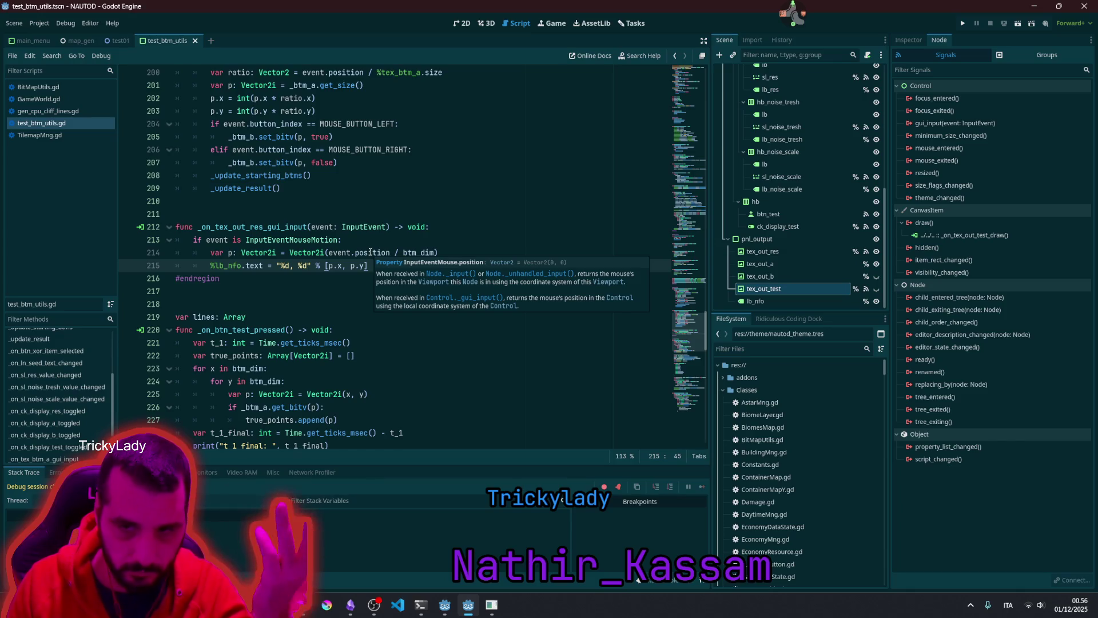
pyautogui.doubleClick(418, 253)
pyautogui.click(234, 248)
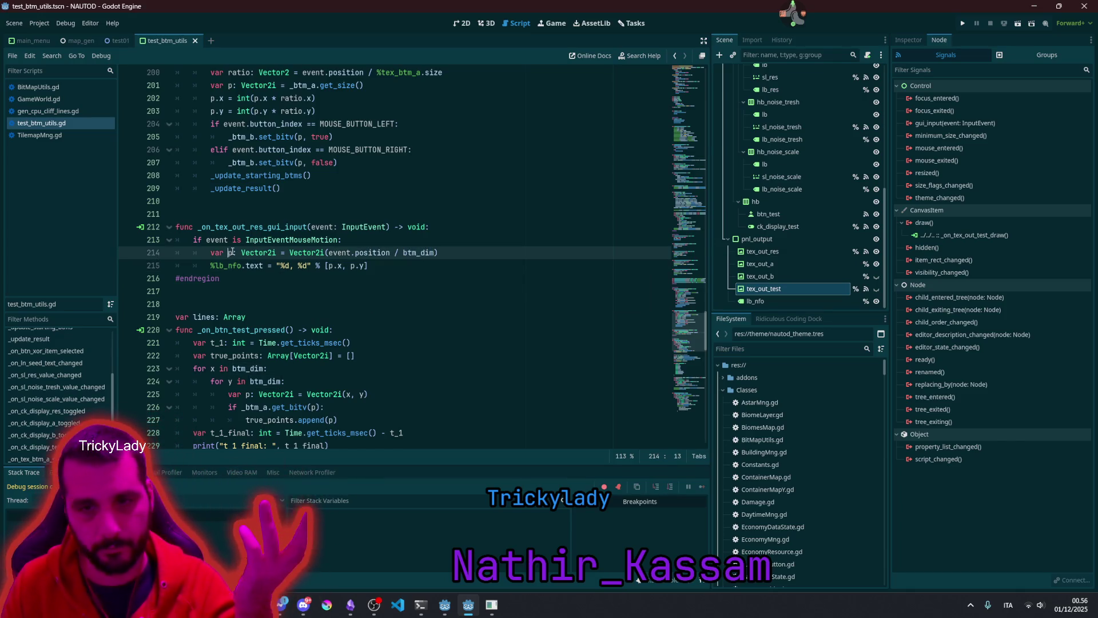
pyautogui.moveTo(358, 262)
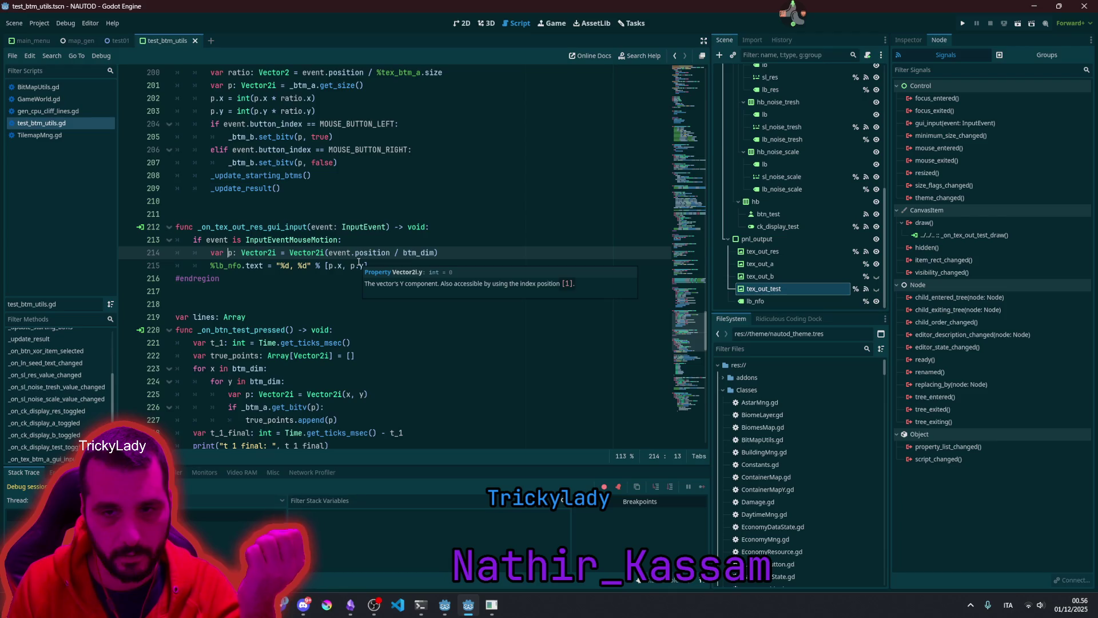
pyautogui.press('End')
pyautogui.press('Return')
pyautogui.press('Down')
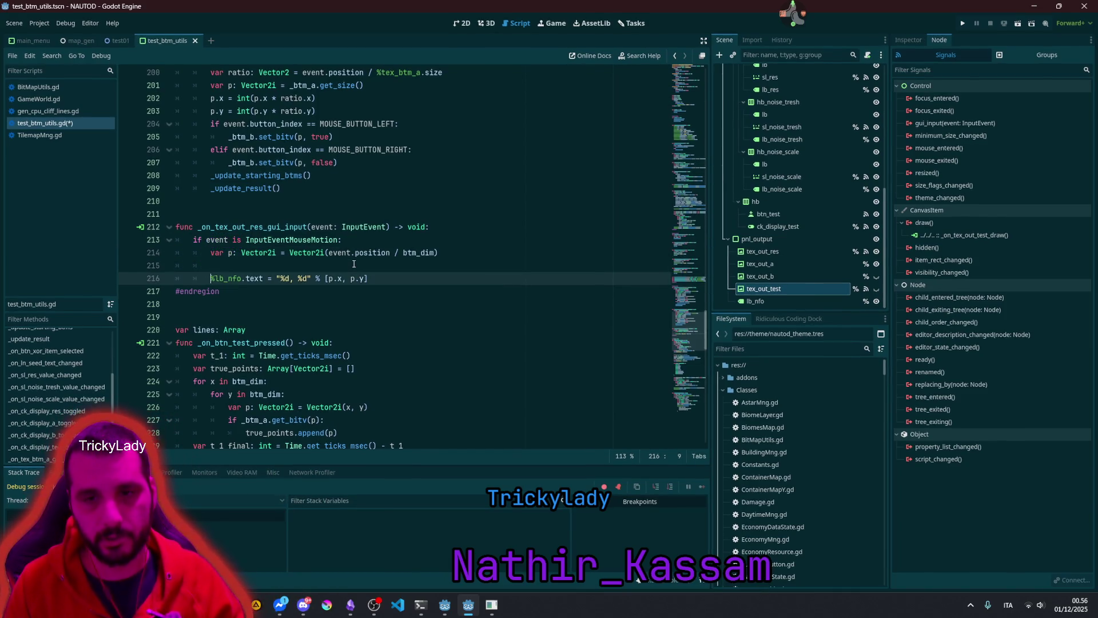
pyautogui.hotkey('ctrl', 'shift', 'Right')
pyautogui.hotkey('ctrl', 'shift', 'Right')
pyautogui.hotkey('ctrl', 'shift', 'Right')
pyautogui.hotkey('ctrl', 'c')
pyautogui.press('Up')
pyautogui.hotkey('ctrl', 'v')
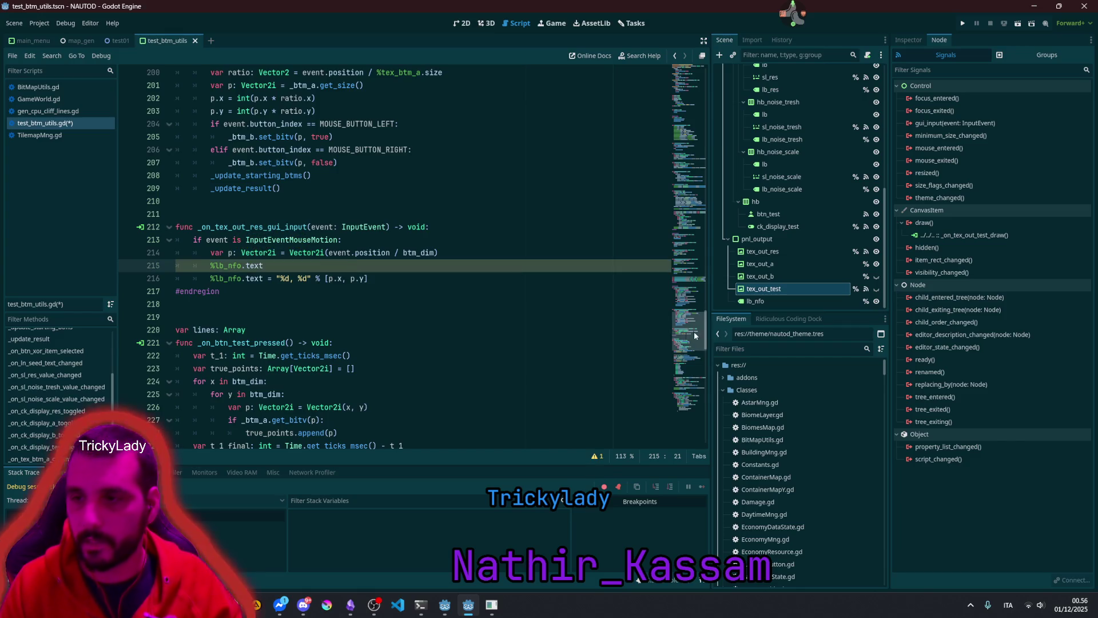
# Step: Nest lb_nfo under tex_out_test and expand its Mouse properties in the Inspector
pyautogui.moveTo(766, 301); pyautogui.dragTo(767, 289)
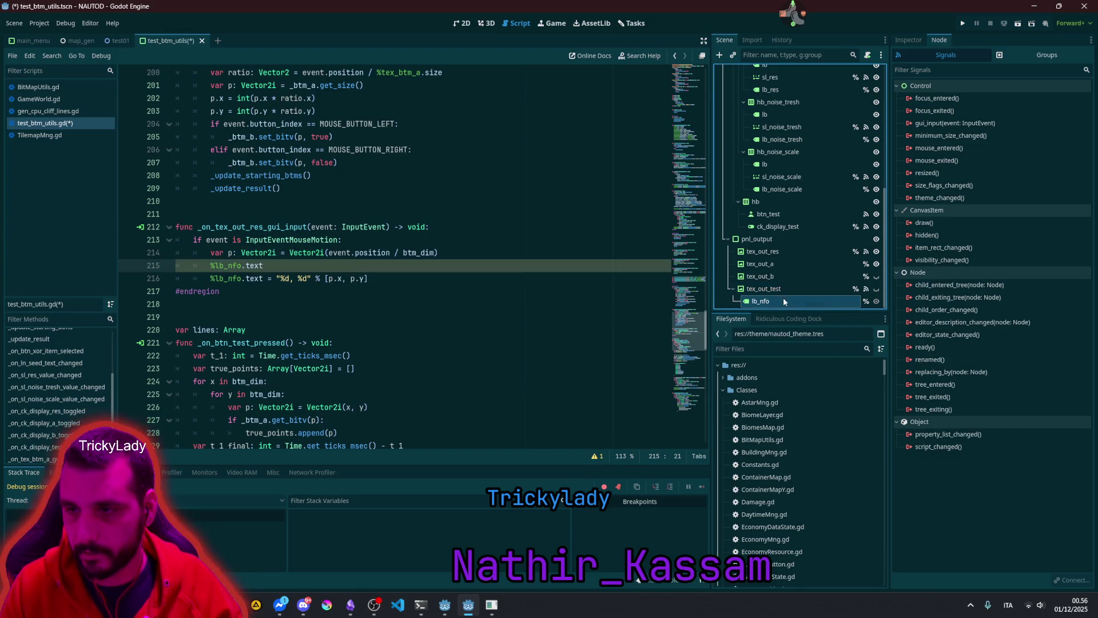
pyautogui.click(913, 38)
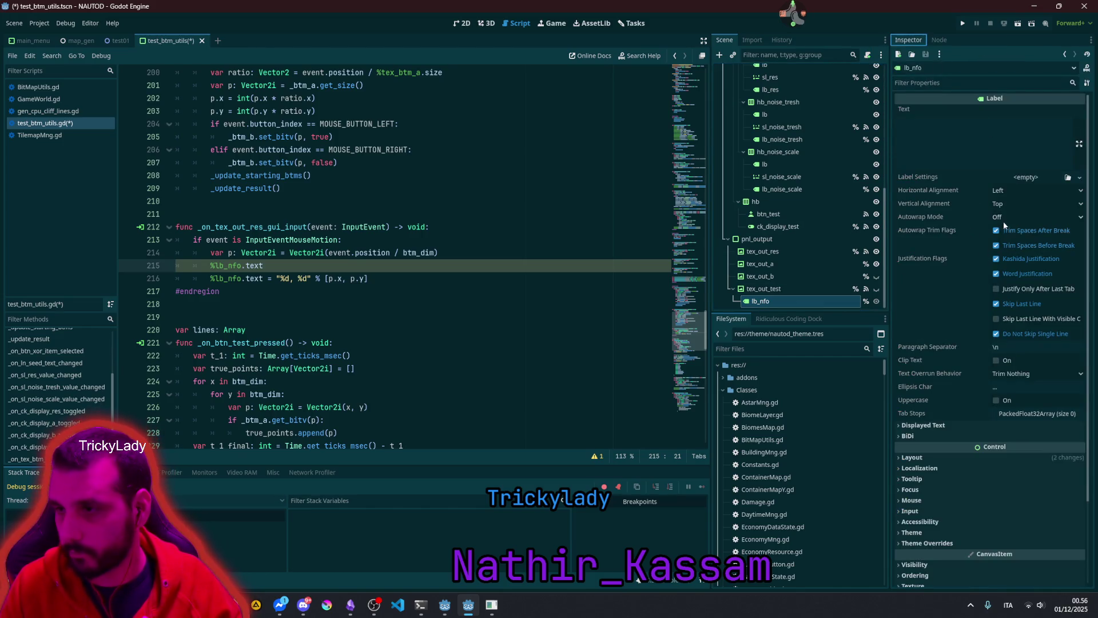
pyautogui.click(925, 500)
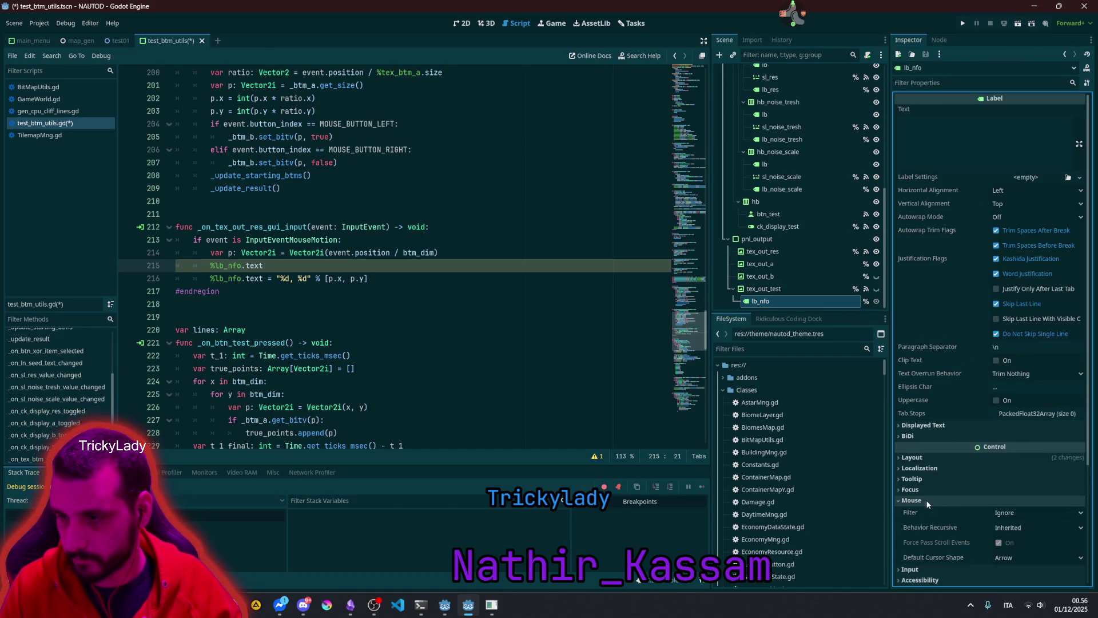
# Step: Change line 215 to assign %lb_info.position = p * btm_dim, copying btm_dim from line 214
pyautogui.click(1007, 512)
pyautogui.click(1008, 510)
pyautogui.click(938, 501)
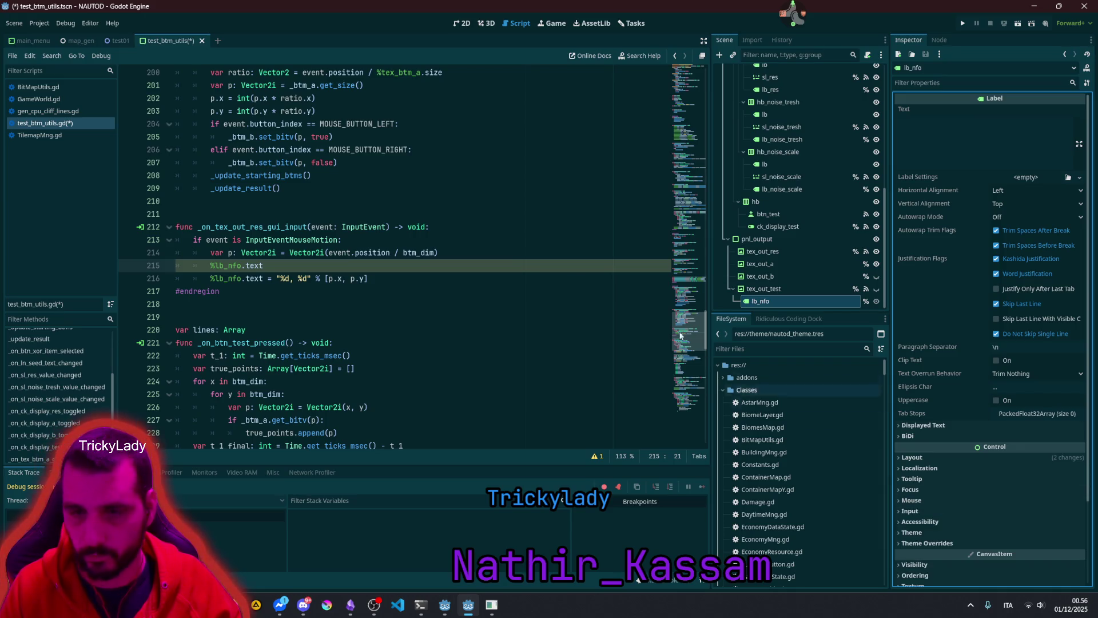
pyautogui.click(428, 239)
pyautogui.press('Down')
pyautogui.press('Down')
pyautogui.hotkey('ctrl', 'shift', 'Left')
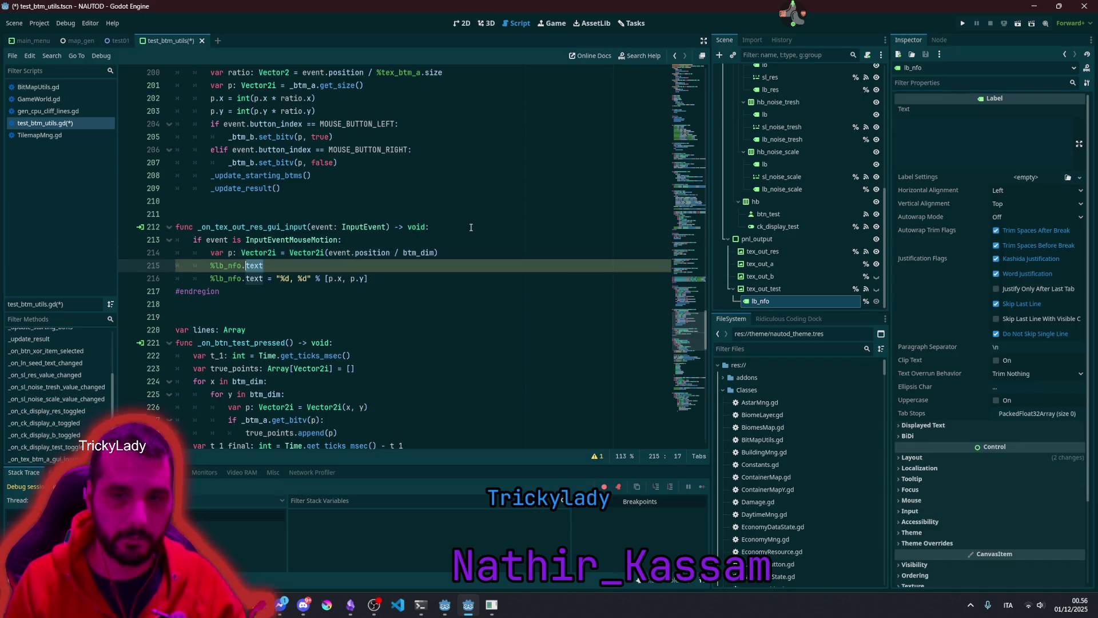
pyautogui.write('pos')
pyautogui.press('Return')
pyautogui.write('= ')
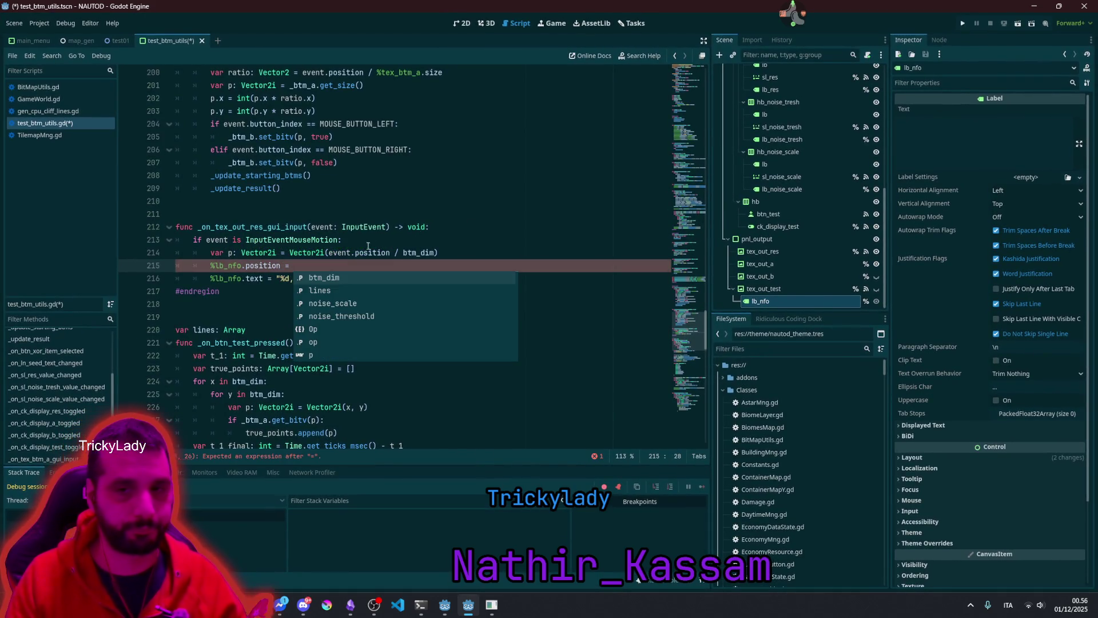
pyautogui.write('p *')
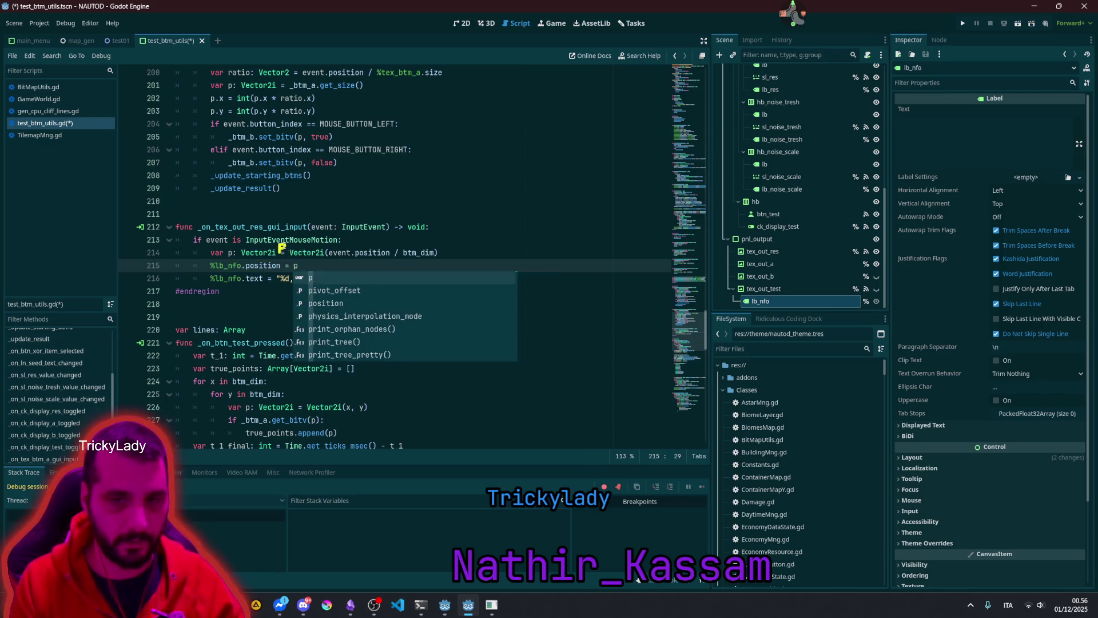
pyautogui.doubleClick(418, 252)
pyautogui.hotkey('ctrl', 'c')
pyautogui.click(501, 265)
pyautogui.hotkey('ctrl', 'v')
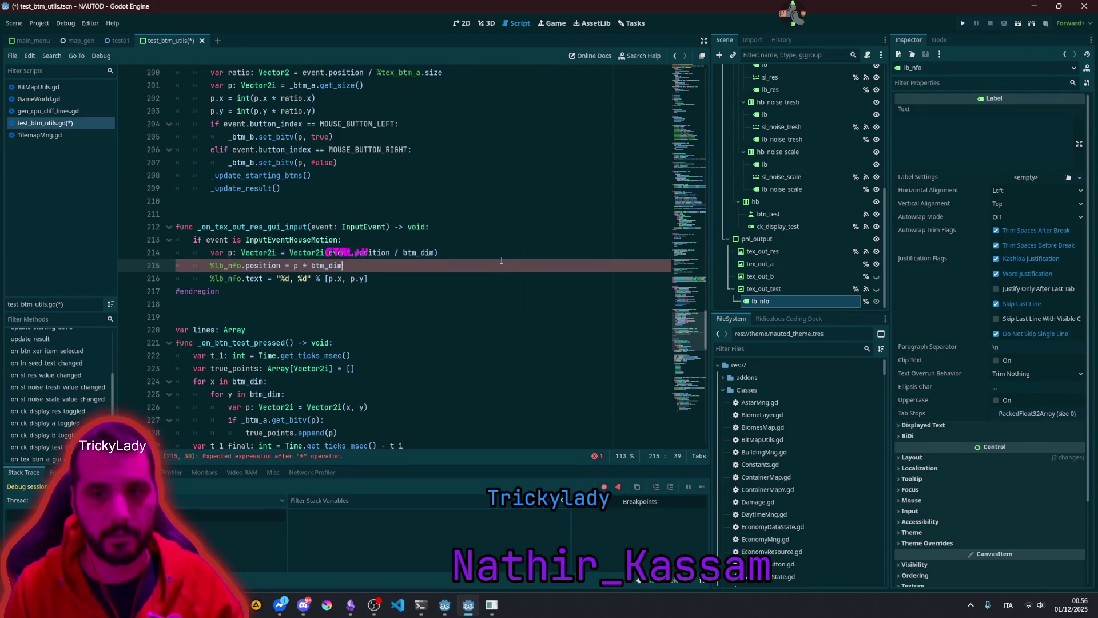
# Step: Wrap the expression as Vector2(p * btm_dim)
pyautogui.hotkey('ctrl', 'shift', 'Left')
pyautogui.hotkey('ctrl', 'shift', 'Left')
pyautogui.hotkey('ctrl', 'shift', 'Left')
pyautogui.write('(')
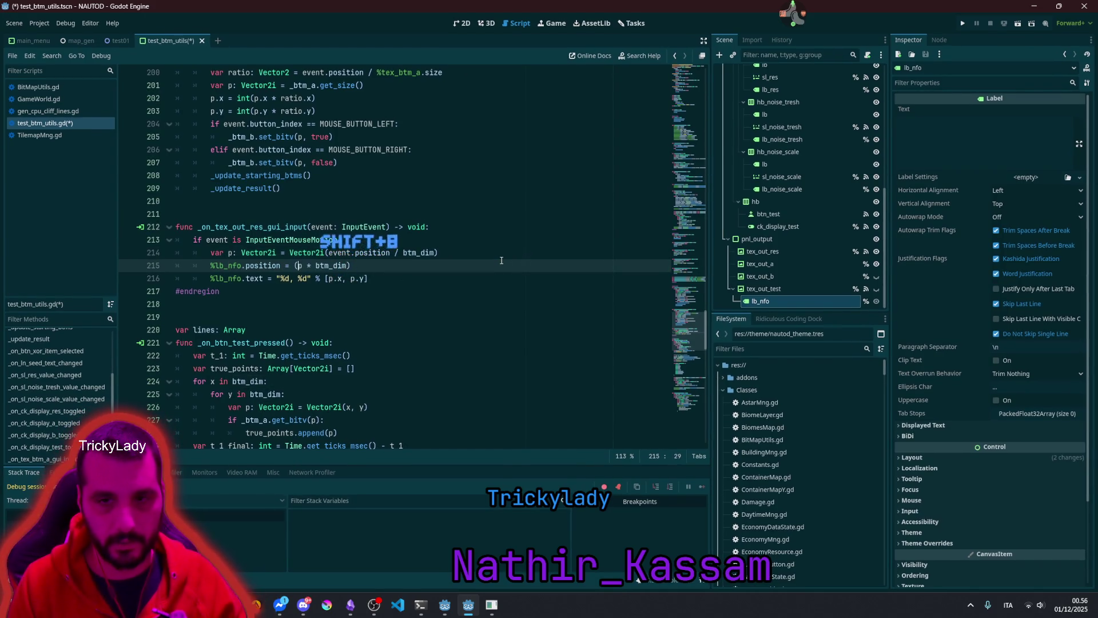
pyautogui.hotkey('ctrl', 'Left')
pyautogui.hotkey('ctrl', 'Left')
pyautogui.hotkey('ctrl', 'Left')
pyautogui.write('Vector2')
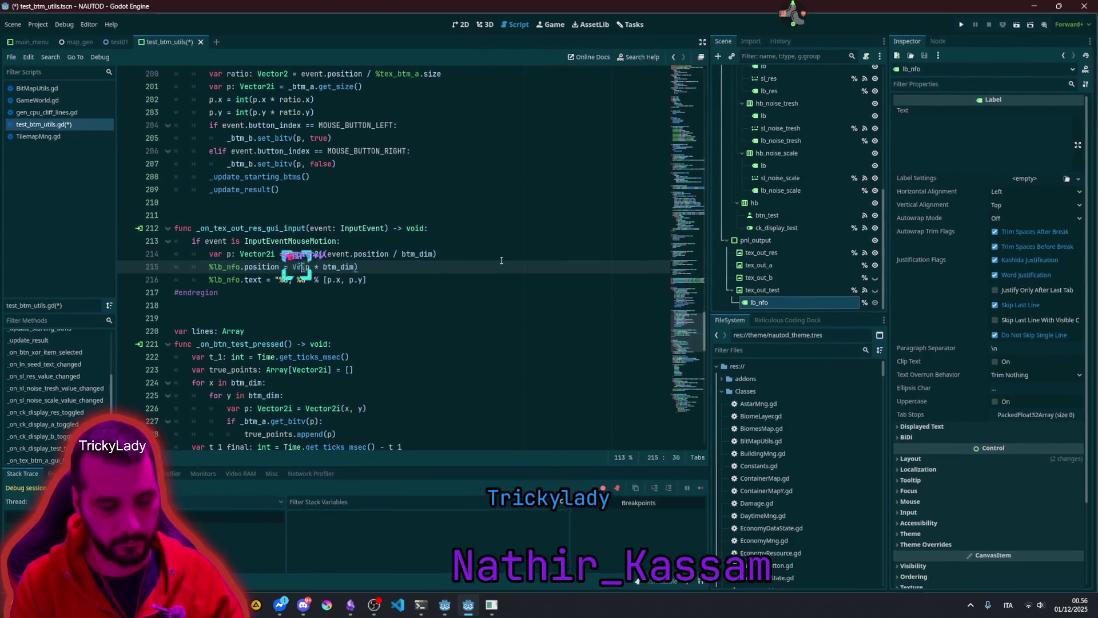
pyautogui.click(445, 258)
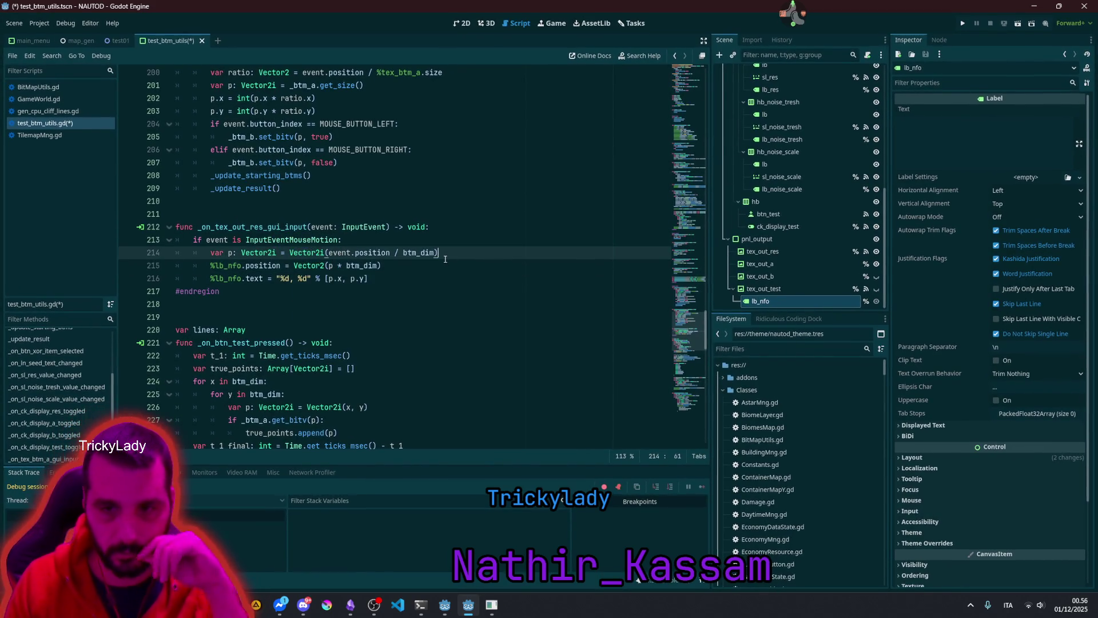
# Step: Save the script and run the current scene with F6
pyautogui.hotkey('ctrl', 's')
pyautogui.click(446, 214)
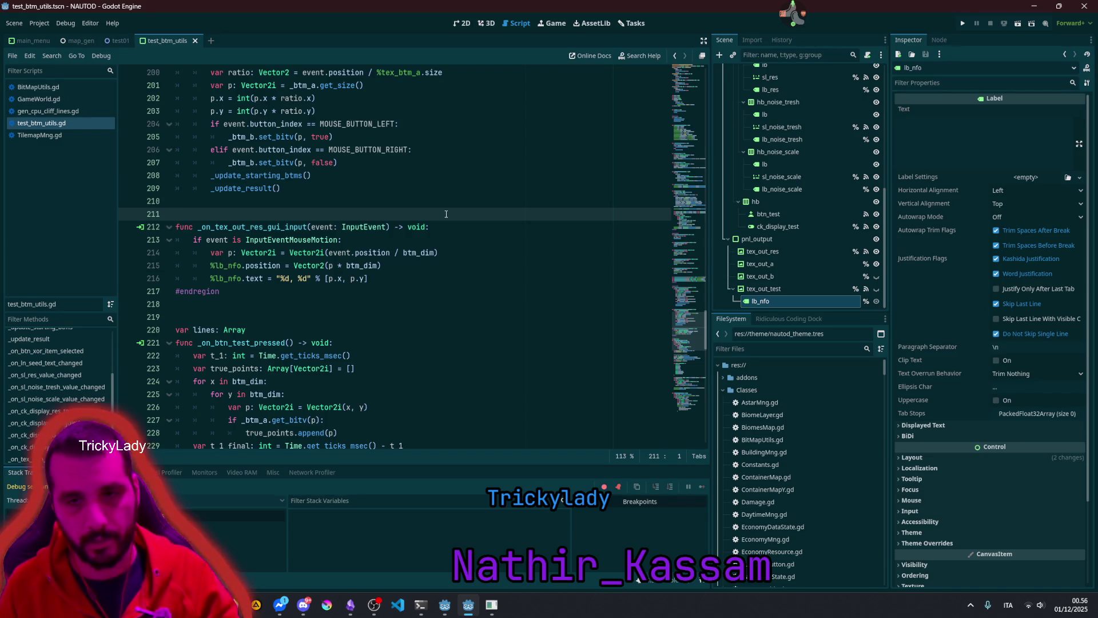
pyautogui.press('F6')
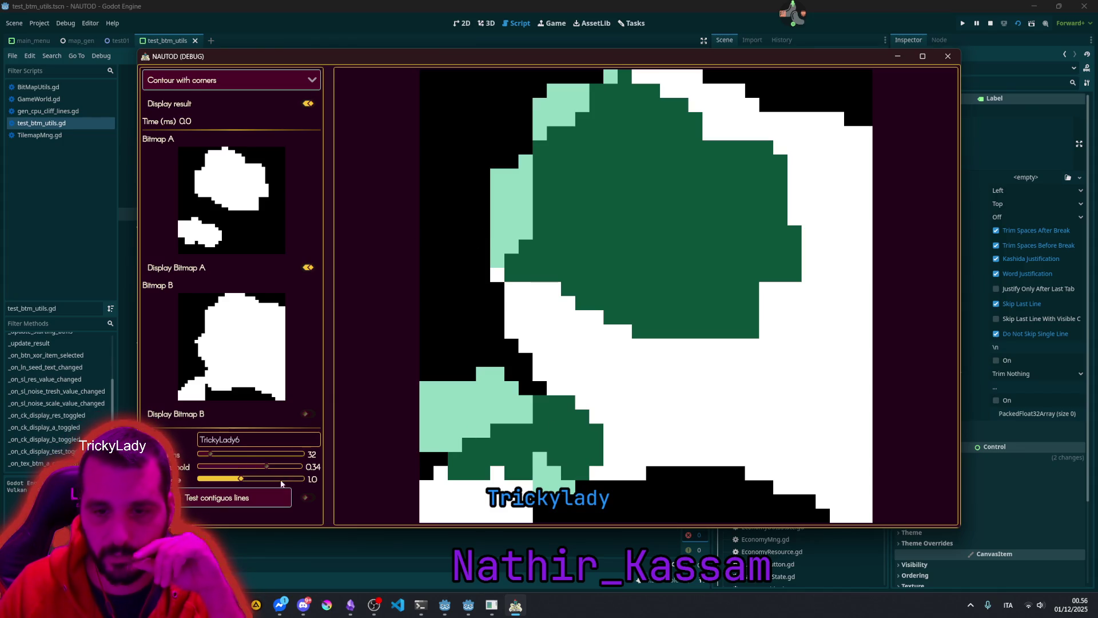
# Step: Enable Test contiguos lines and run the test until it stops at line 265 of BitMapUtils.gd
pyautogui.click(309, 495)
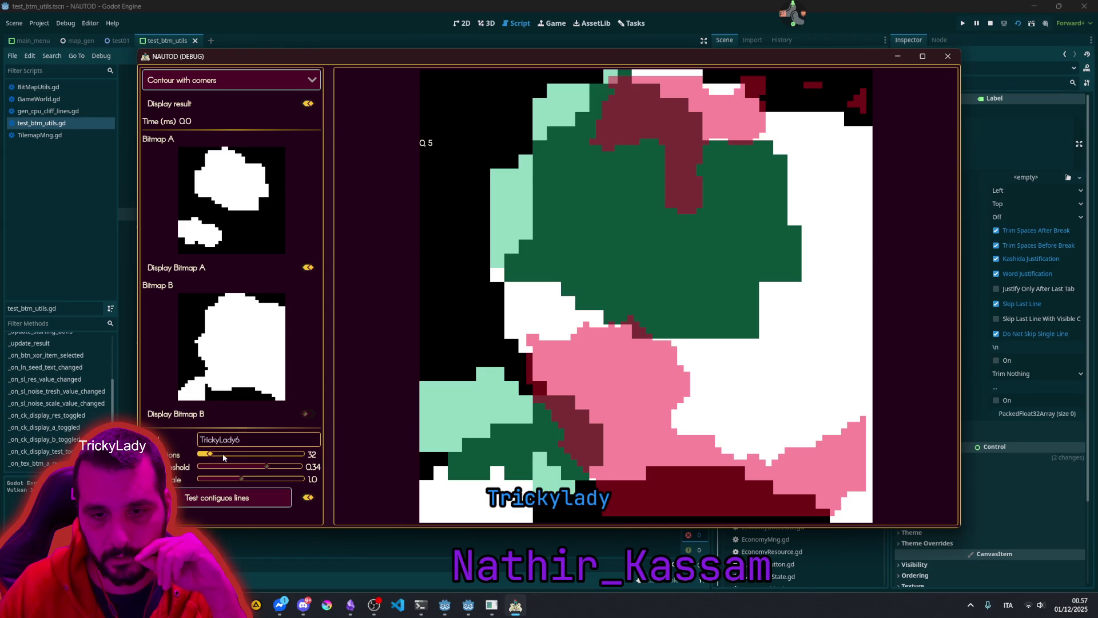
pyautogui.click(221, 497)
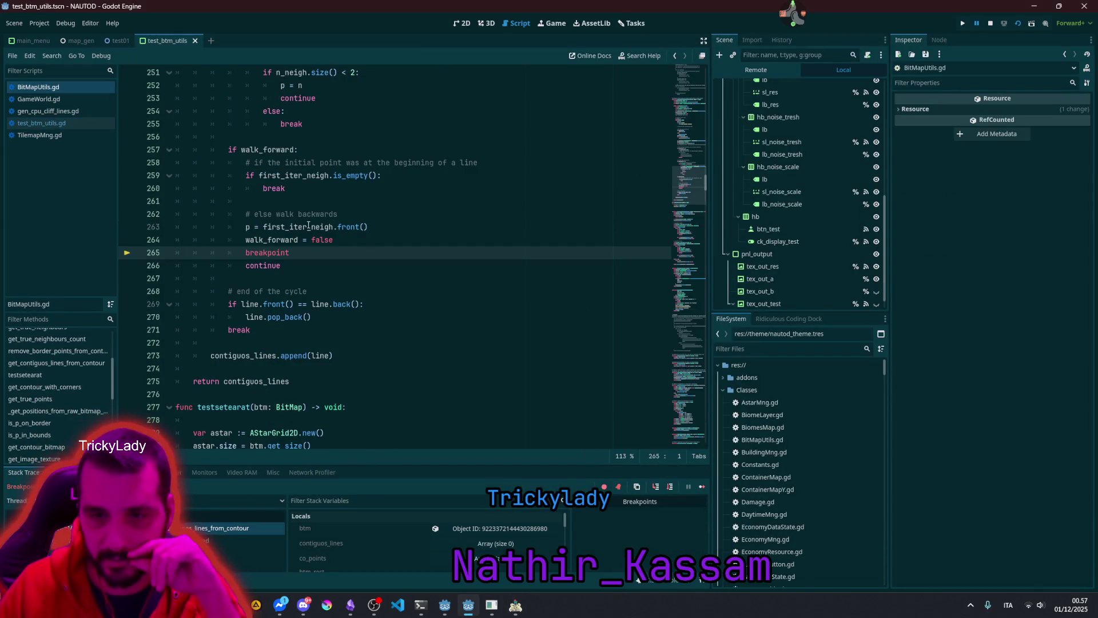
# Step: Delete the breakpoint statement on line 265, save BitMapUtils.gd, and resume the paused game
pyautogui.click(303, 252)
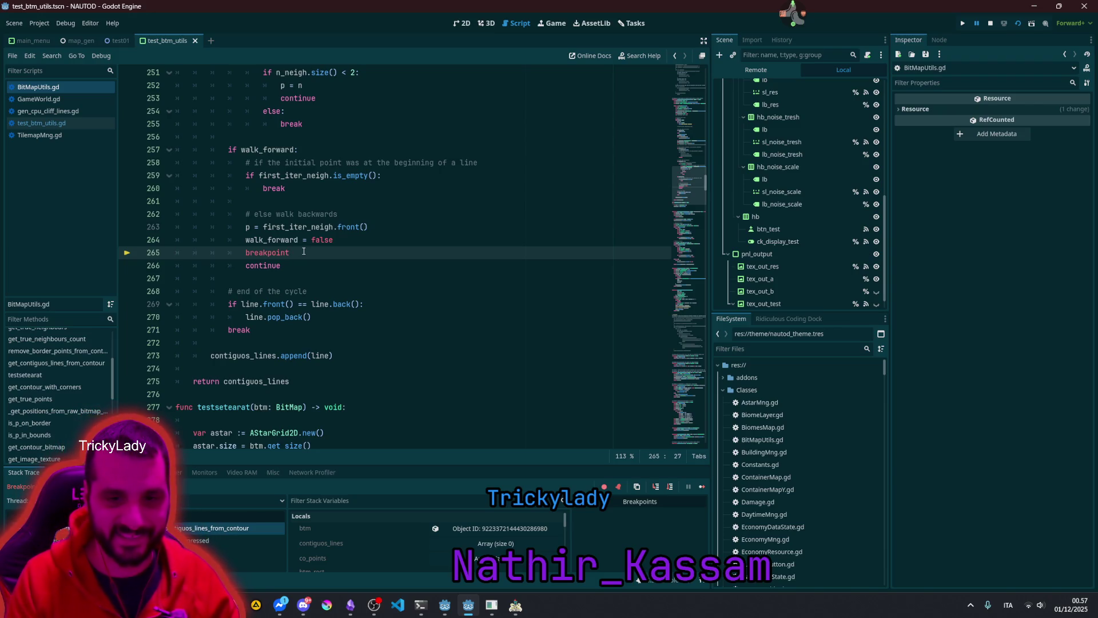
pyautogui.hotkey('ctrl', 'BackSpace')
pyautogui.hotkey('ctrl', 'BackSpace')
pyautogui.press('BackSpace')
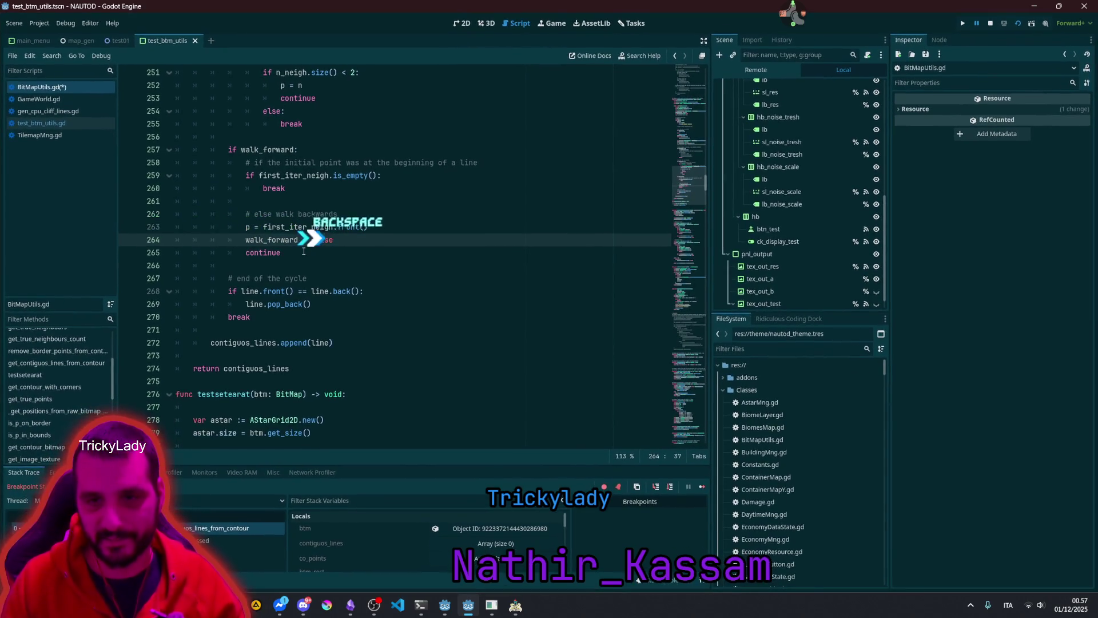
pyautogui.click(318, 253)
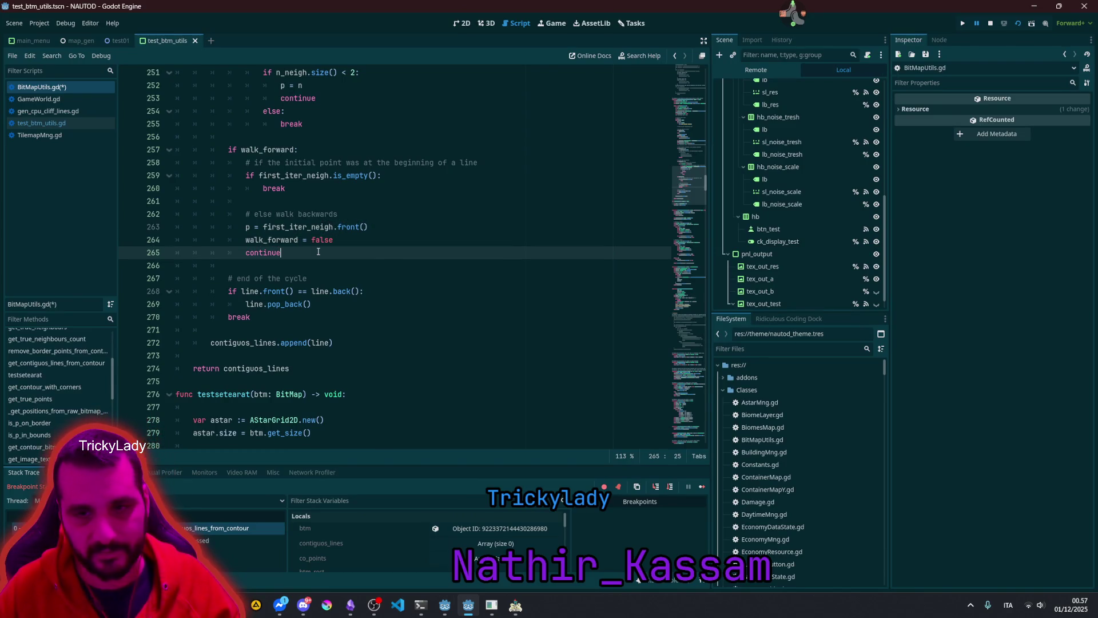
pyautogui.hotkey('ctrl', 's')
pyautogui.click(702, 487)
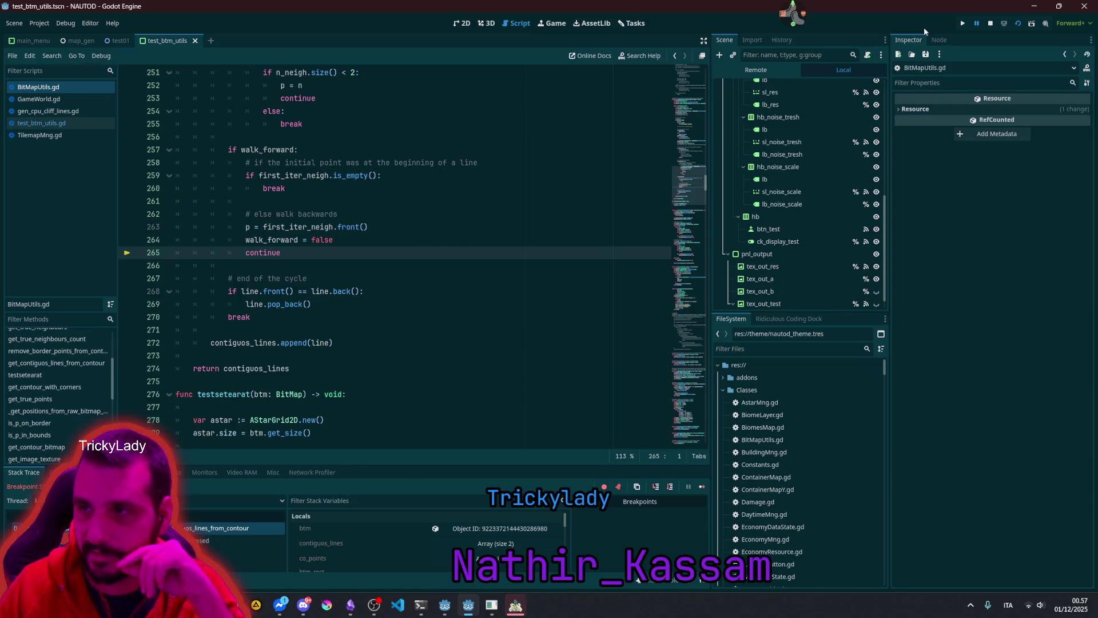
pyautogui.click(976, 23)
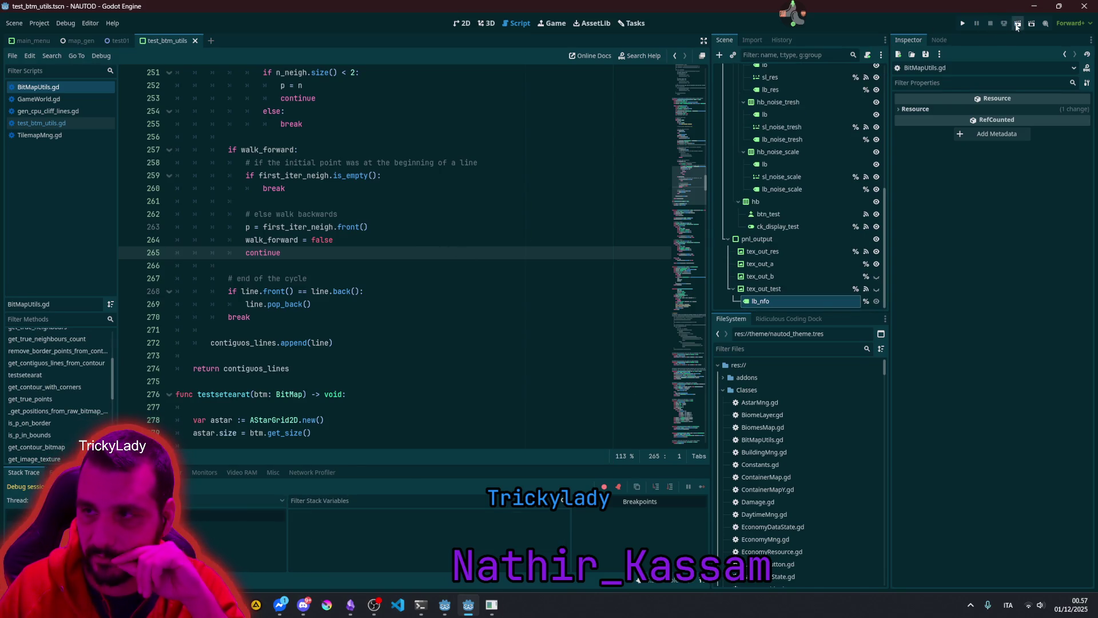
# Step: Restart the scene, switch the mode to Contour and back to Contour with corners, and enable Test contiguos lines
pyautogui.click(1017, 23)
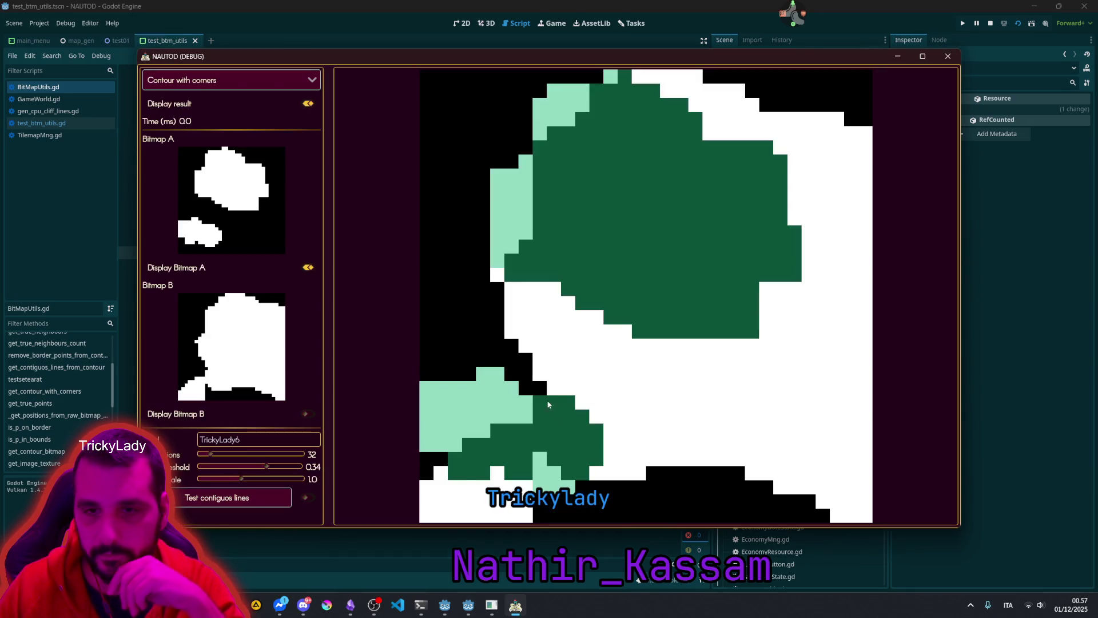
pyautogui.click(226, 81)
pyautogui.click(206, 164)
pyautogui.click(223, 80)
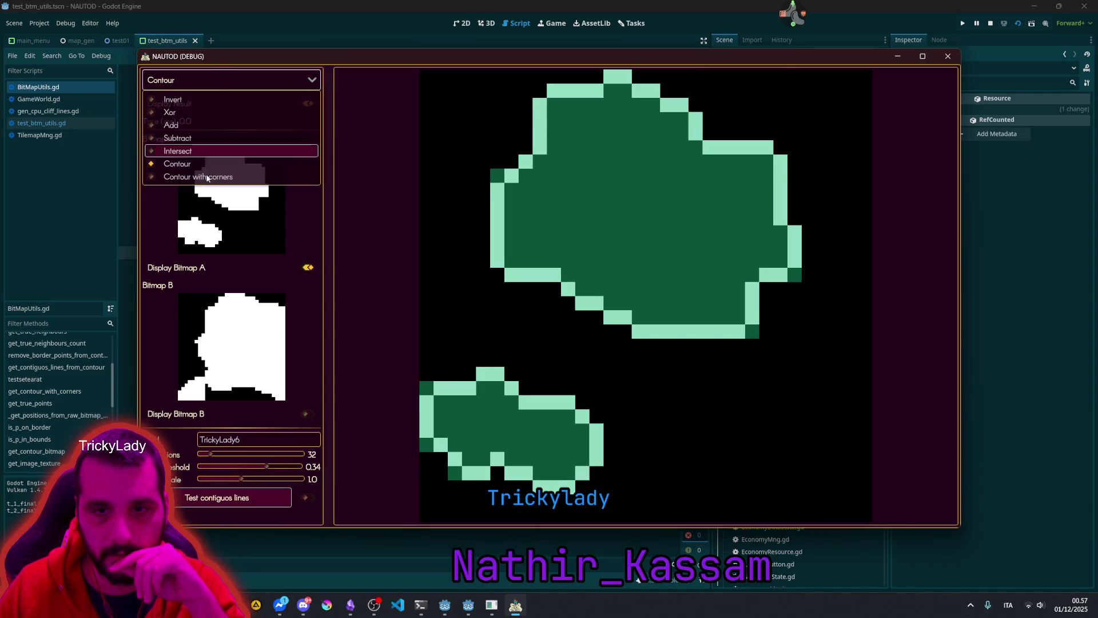
pyautogui.click(208, 176)
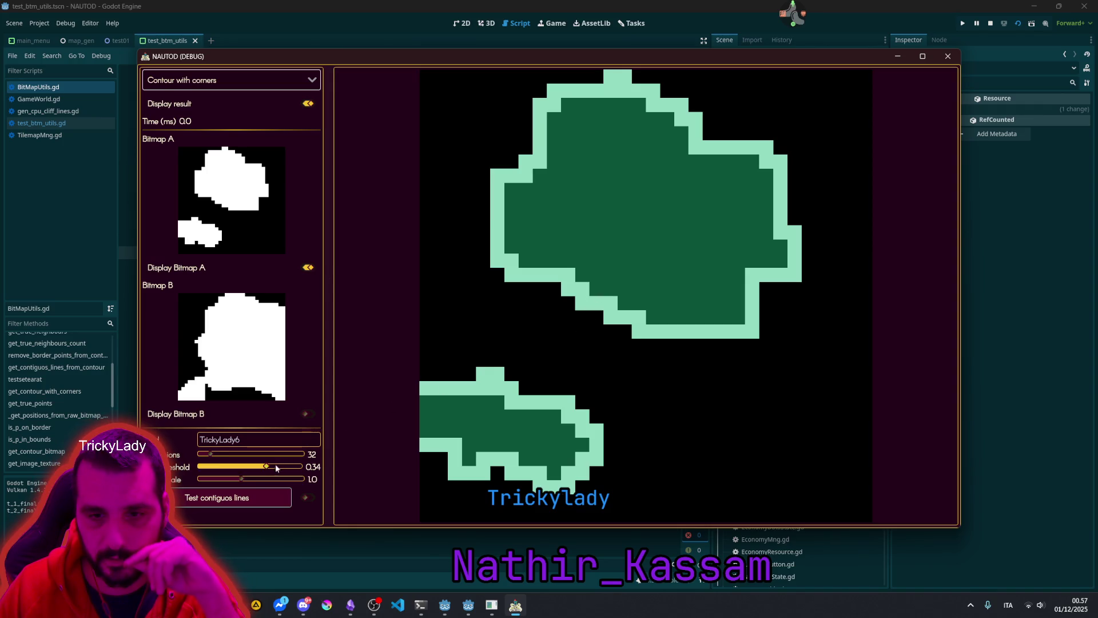
pyautogui.click(308, 497)
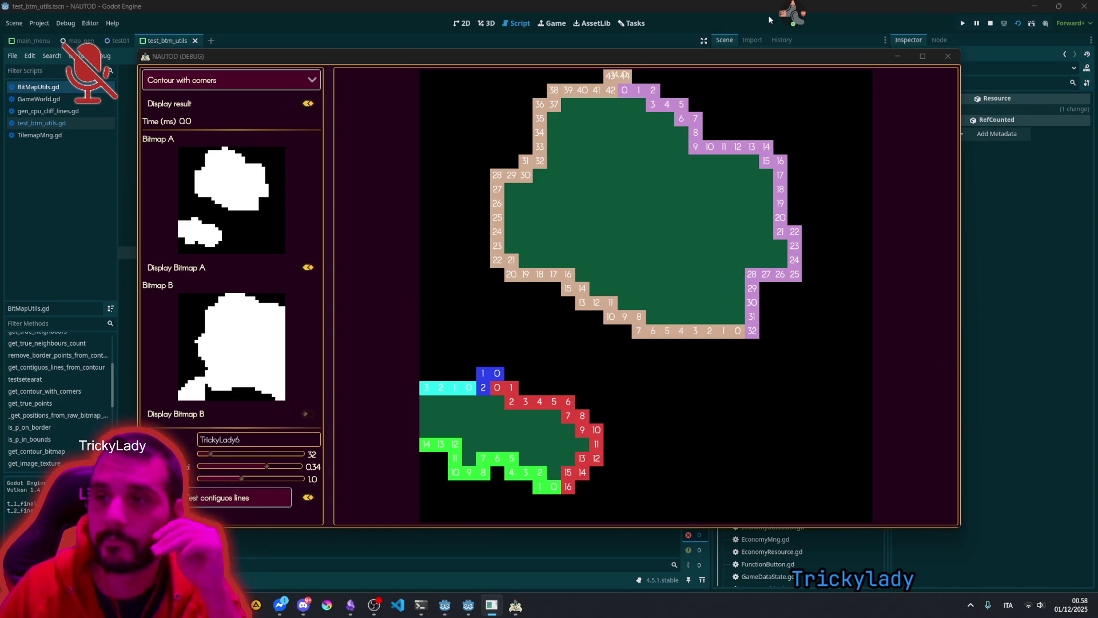
pyautogui.click(793, 16)
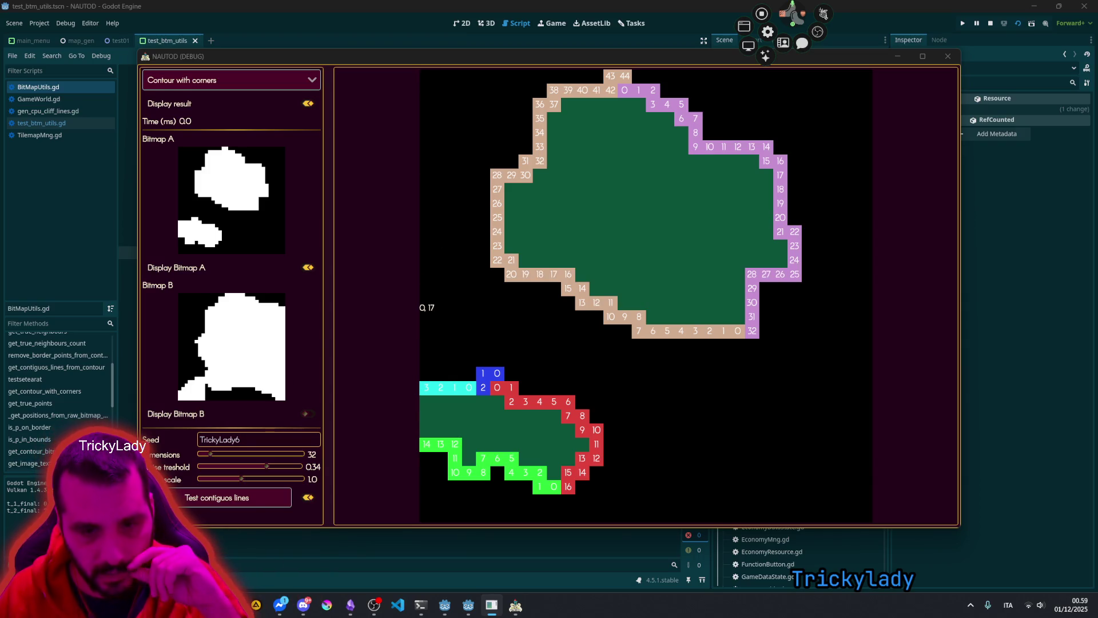
# Step: After reading the hover label at cell 0, 17, switch from the game back to the Godot editor
pyautogui.hotkey('alt', 'Tab')
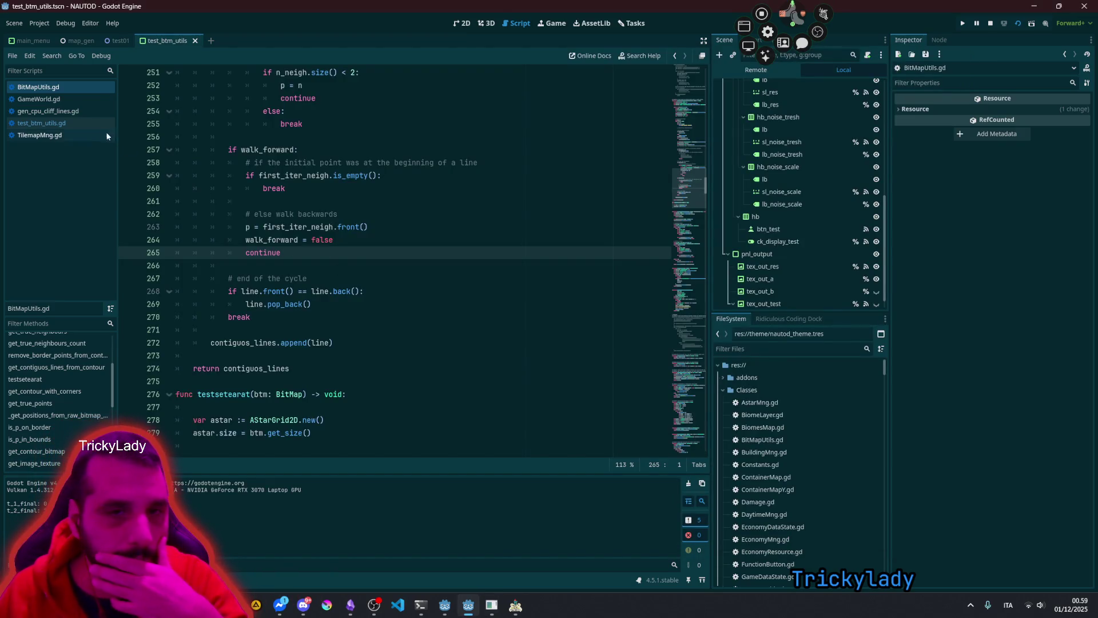
# Step: Open test_btm_utils.gd and inspect event.position and btm_dim on lines 214–215 of the mouse-motion handler
pyautogui.click(81, 125)
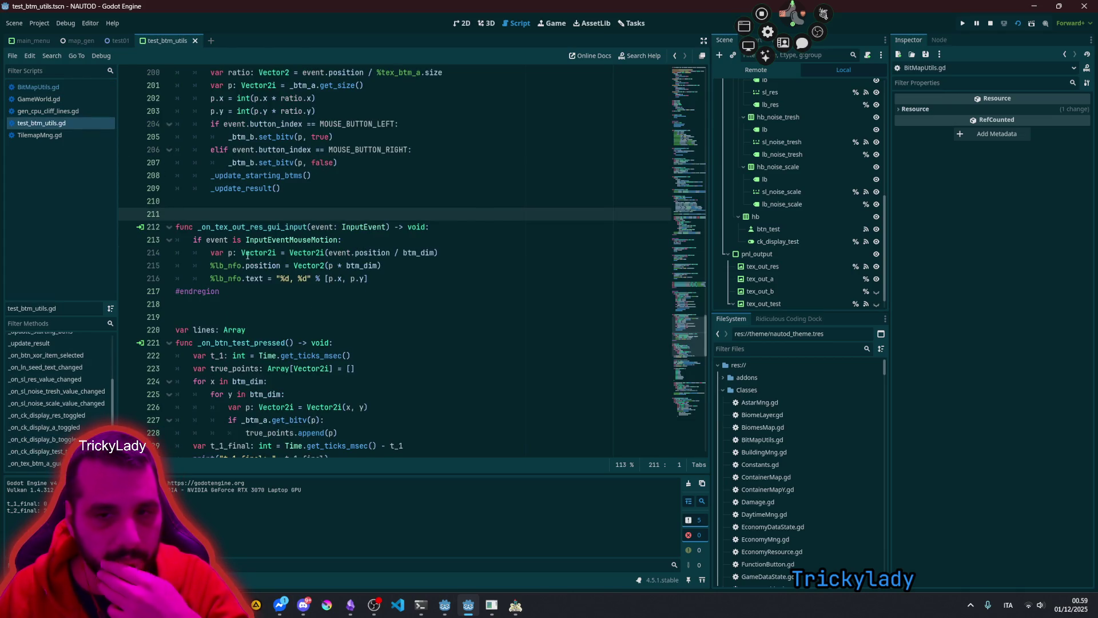
pyautogui.moveTo(328, 252); pyautogui.dragTo(389, 252)
pyautogui.click(390, 252)
pyautogui.doubleClick(411, 252)
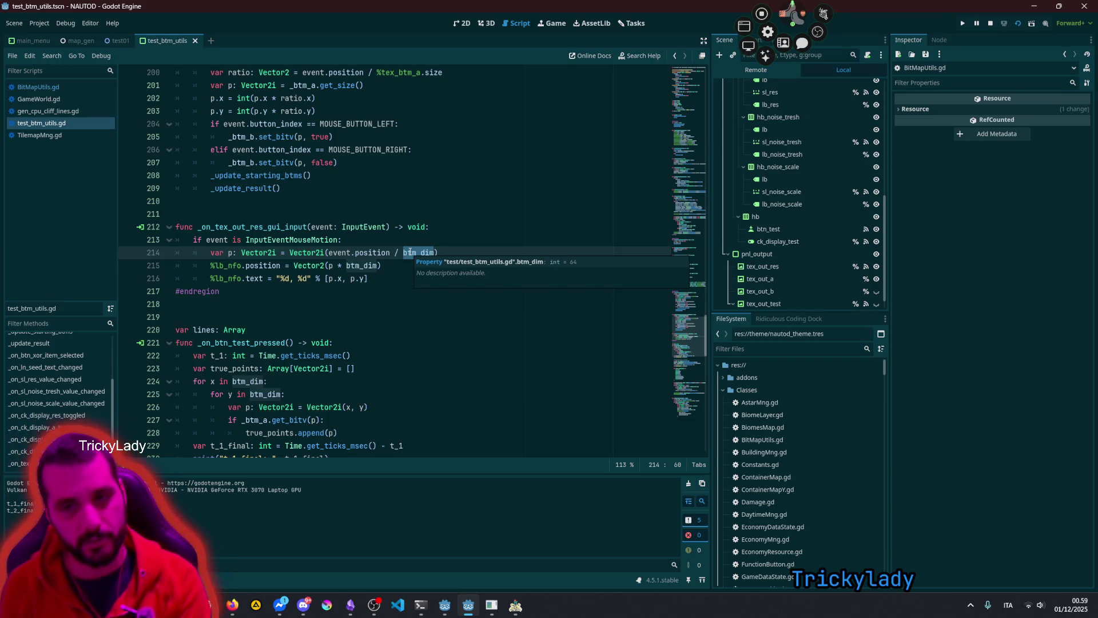
pyautogui.click(331, 265)
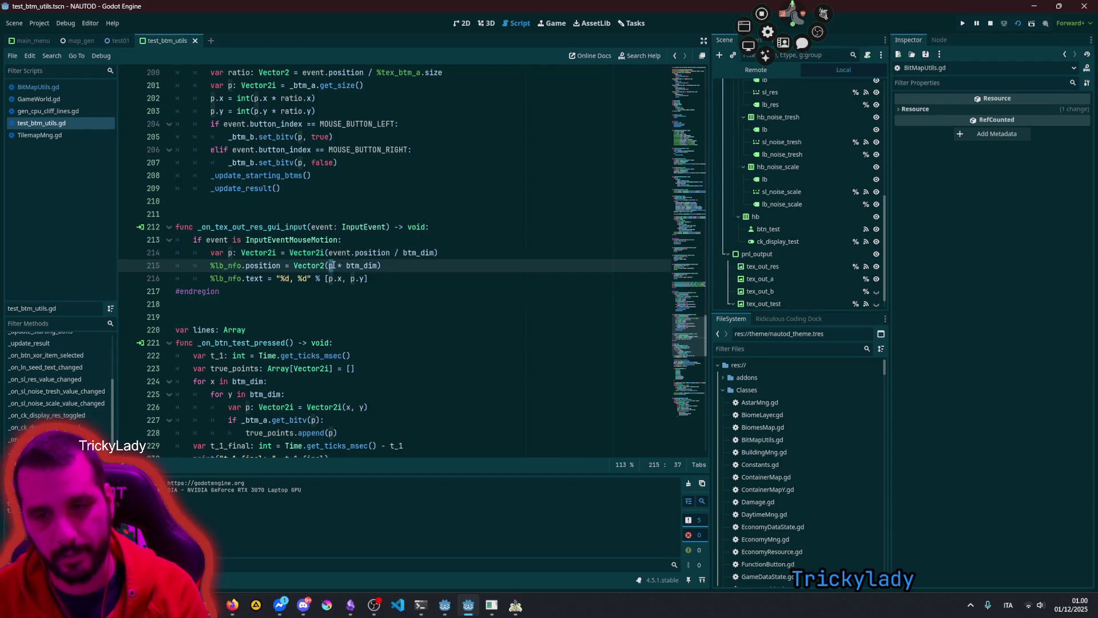
pyautogui.doubleClick(366, 265)
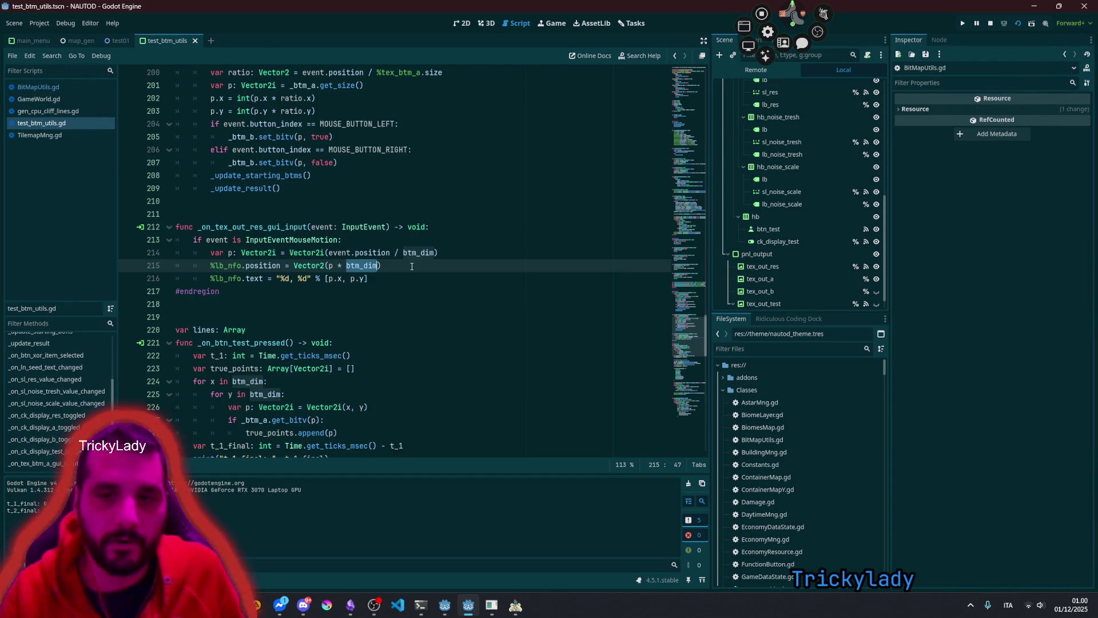
pyautogui.click(386, 251)
# Step: Add var cell_dim: Vector2 = %tex_out_test.size / btm_dim in the mouse-motion branch
pyautogui.hotkey('ctrl', 'shift', 'Return')
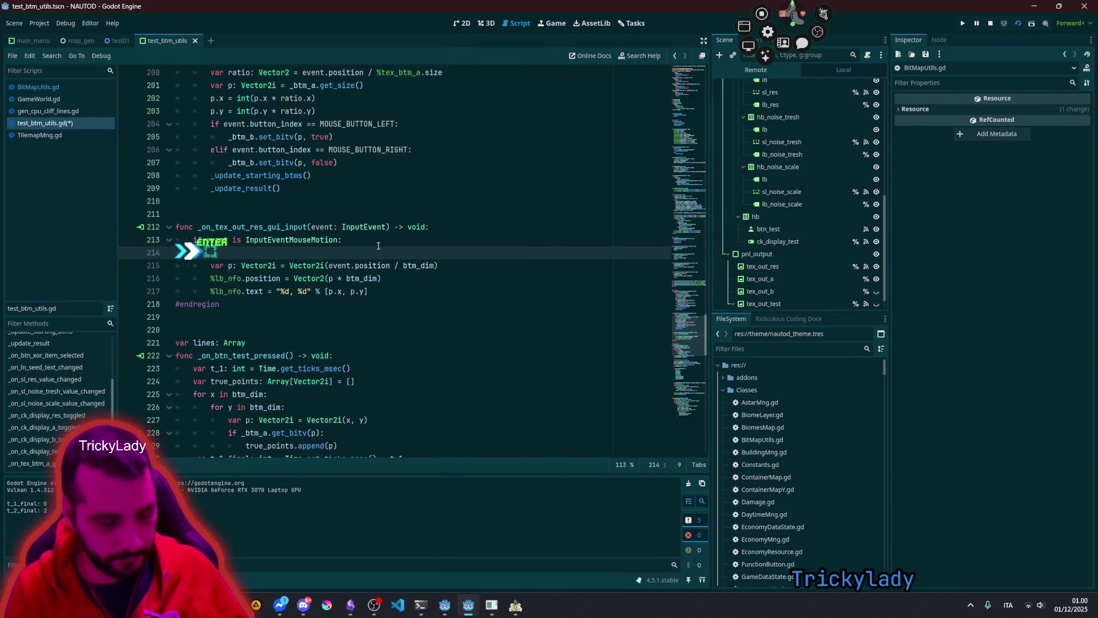
pyautogui.write('var cell_dim')
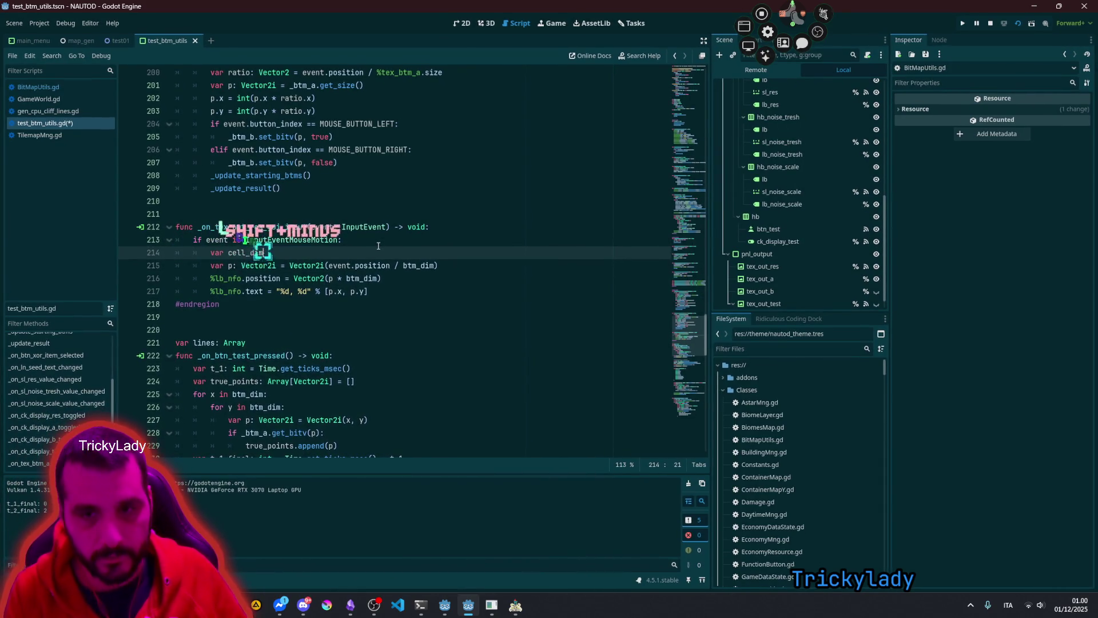
pyautogui.write(': Vcetor2')
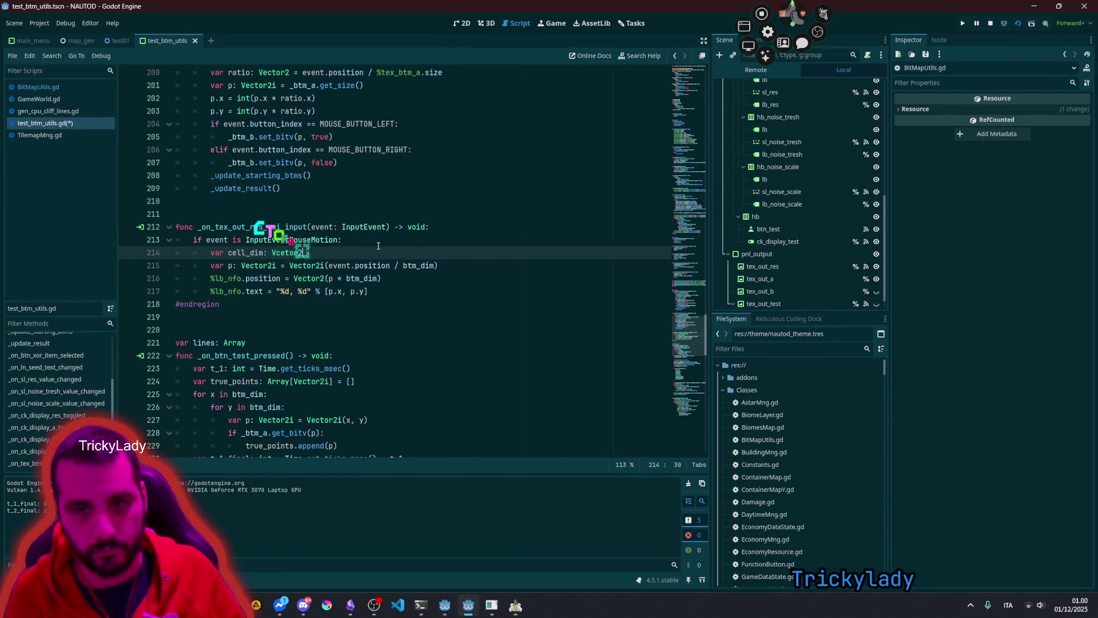
pyautogui.press('Left')
pyautogui.press('Left')
pyautogui.press('Left')
pyautogui.press('BackSpace')
pyautogui.press('Right')
pyautogui.write('c')
pyautogui.press('End')
pyautogui.write('=')
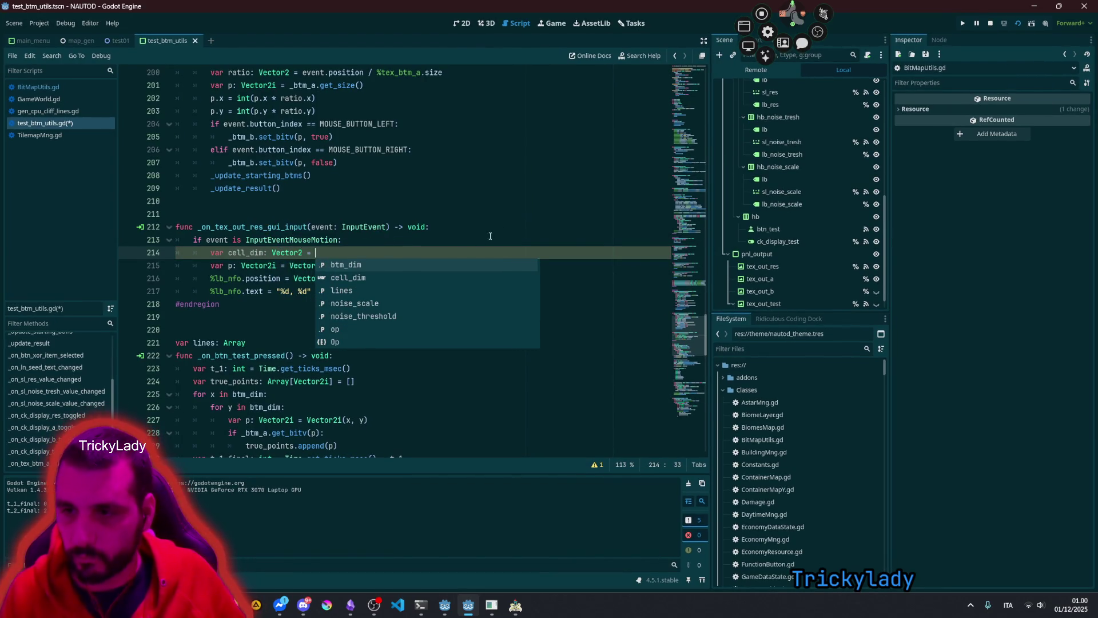
pyautogui.scroll(-1, 772, 295)
pyautogui.moveTo(773, 292)
pyautogui.mouseDown()
pyautogui.moveTo(797, 290)
pyautogui.moveTo(377, 250)
pyautogui.mouseUp()
pyautogui.hotkey('shift', 'space')
pyautogui.write('.si')
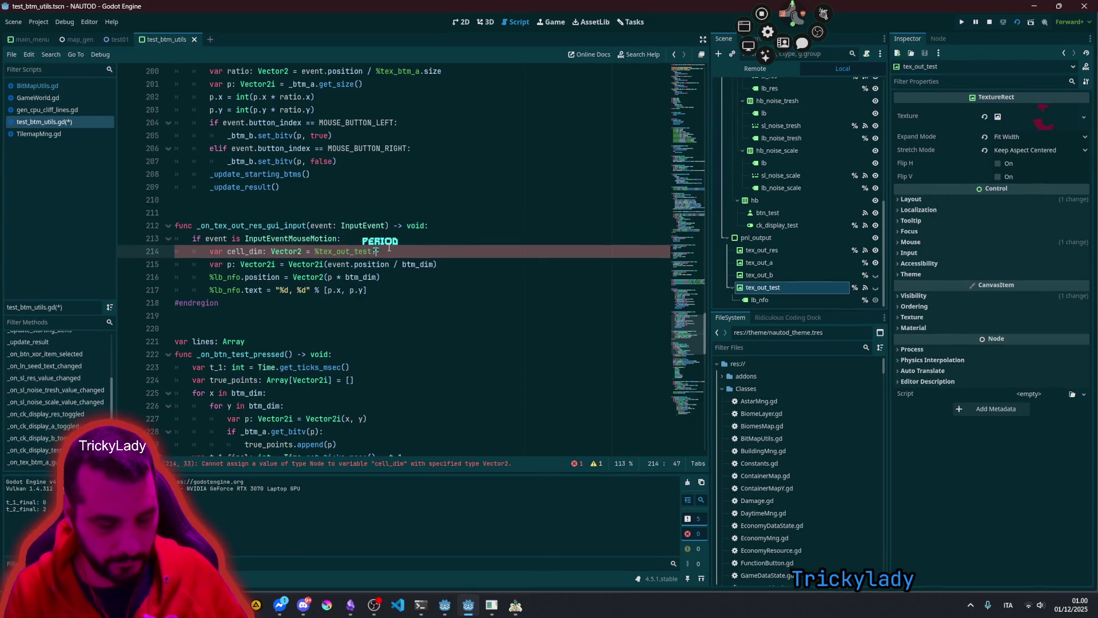
pyautogui.press('Return')
pyautogui.write('/ bt')
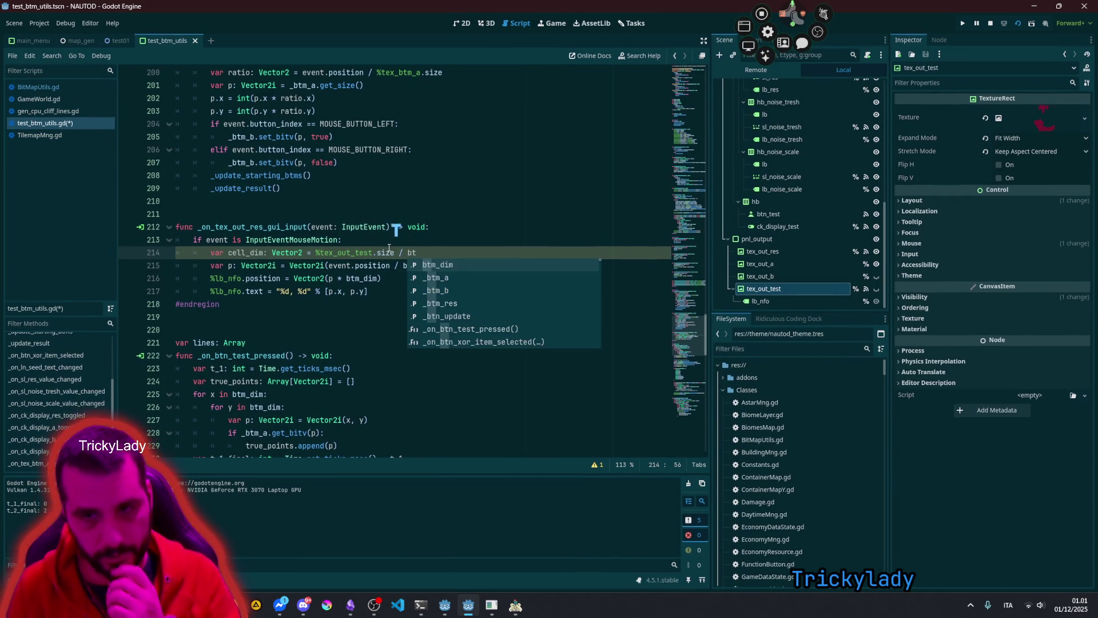
pyautogui.press('Return')
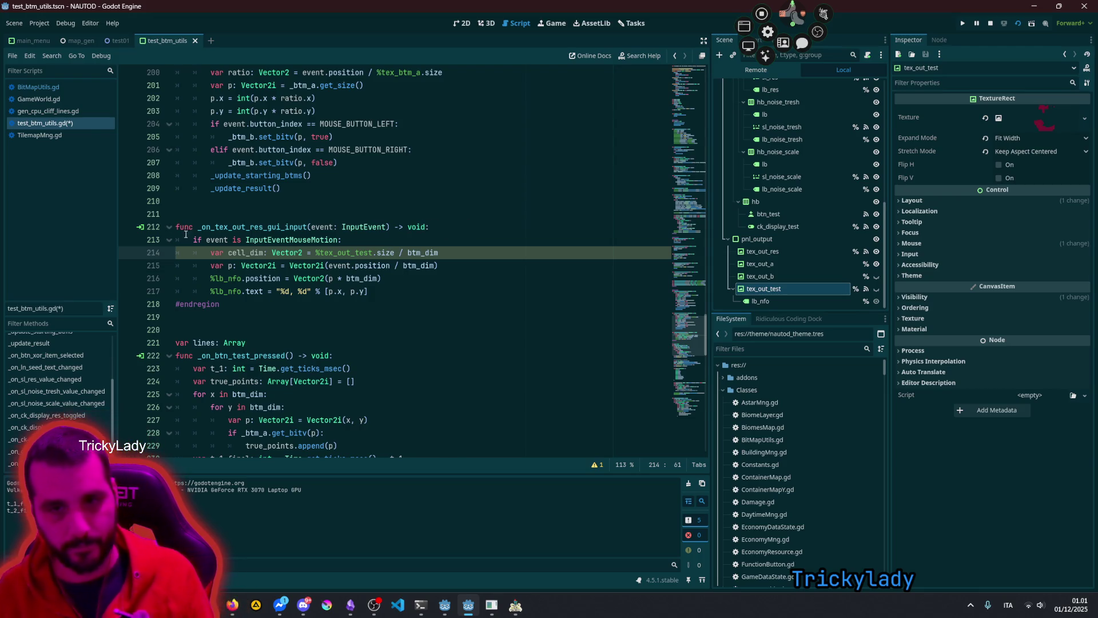
# Step: Replace btm_dim with cell_dim on lines 215 and 216
pyautogui.doubleClick(253, 252)
pyautogui.hotkey('ctrl', 'c')
pyautogui.press('Down')
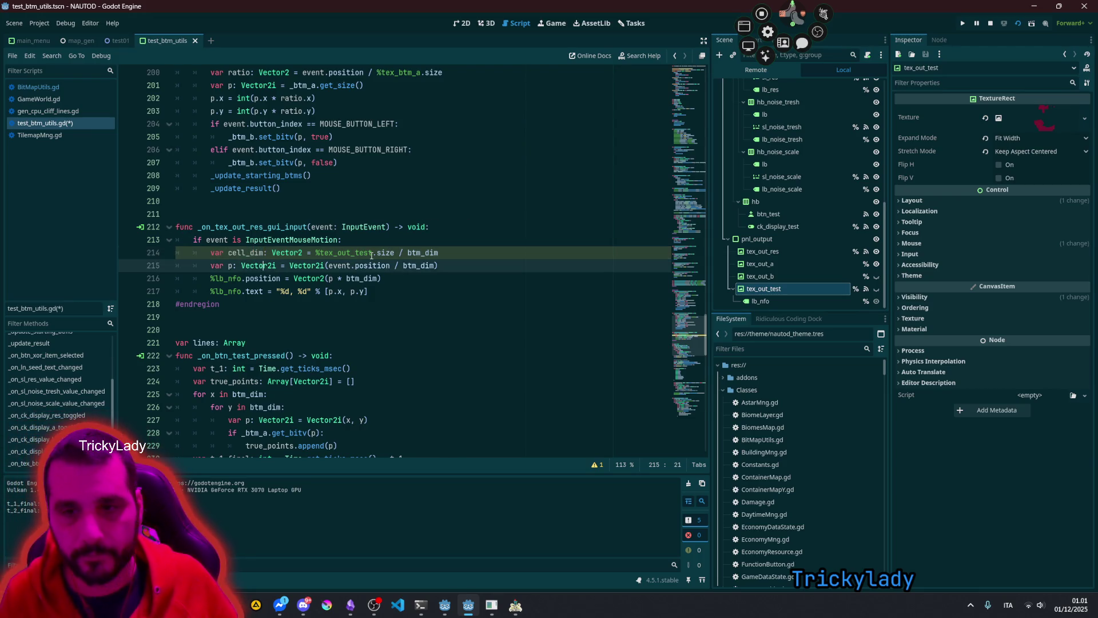
pyautogui.press('Left')
pyautogui.hotkey('ctrl', 'shift', 'Left')
pyautogui.hotkey('ctrl', 'v')
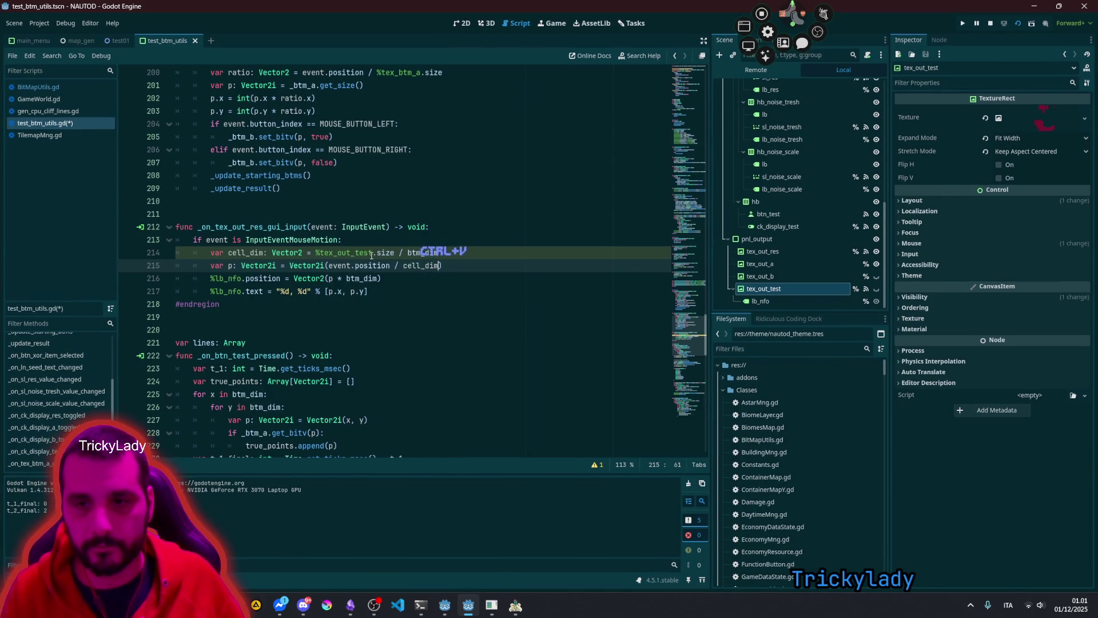
pyautogui.click(369, 265)
pyautogui.click(417, 265)
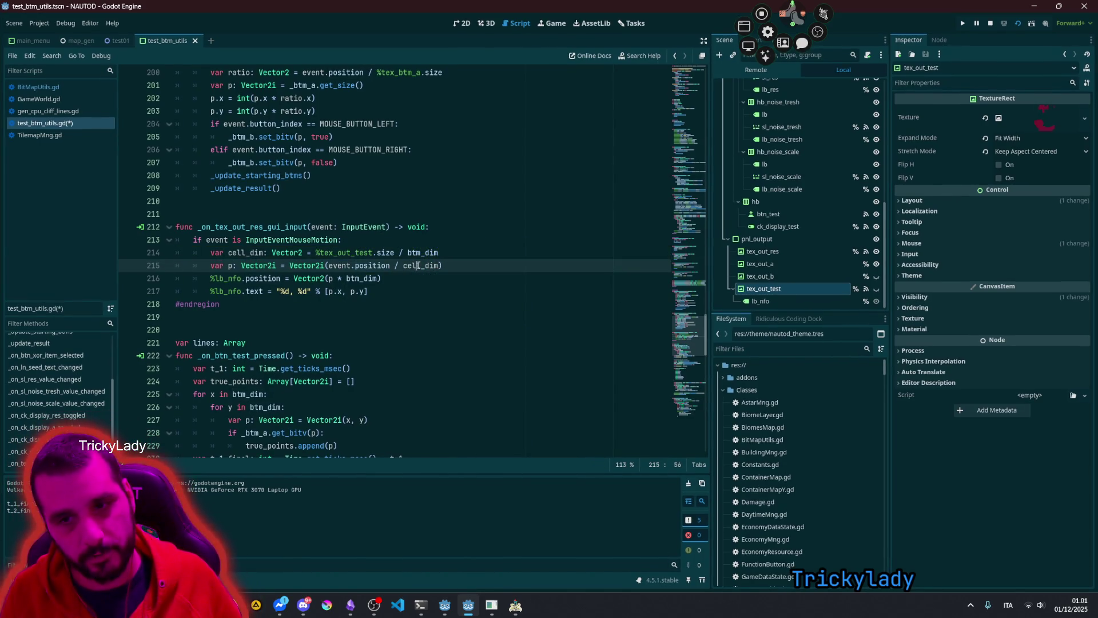
pyautogui.doubleClick(355, 279)
pyautogui.hotkey('ctrl', 'v')
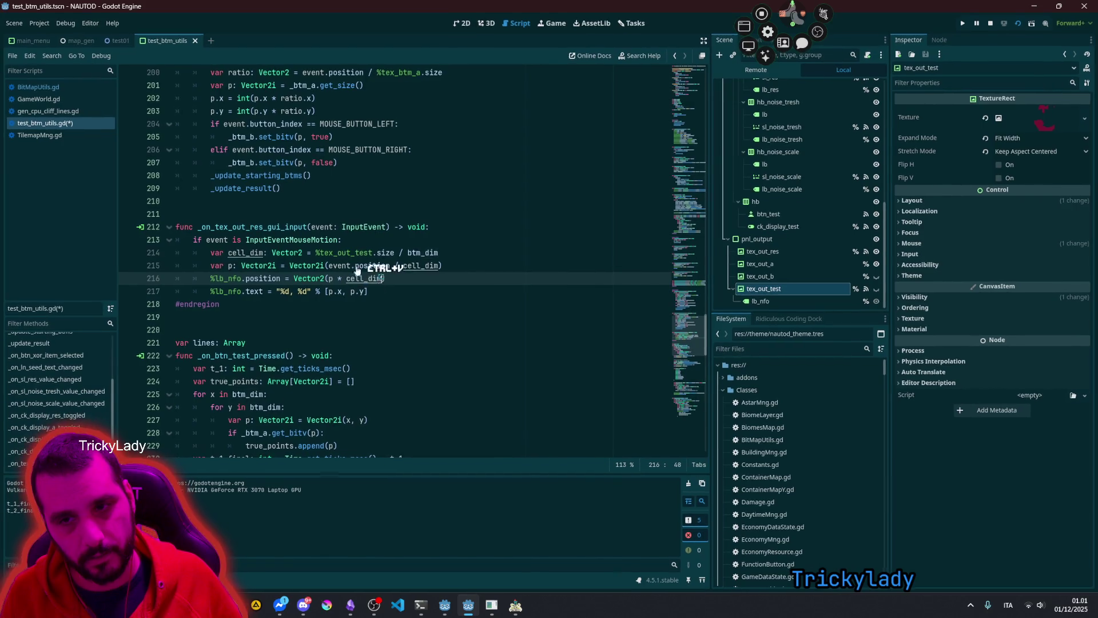
# Step: Fix the parentheses on line 216 and save test_btm_utils.gd
pyautogui.click(362, 266)
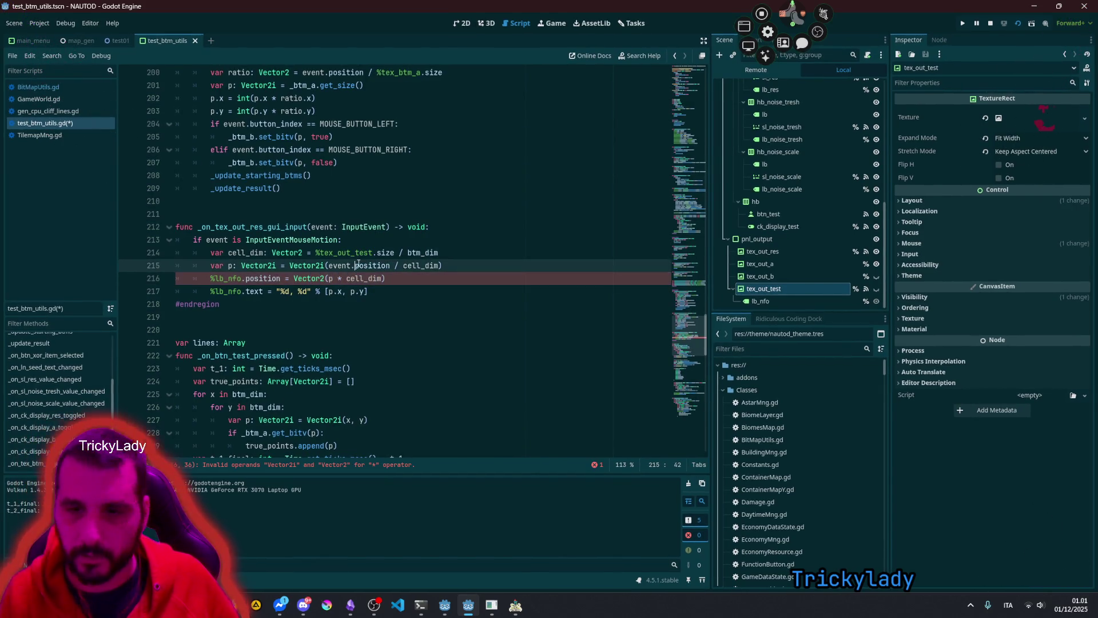
pyautogui.moveTo(361, 264)
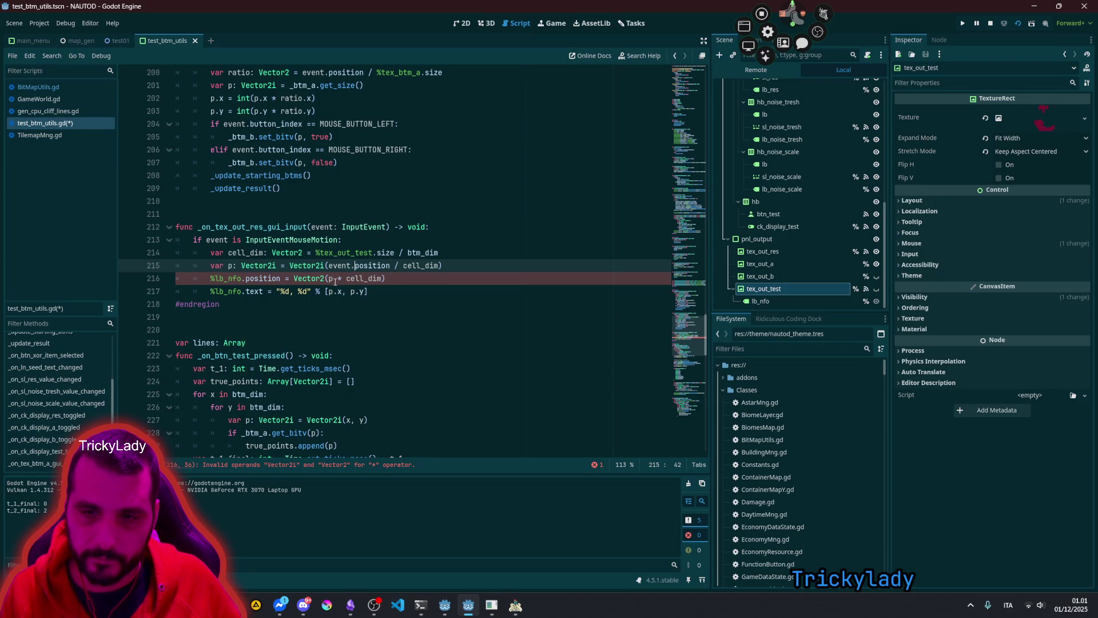
pyautogui.moveTo(332, 279)
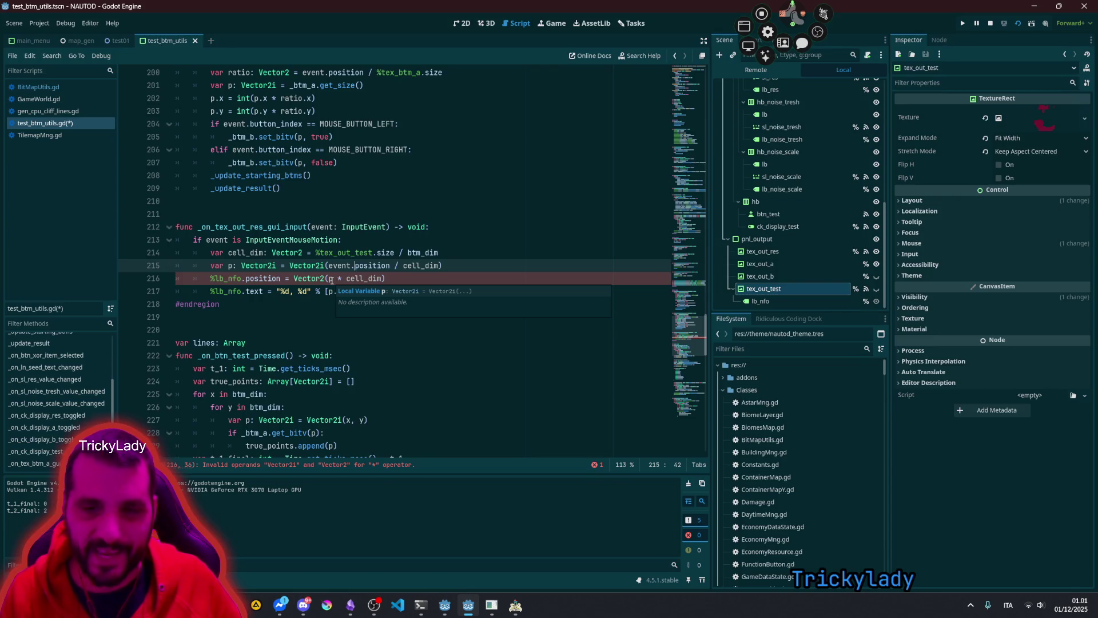
pyautogui.click(333, 278)
pyautogui.write(')')
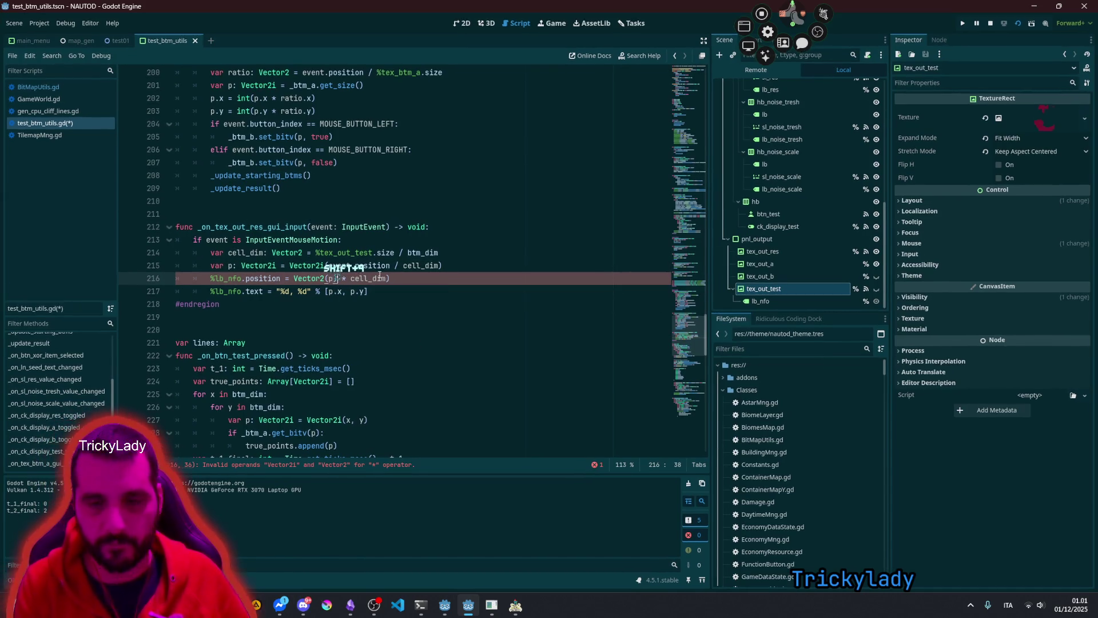
pyautogui.click(382, 278)
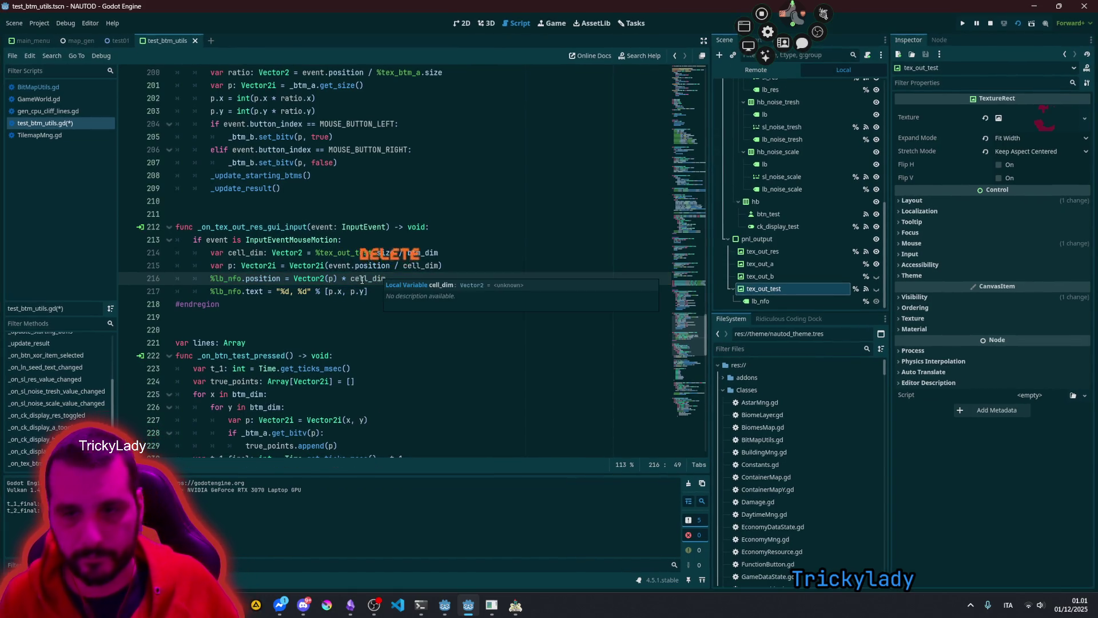
pyautogui.hotkey('ctrl', 'z')
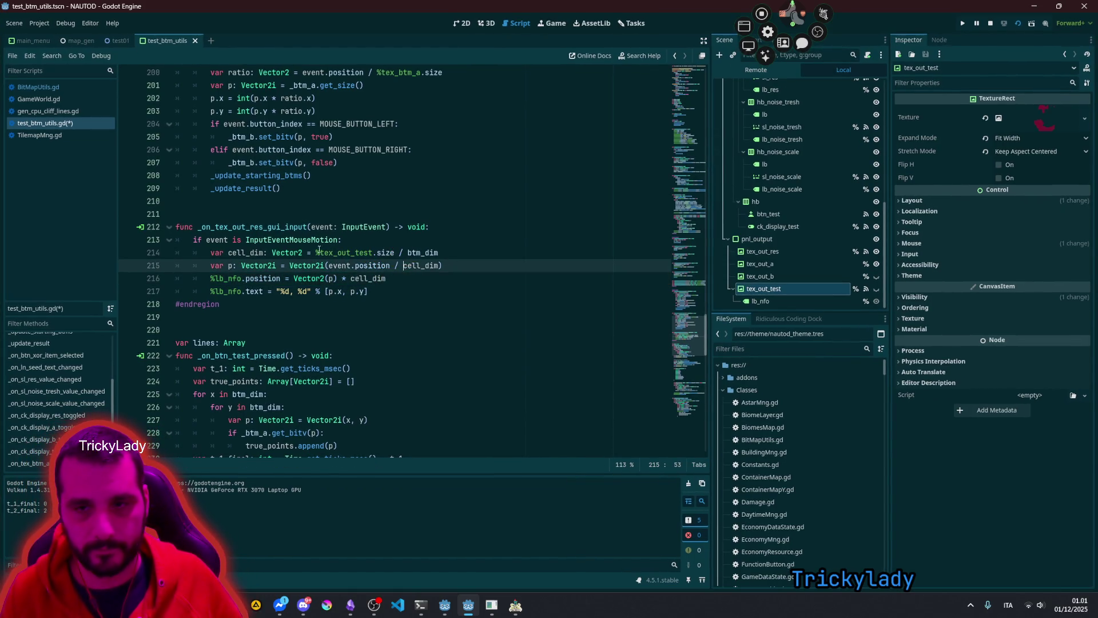
pyautogui.click(438, 278)
pyautogui.hotkey('ctrl', 's')
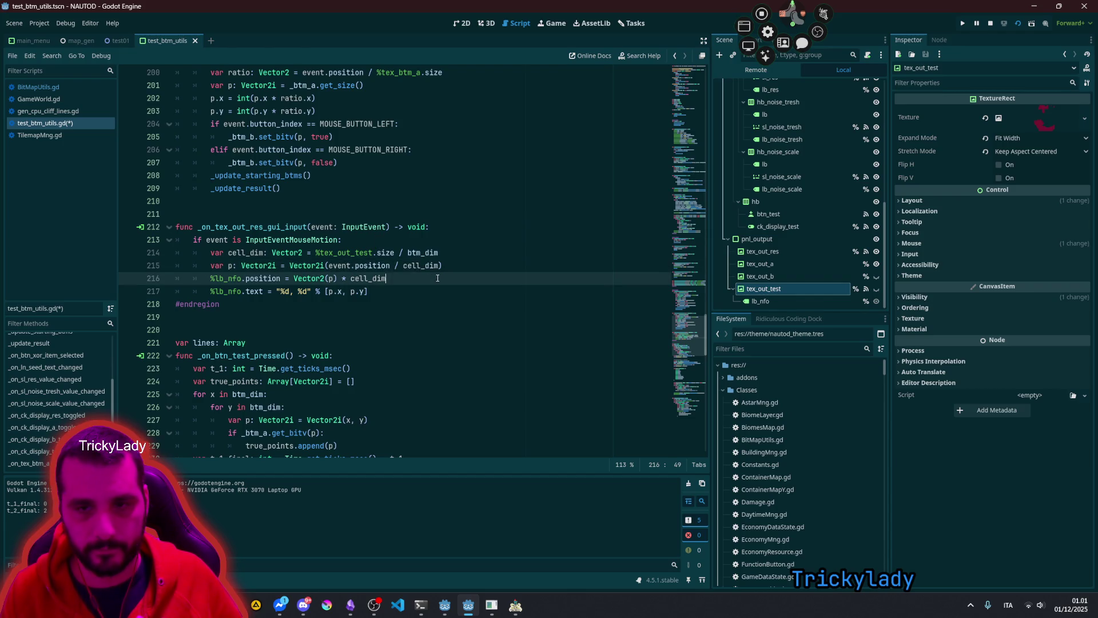
pyautogui.click(522, 611)
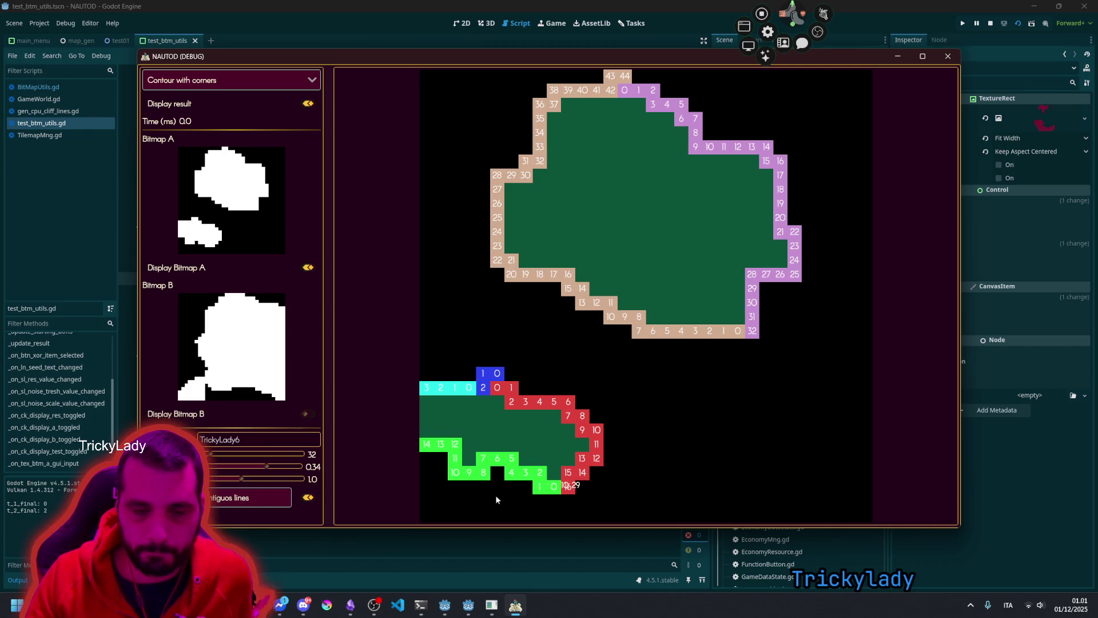
pyautogui.hotkey('alt', 'Tab')
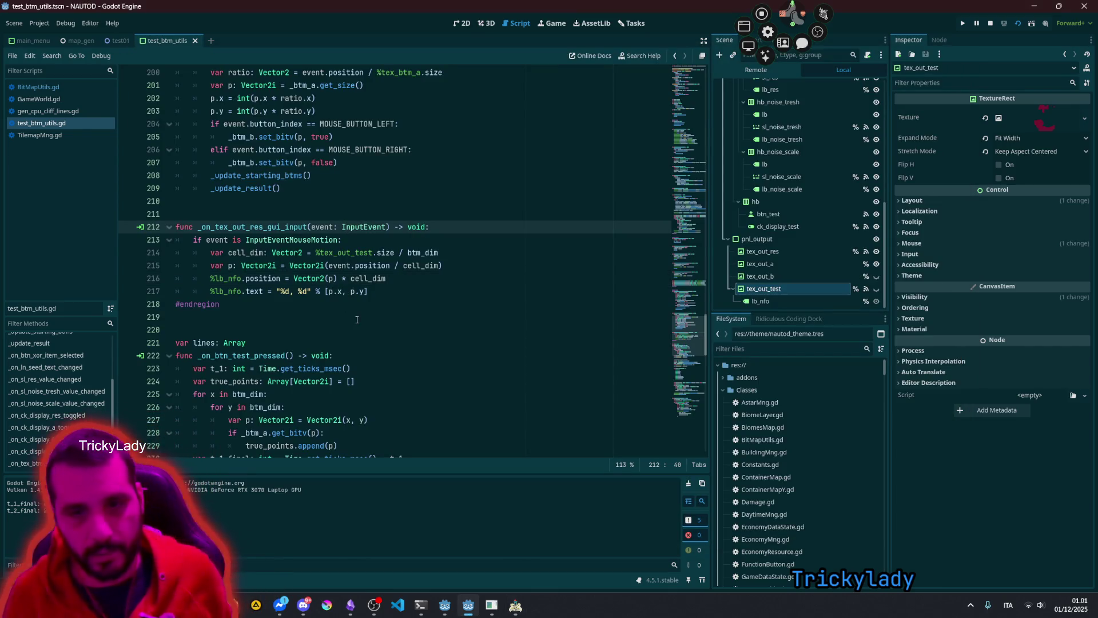
# Step: Insert a breakpoint line after var p = co_points.pop_back() on line 207 of BitMapUtils.gd
pyautogui.click(57, 87)
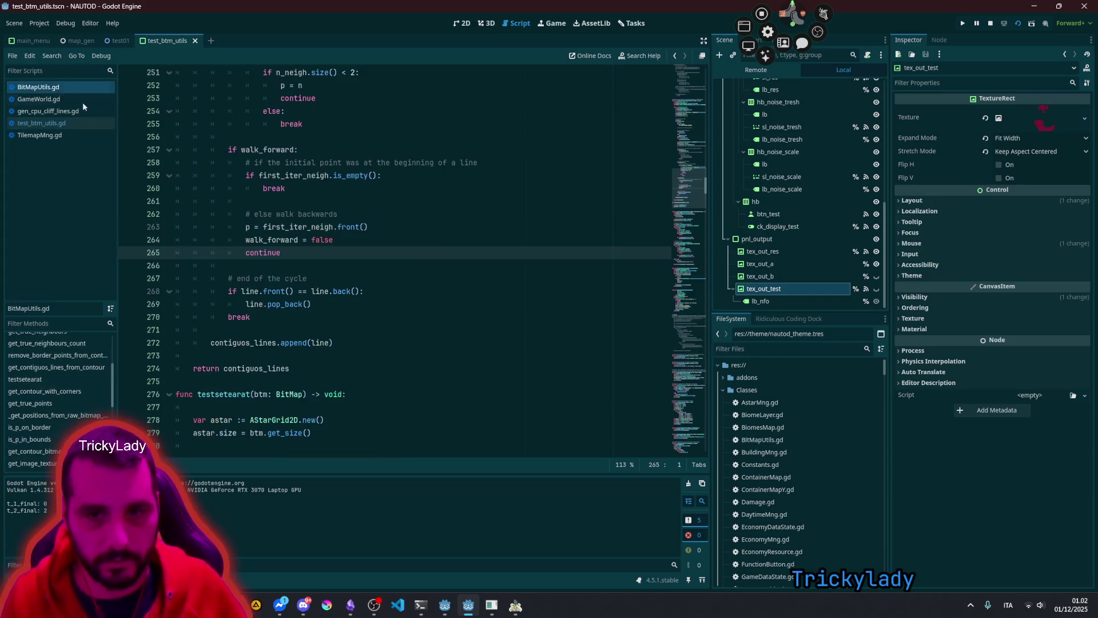
pyautogui.scroll(12, 392, 268)
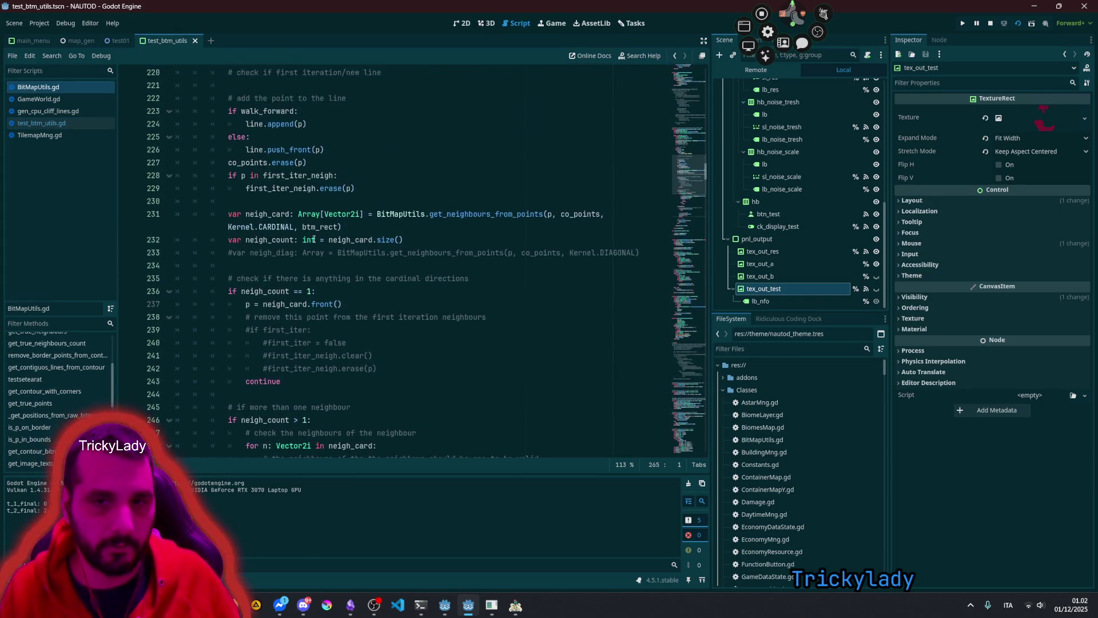
pyautogui.click(314, 252)
pyautogui.scroll(5, 314, 252)
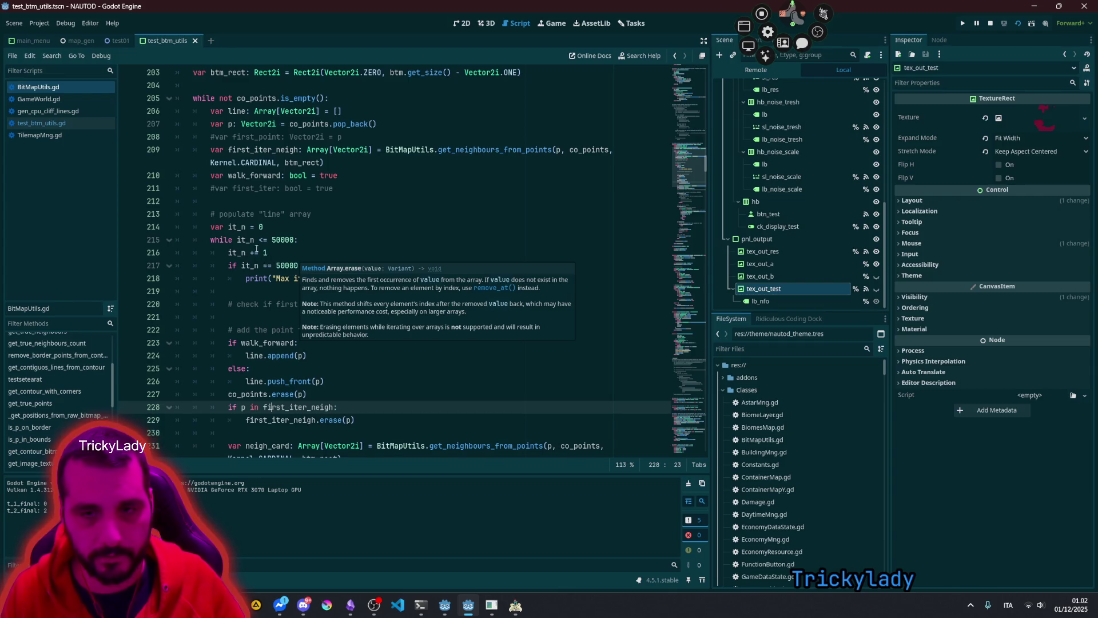
pyautogui.click(249, 200)
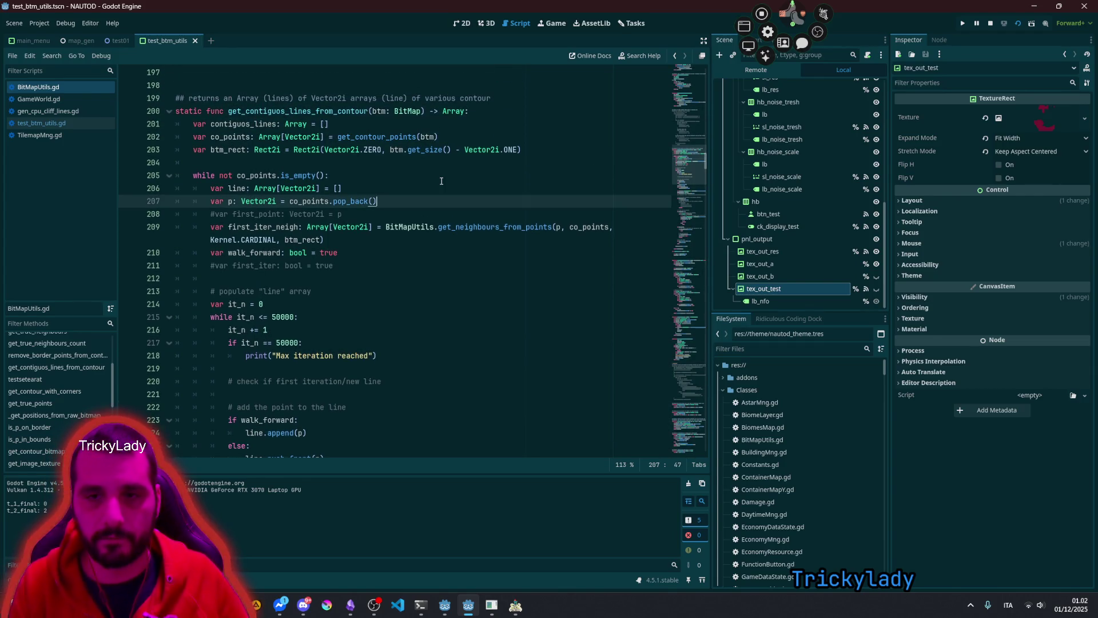
pyautogui.press('Return')
pyautogui.write('breakpoint')
pyautogui.click(370, 201)
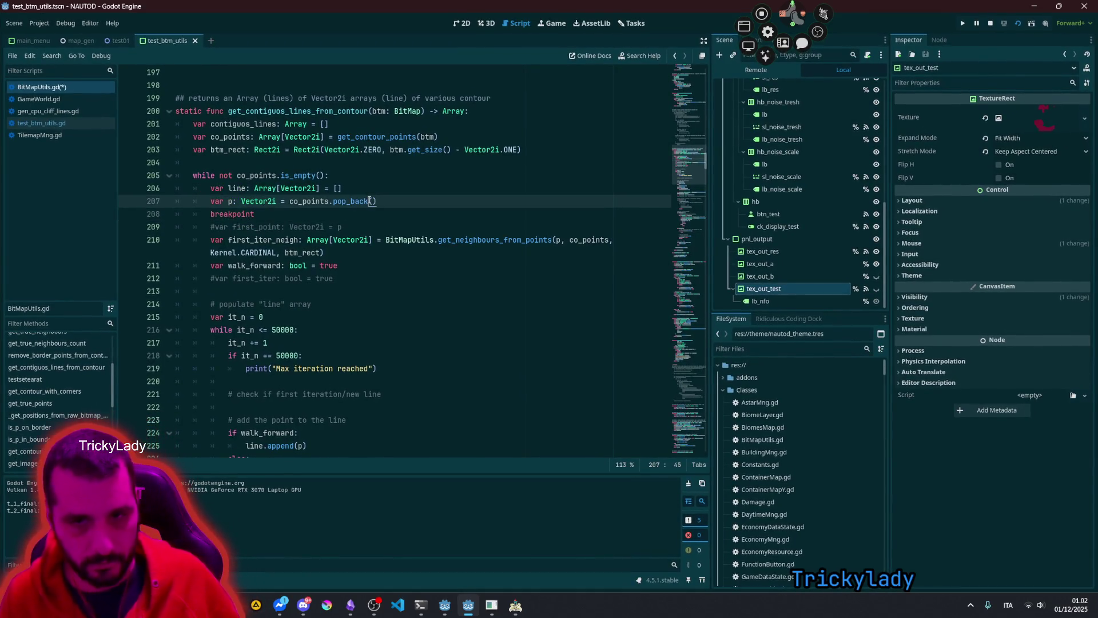
pyautogui.click(324, 212)
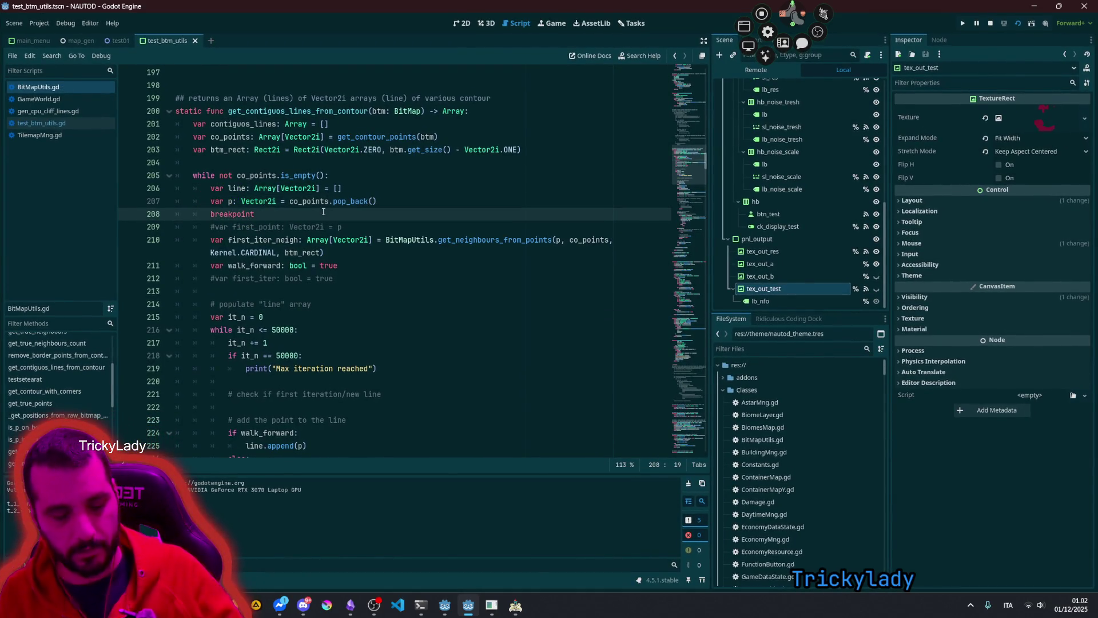
pyautogui.press('F6')
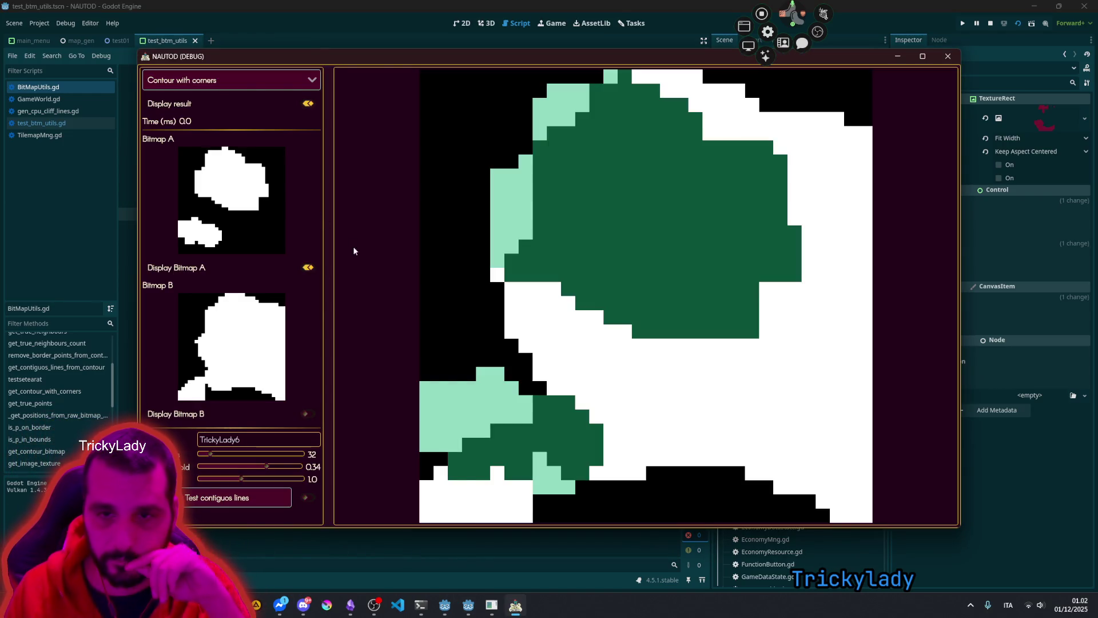
# Step: Reset the mode to Contour with corners, hide Bitmap A and the result, and enable the contiguous lines test
pyautogui.click(229, 80)
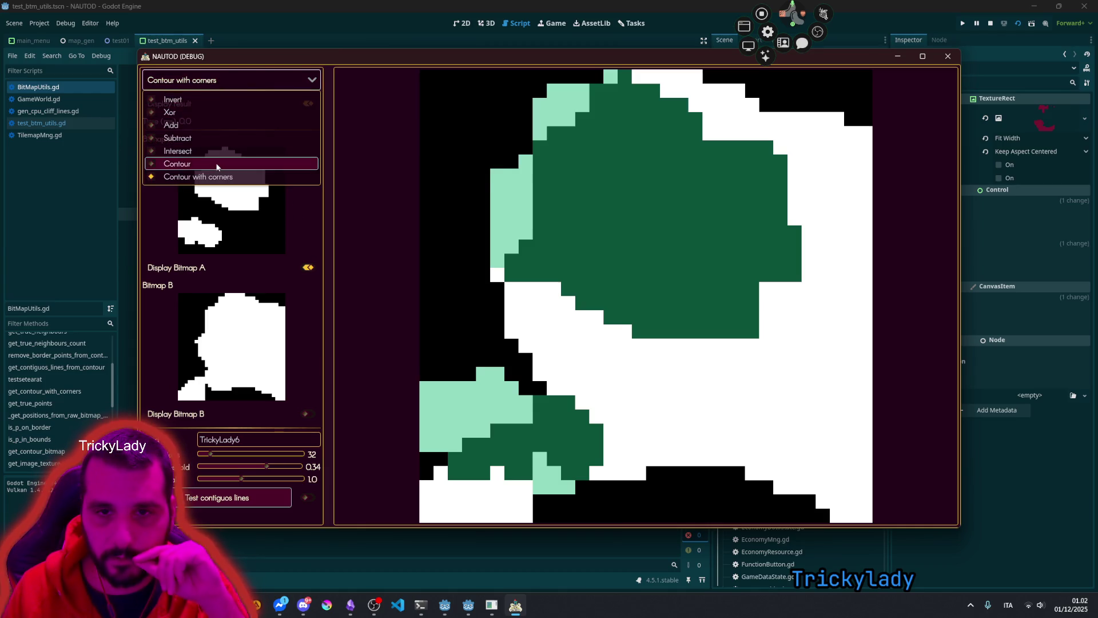
pyautogui.click(223, 164)
pyautogui.click(224, 86)
pyautogui.click(224, 175)
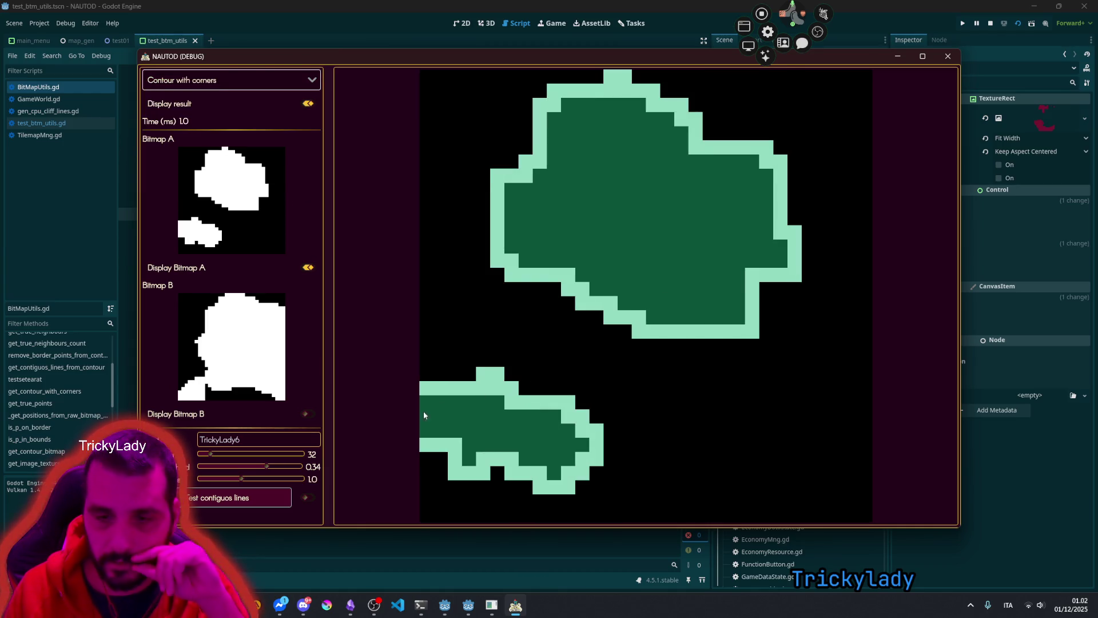
pyautogui.click(308, 267)
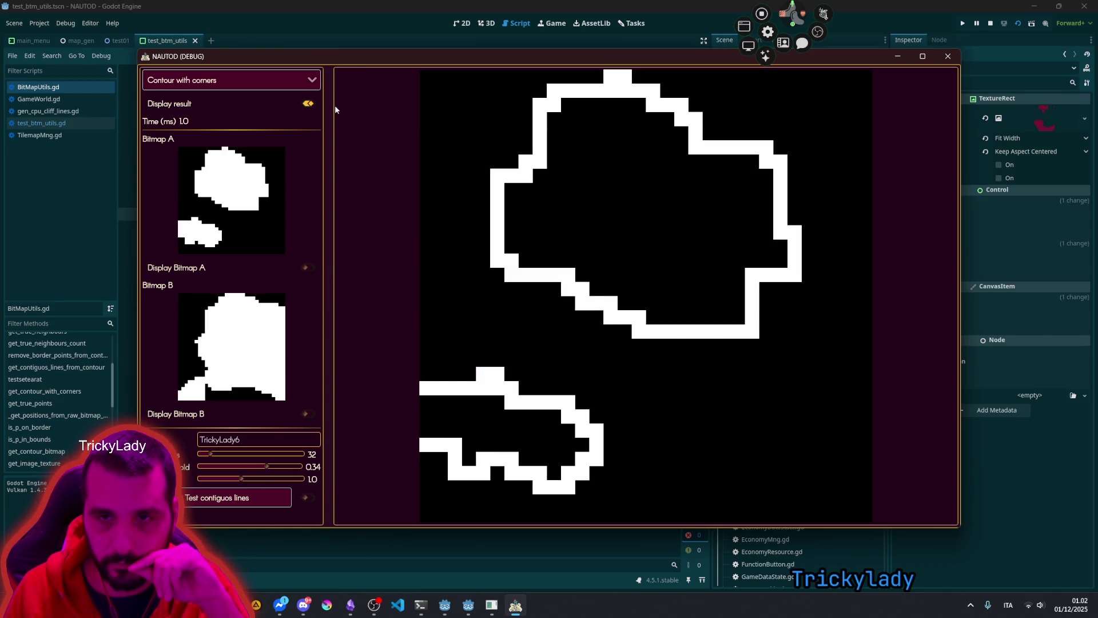
pyautogui.click(307, 103)
pyautogui.click(307, 495)
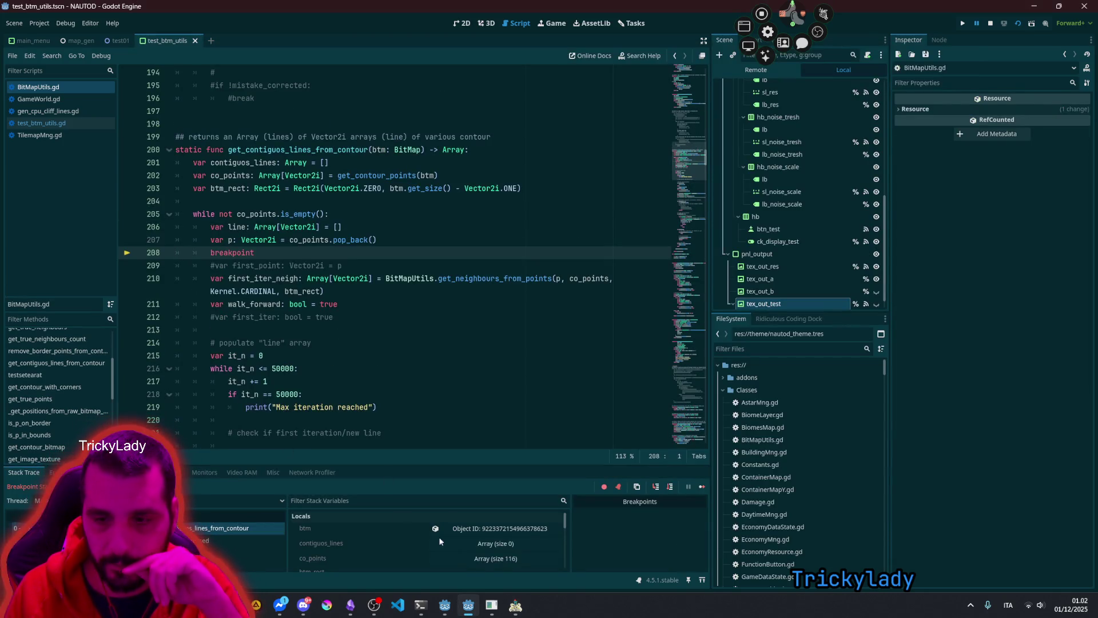
# Step: Check that p is (10, 29) at the breakpoint, then resume execution
pyautogui.click(515, 605)
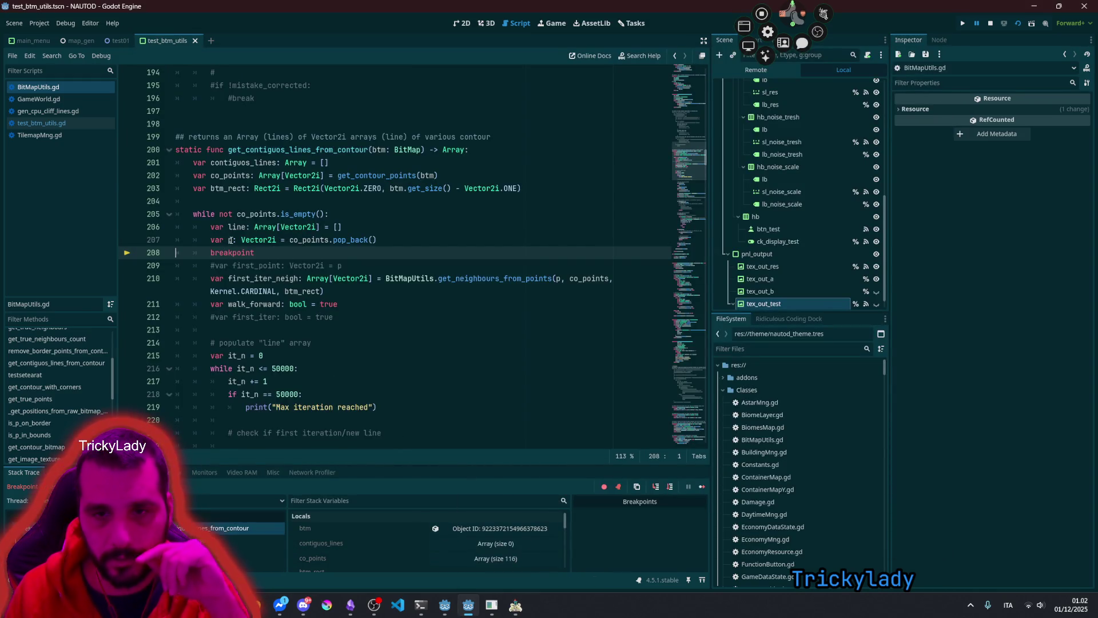
pyautogui.moveTo(231, 240)
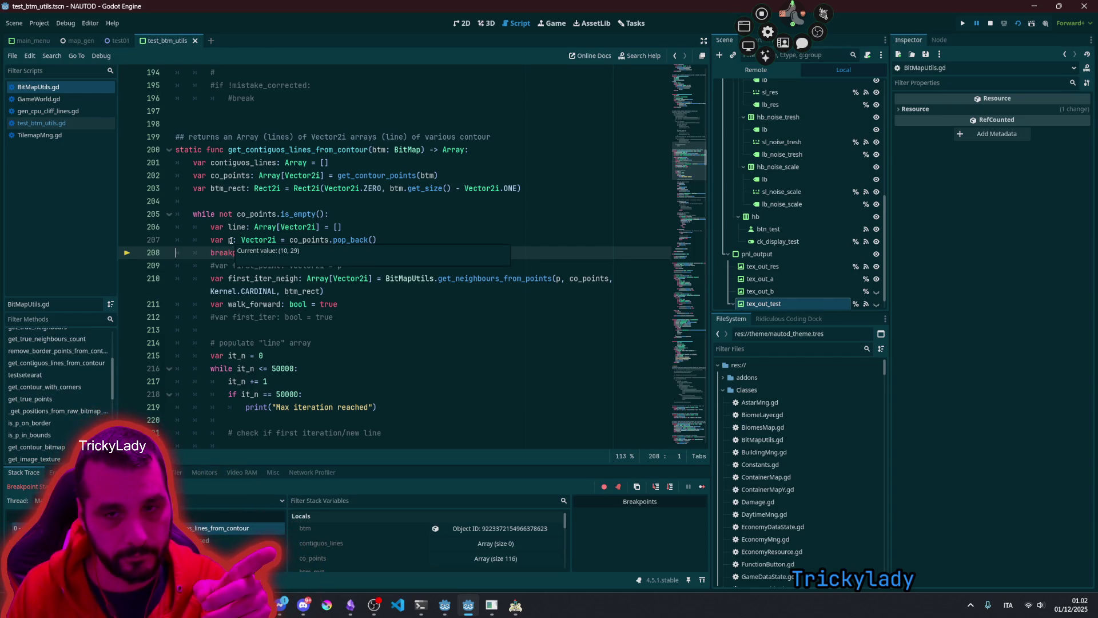
pyautogui.click(702, 487)
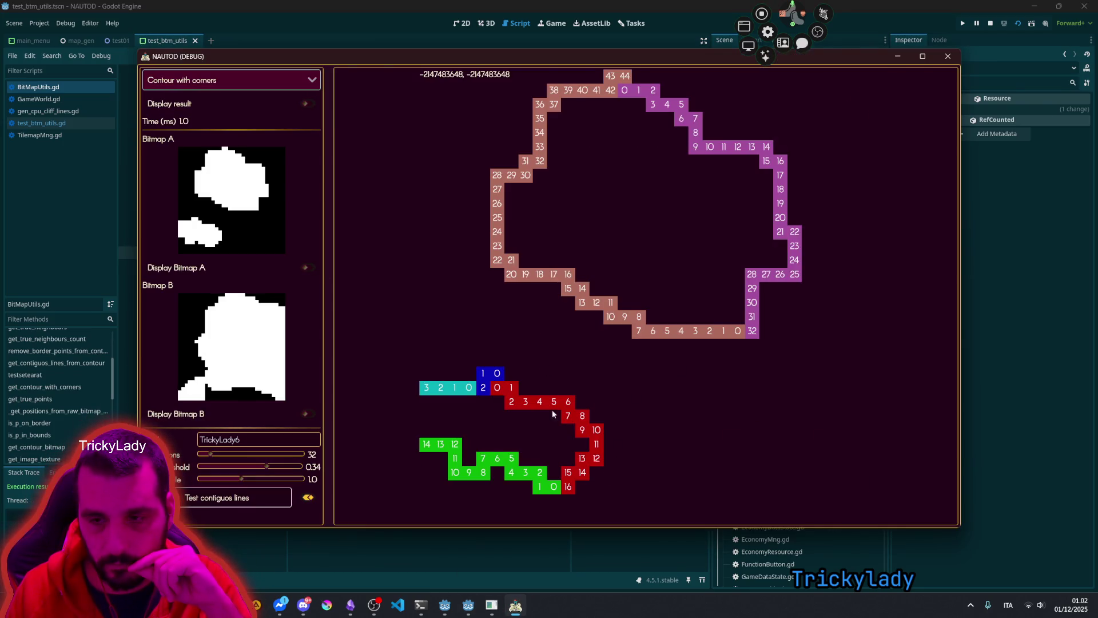
# Step: Move the game window aside, redraw the contiguous lines test over the result bitmap, and return to the editor
pyautogui.moveTo(693, 56)
pyautogui.mouseDown()
pyautogui.moveTo(472, 377)
pyautogui.moveTo(701, 178)
pyautogui.moveTo(454, 413)
pyautogui.moveTo(749, 70)
pyautogui.moveTo(730, 62)
pyautogui.mouseUp()
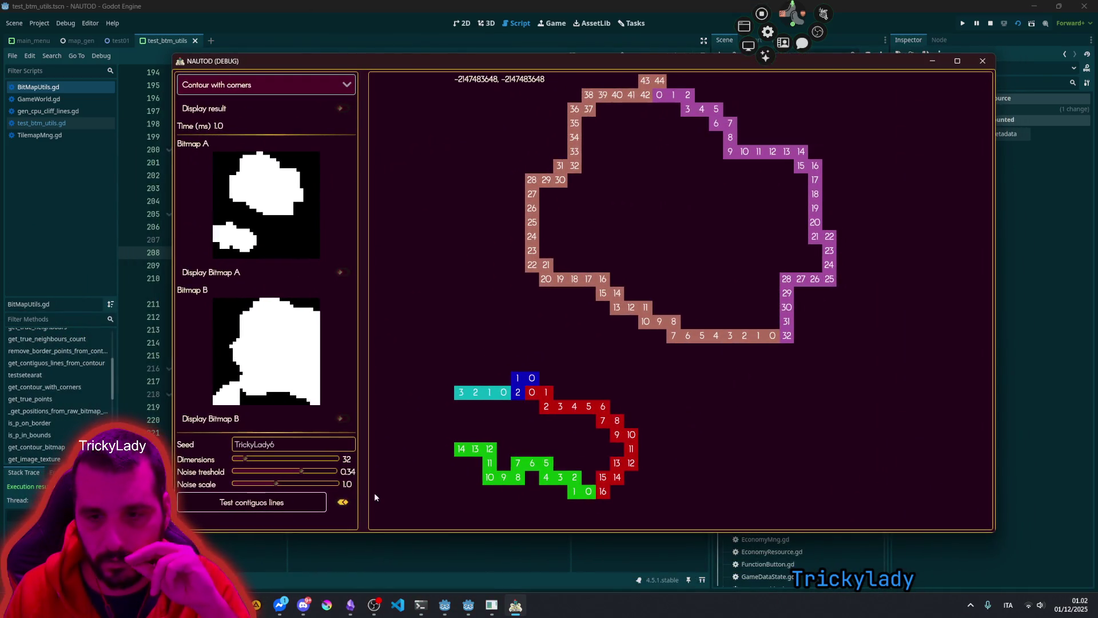
pyautogui.click(341, 503)
pyautogui.click(341, 503)
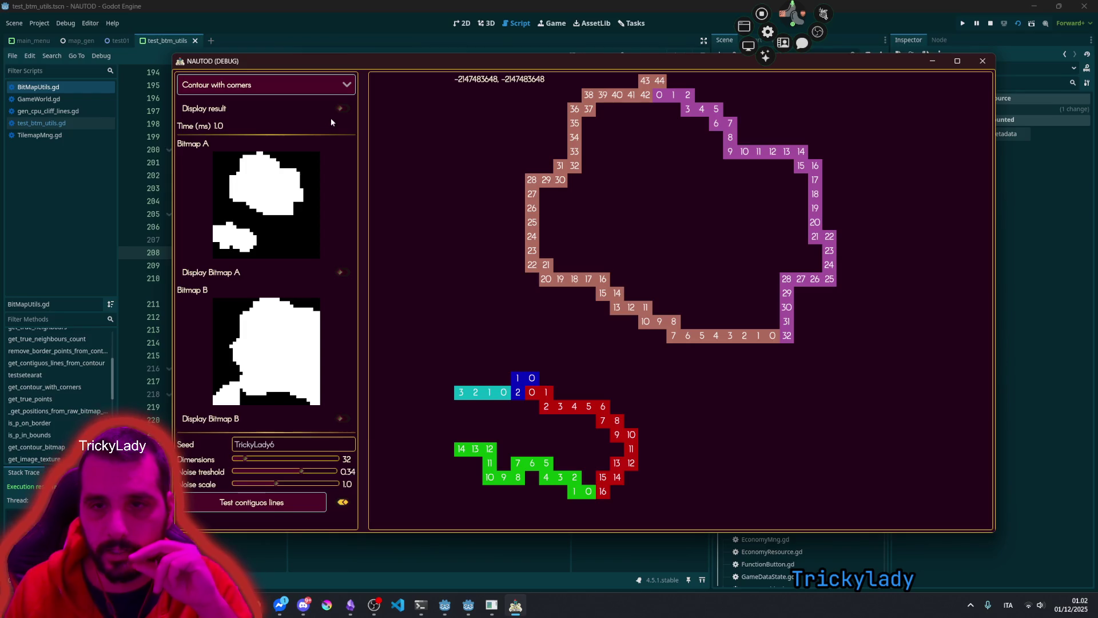
pyautogui.click(342, 108)
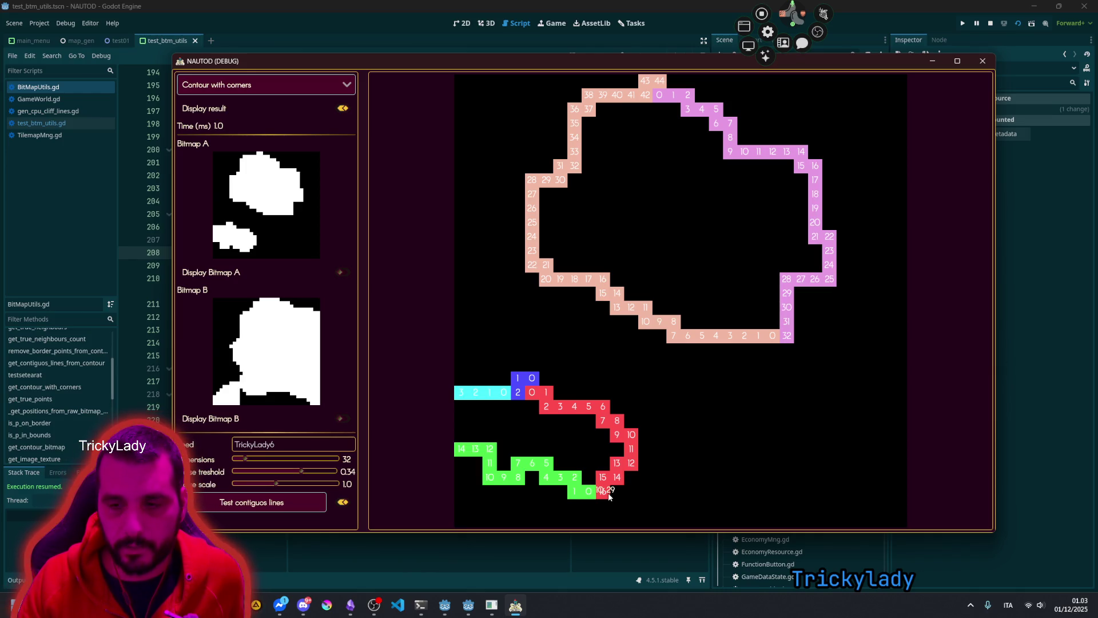
pyautogui.hotkey('alt', 'Tab')
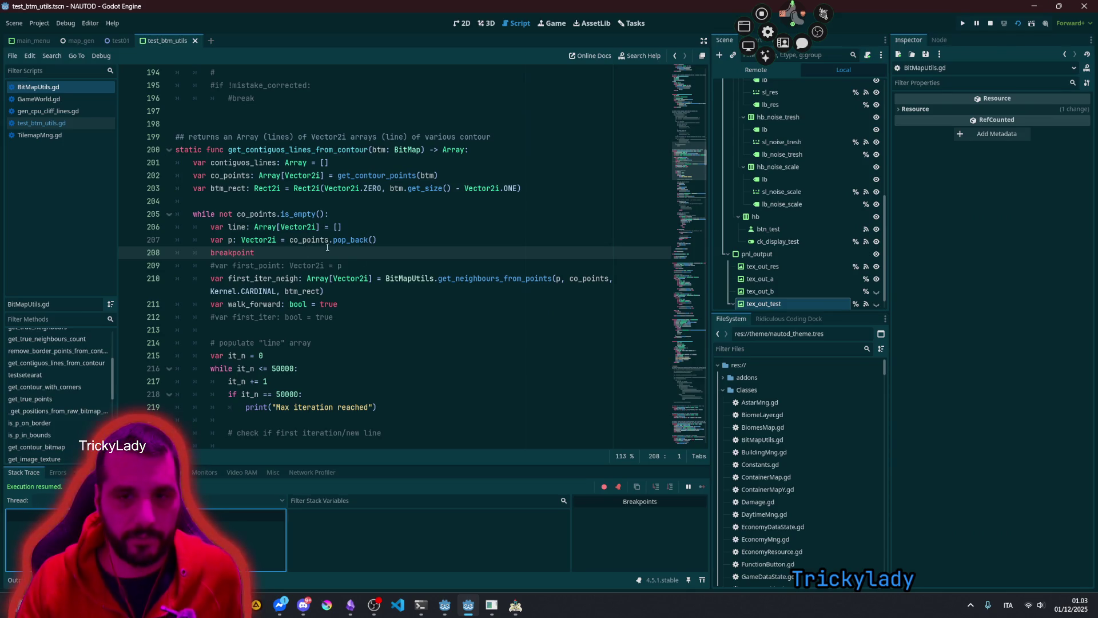
# Step: Replace the breakpoint on line 208 with print("starting from p: ", p) and run the game
pyautogui.moveTo(338, 246)
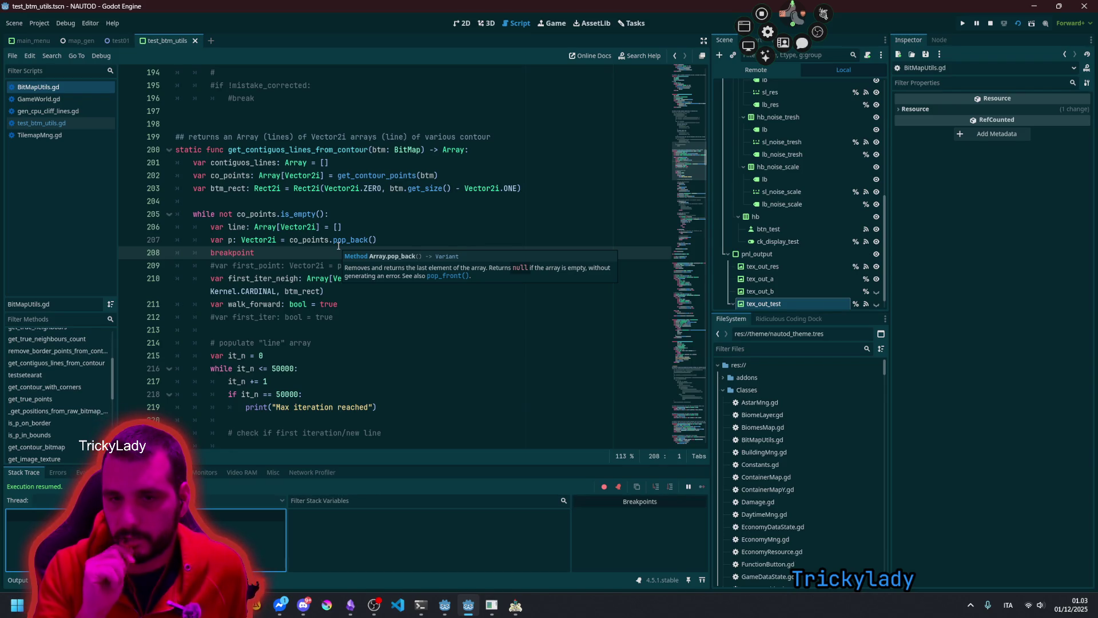
pyautogui.doubleClick(232, 252)
pyautogui.press('Delete')
pyautogui.write('pr')
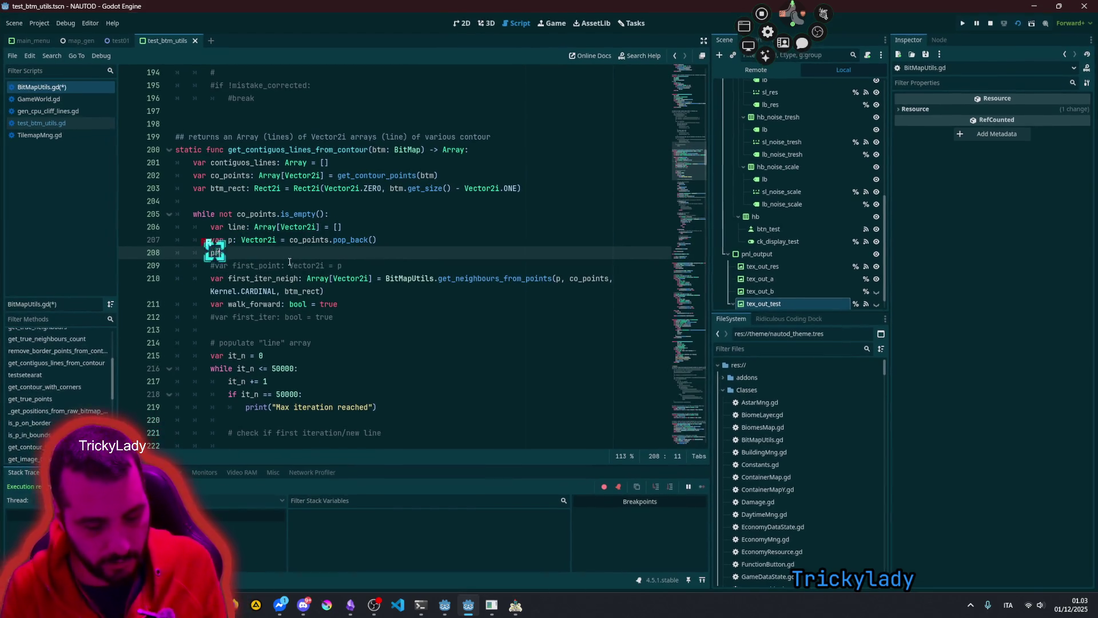
pyautogui.write('int("s')
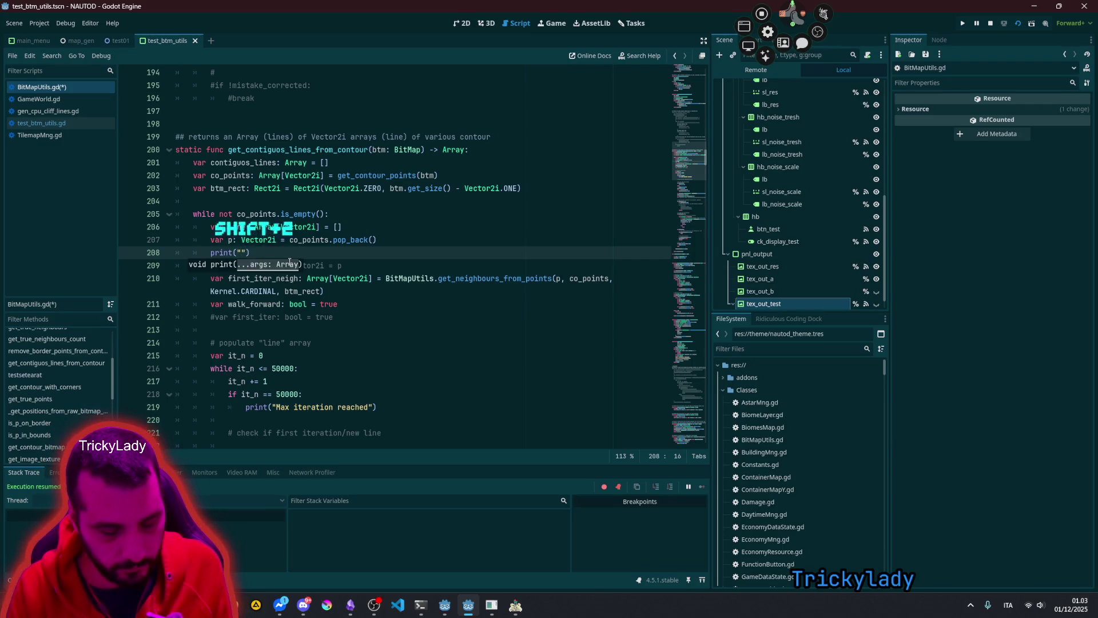
pyautogui.write('tarting from ')
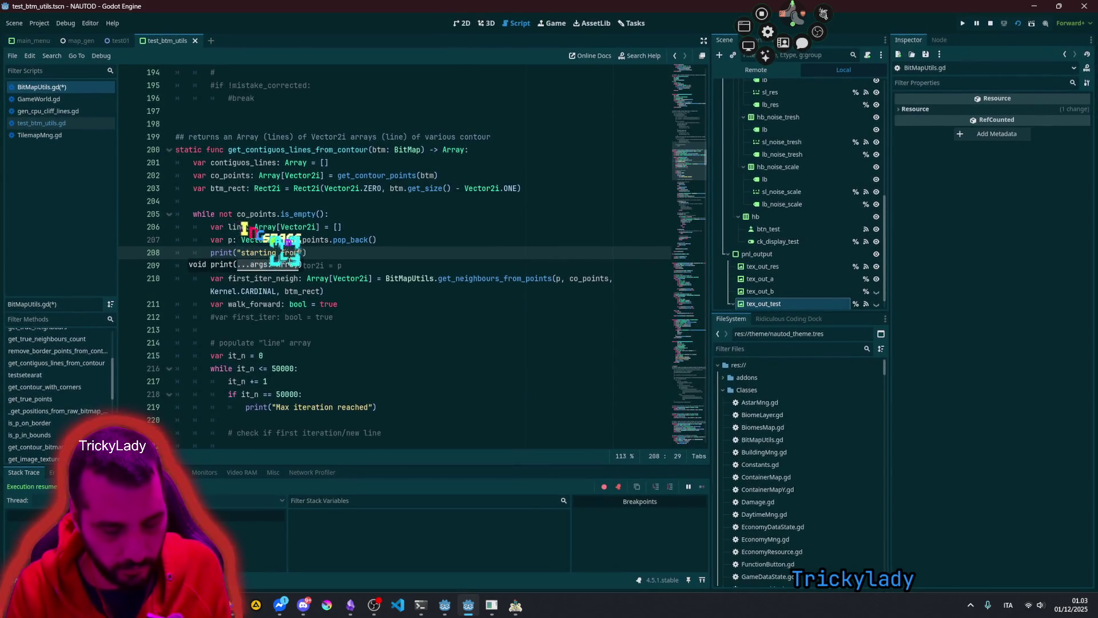
pyautogui.write('p: "')
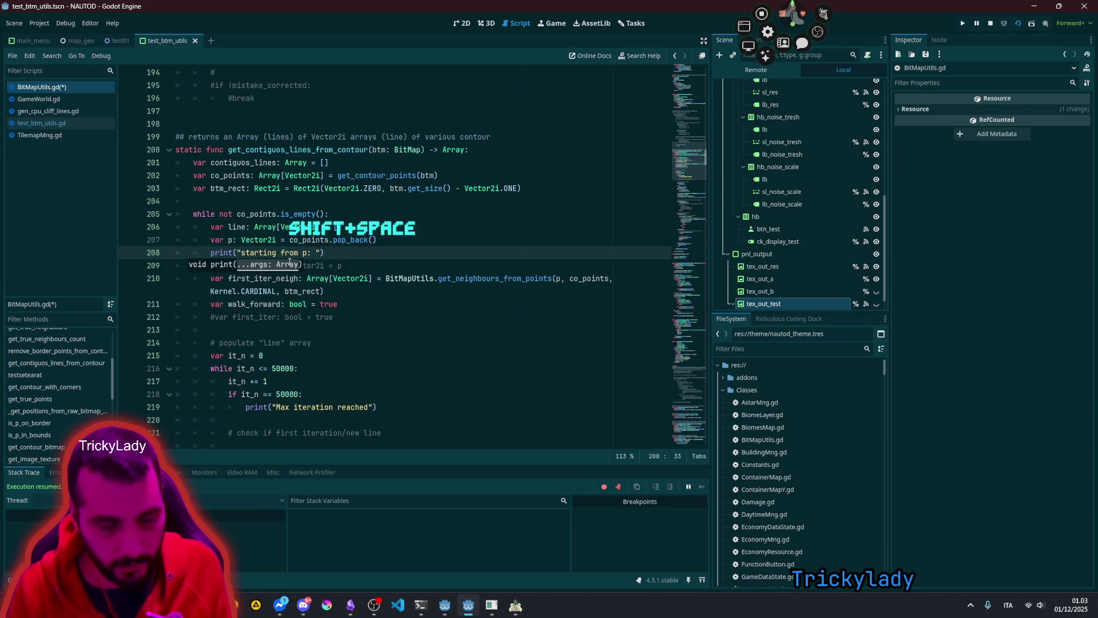
pyautogui.write(', p')
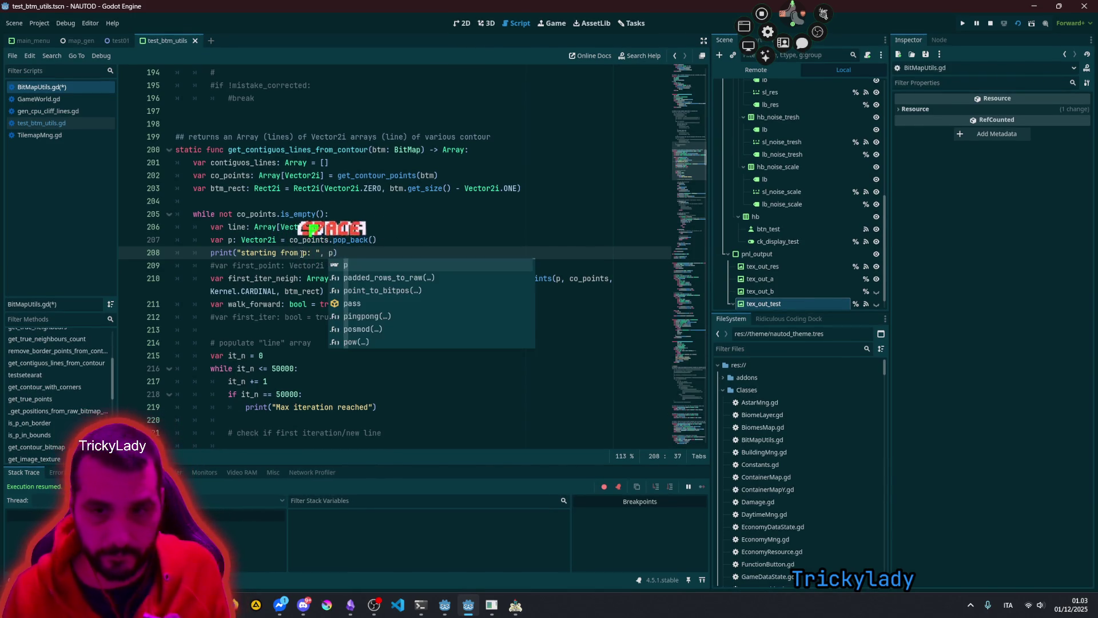
pyautogui.click(462, 213)
pyautogui.press('F6')
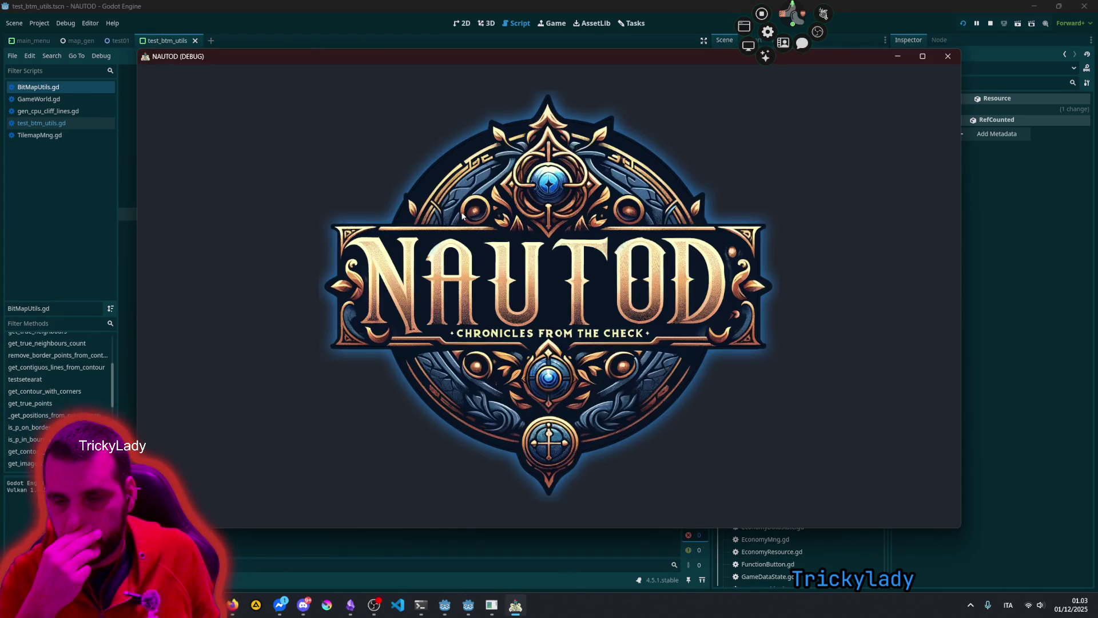
# Step: Restart the game and switch the display mode to Contour, then back to Contour with corners
pyautogui.press('F8')
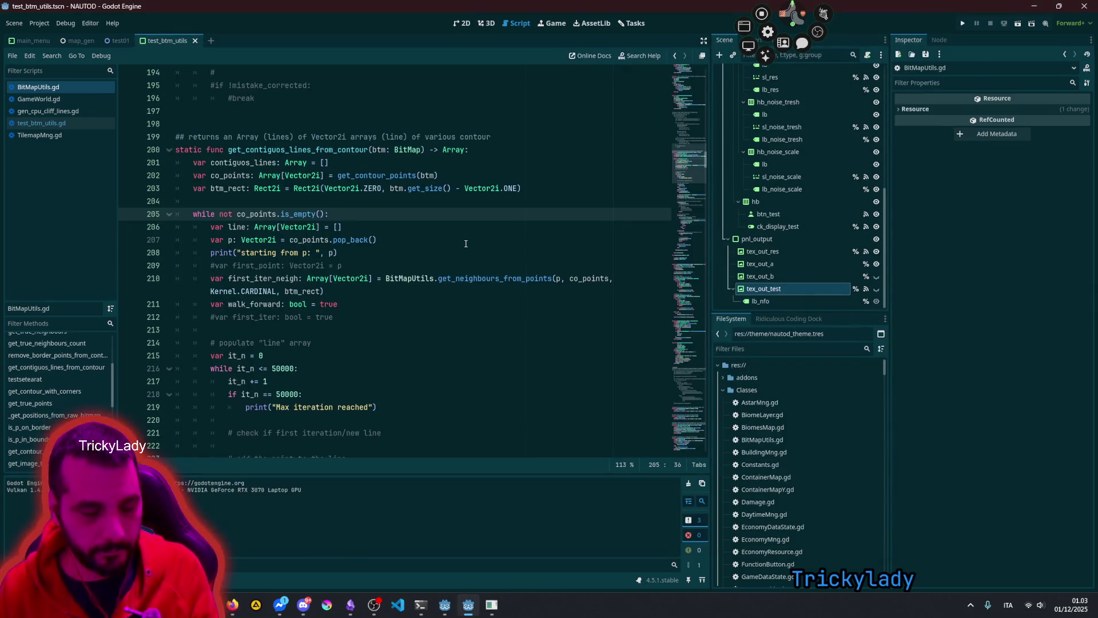
pyautogui.press('F6')
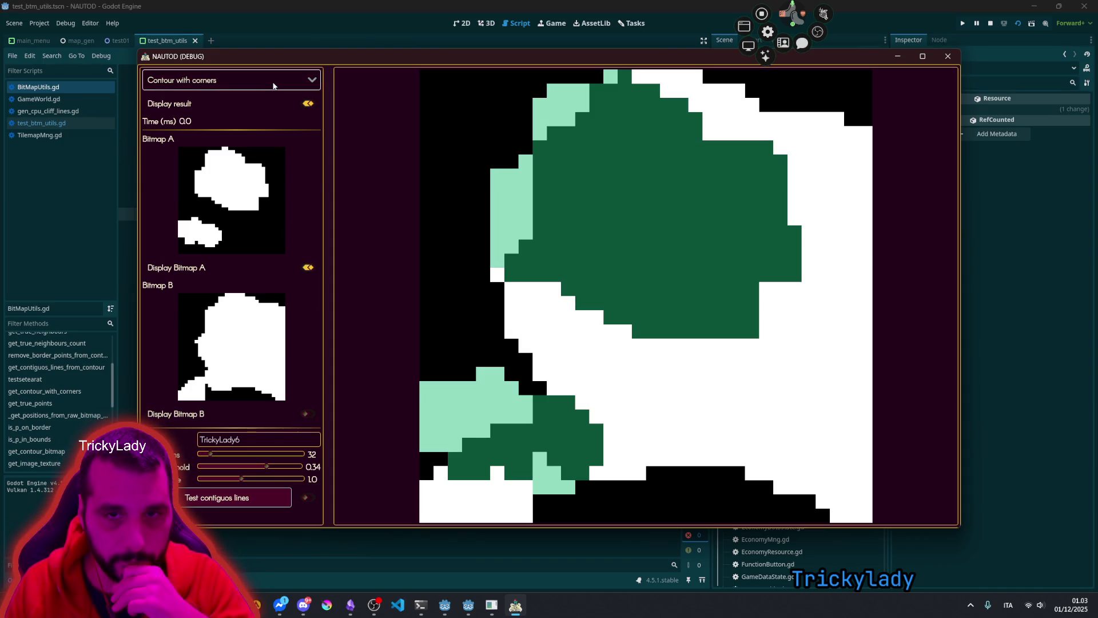
pyautogui.click(254, 80)
pyautogui.click(229, 160)
pyautogui.click(255, 80)
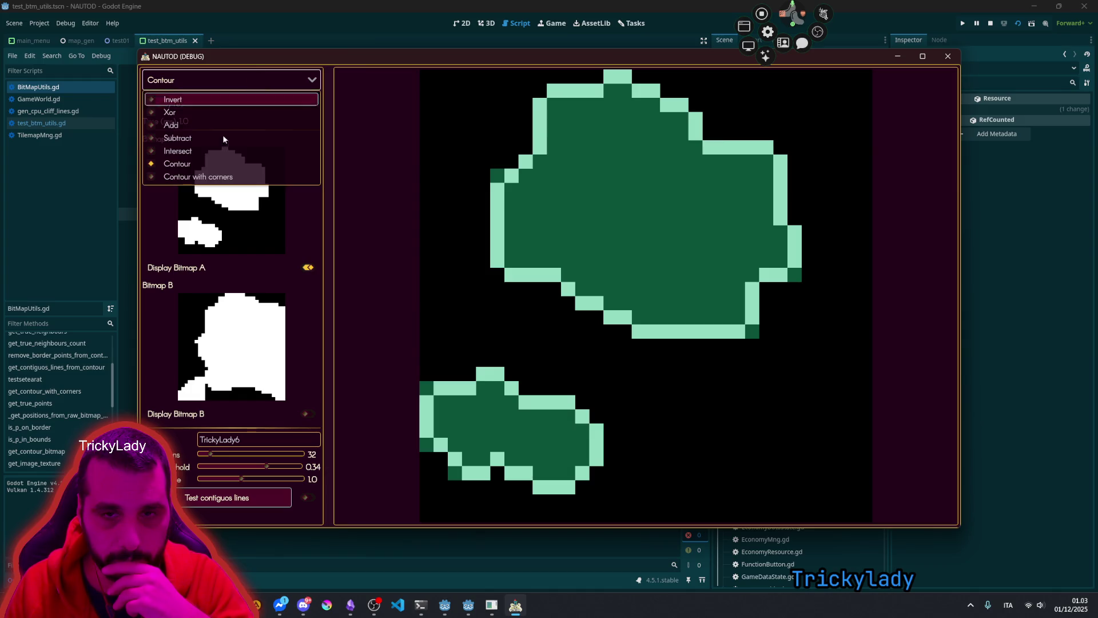
pyautogui.click(231, 172)
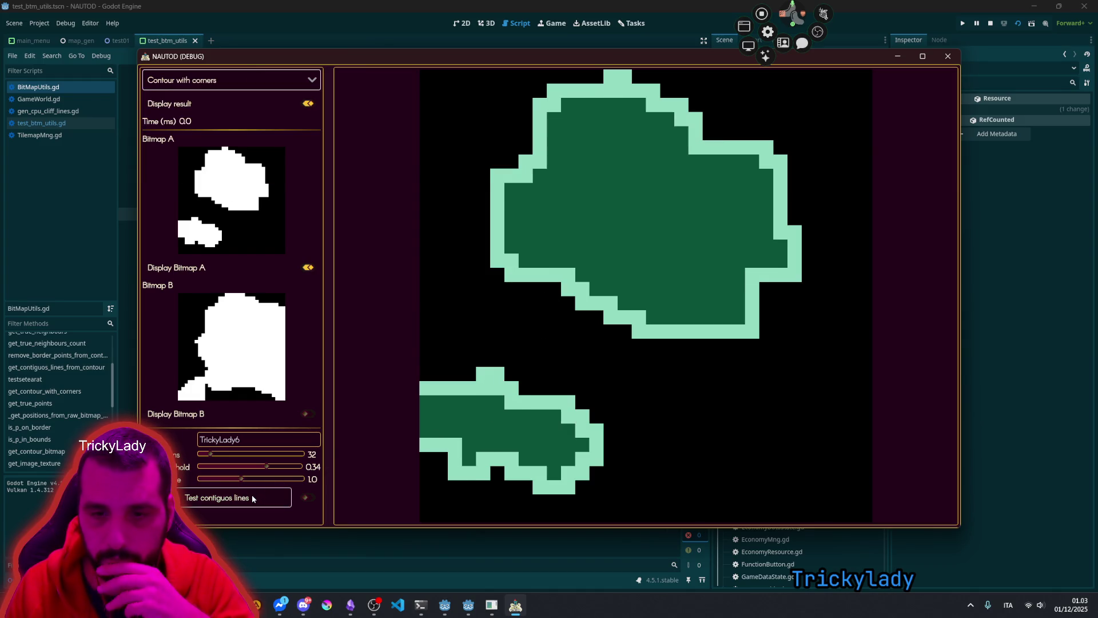
# Step: Enable Test contiguous lines and enlarge the Output panel to read the printed starting points
pyautogui.click(308, 497)
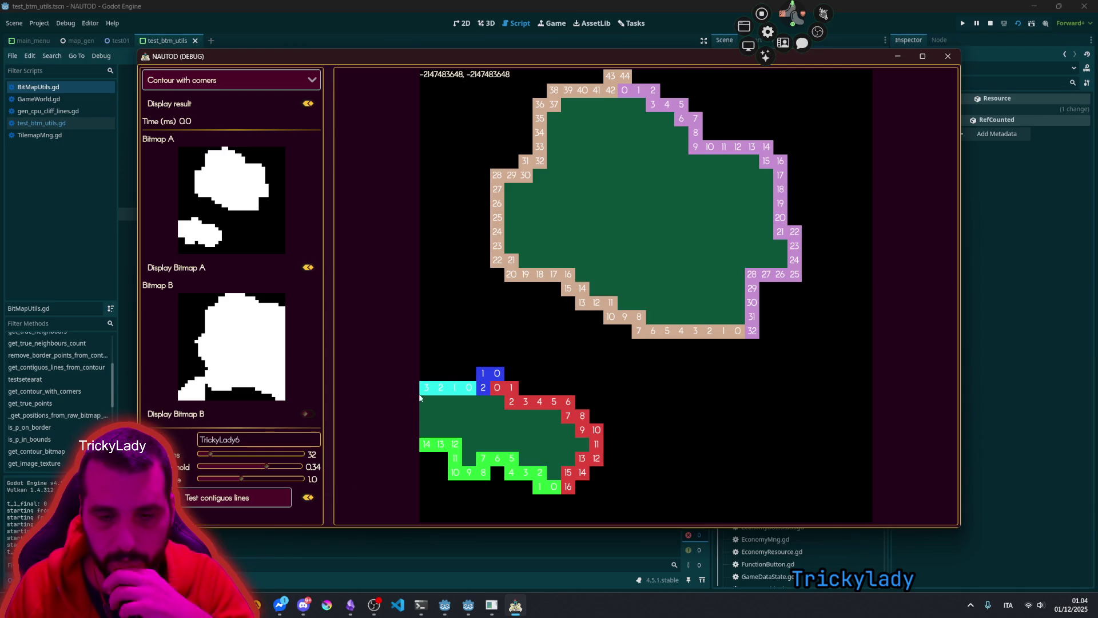
pyautogui.doubleClick(452, 57)
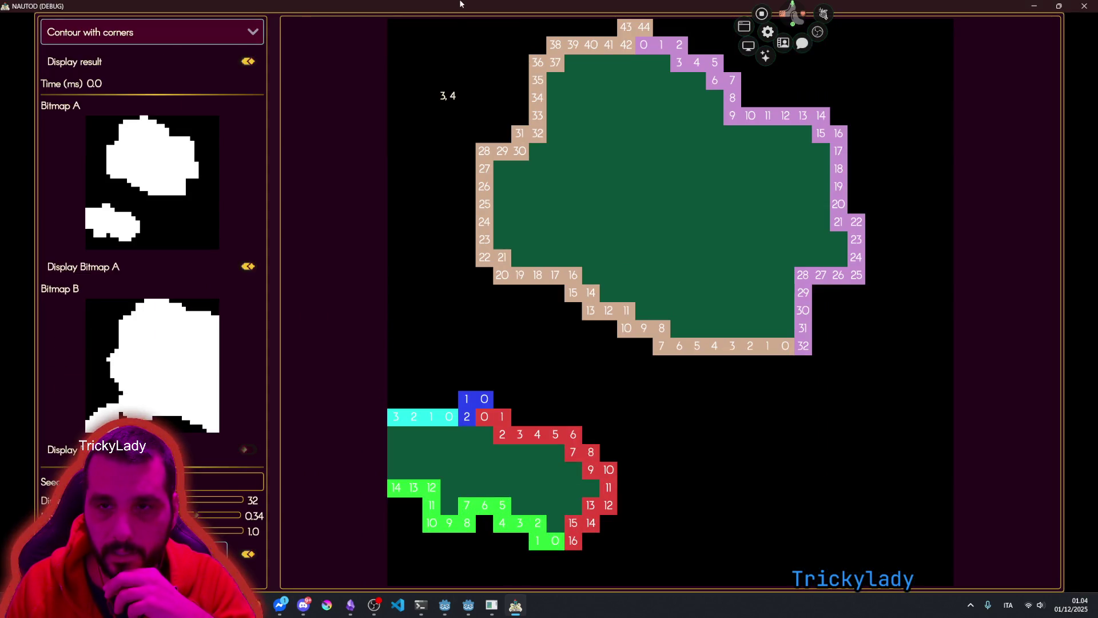
pyautogui.doubleClick(457, 4)
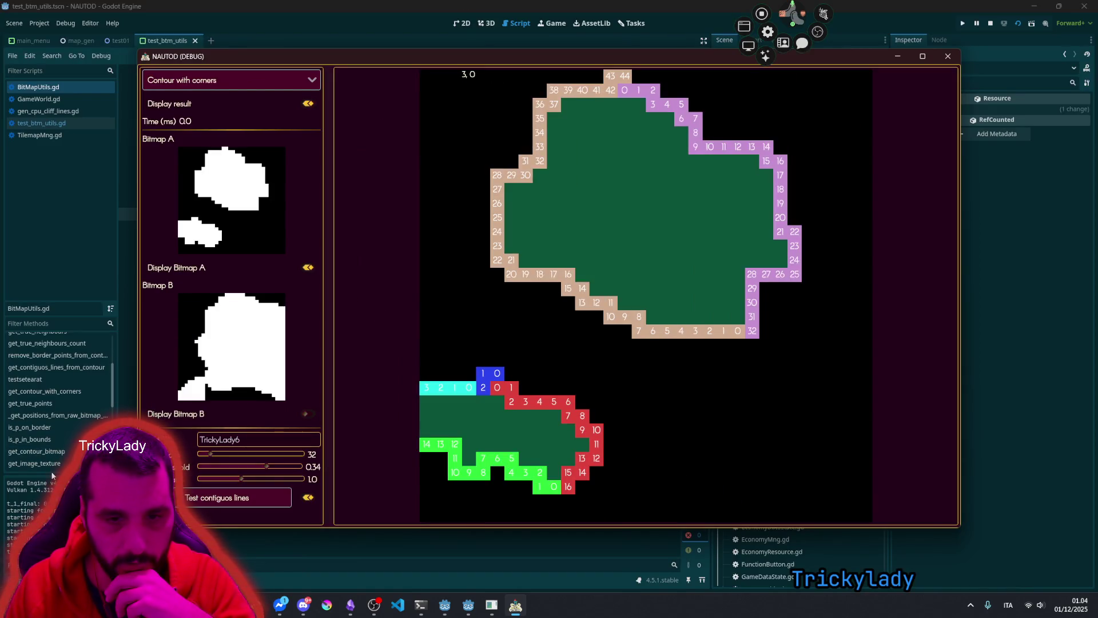
pyautogui.click(53, 476)
pyautogui.moveTo(53, 476)
pyautogui.mouseDown()
pyautogui.moveTo(56, 245)
pyautogui.moveTo(90, 279)
pyautogui.mouseUp()
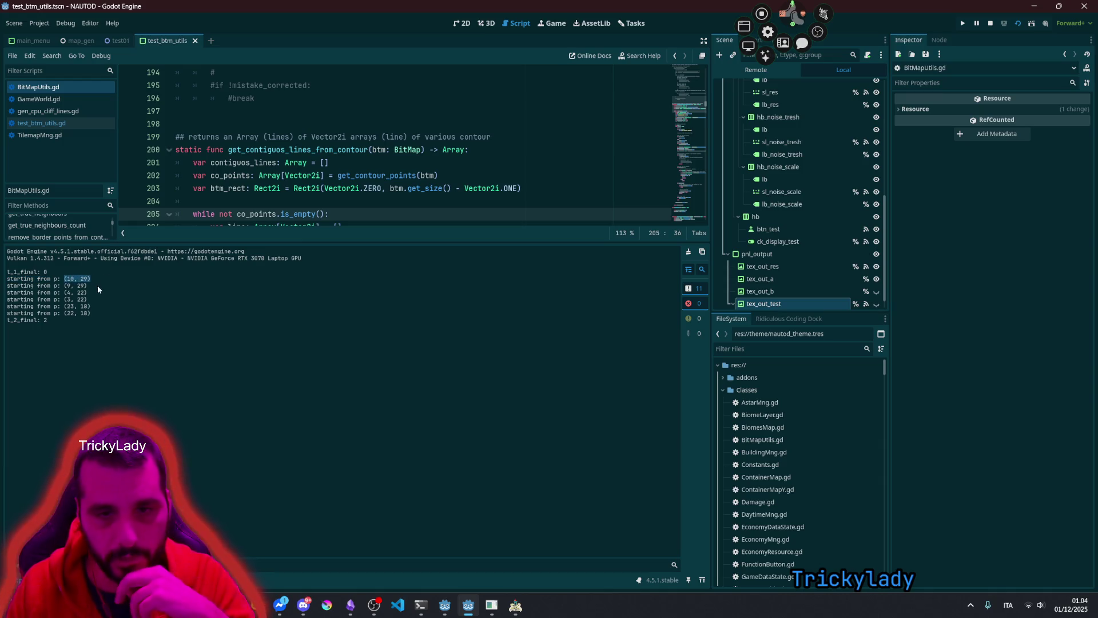
pyautogui.click(515, 605)
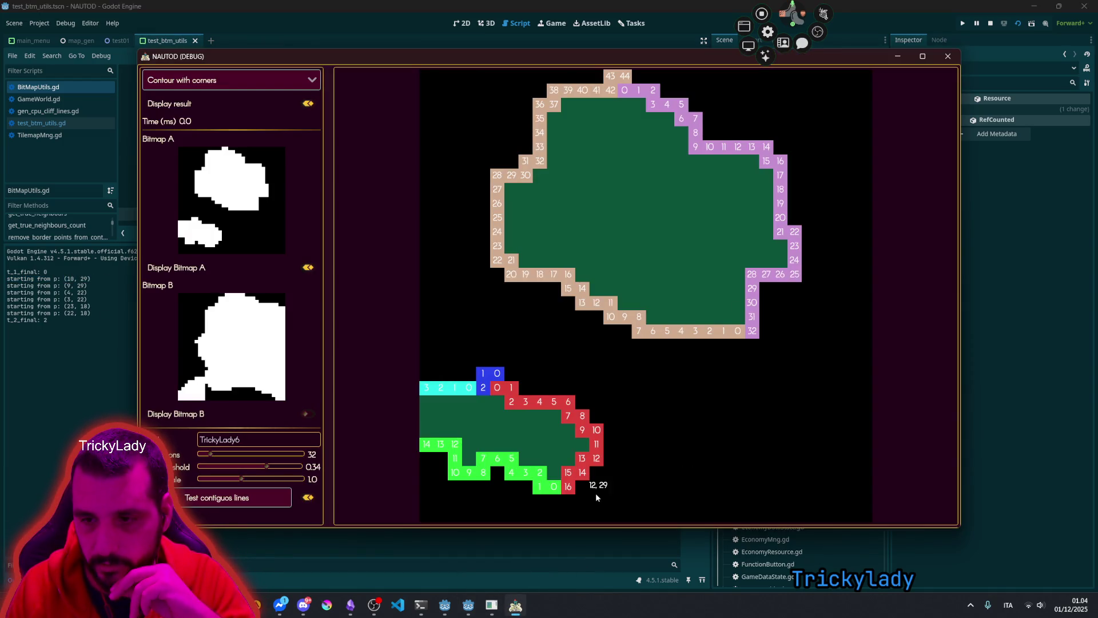